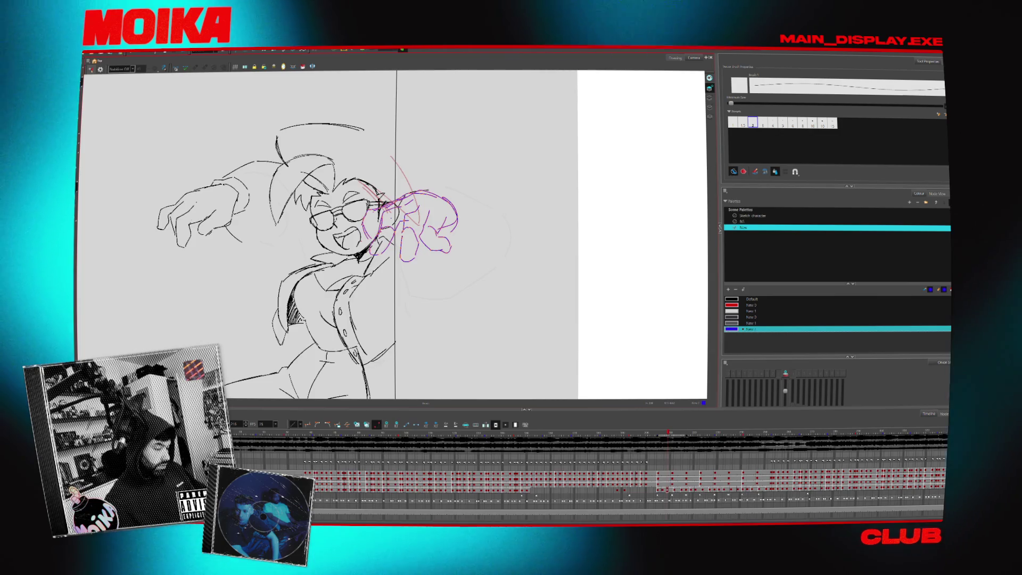
Add a short blue stroke beside the hand and flip between the earlier and later pose frames.
left_click_drag(456, 255, 457, 269)
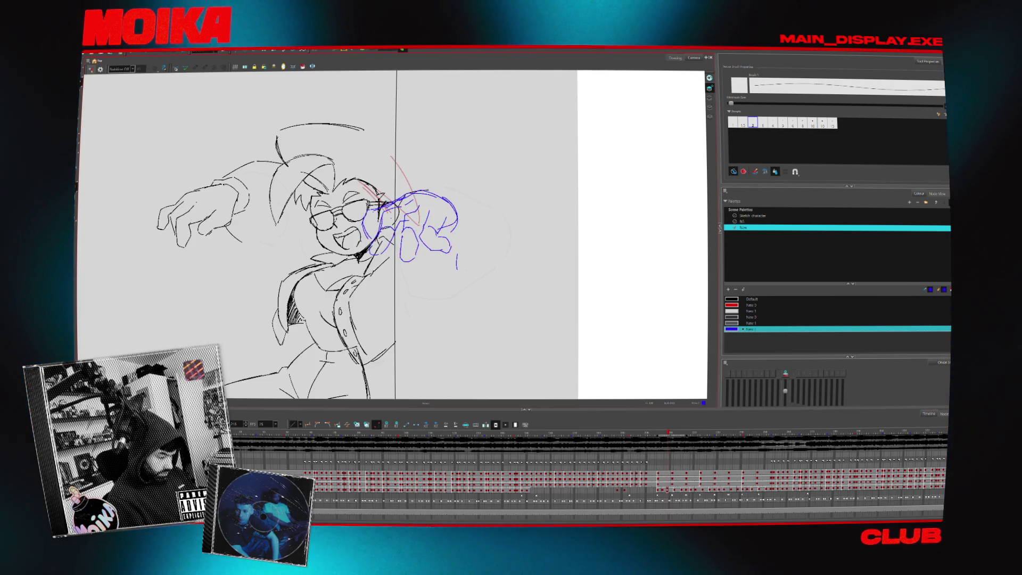
key(".")
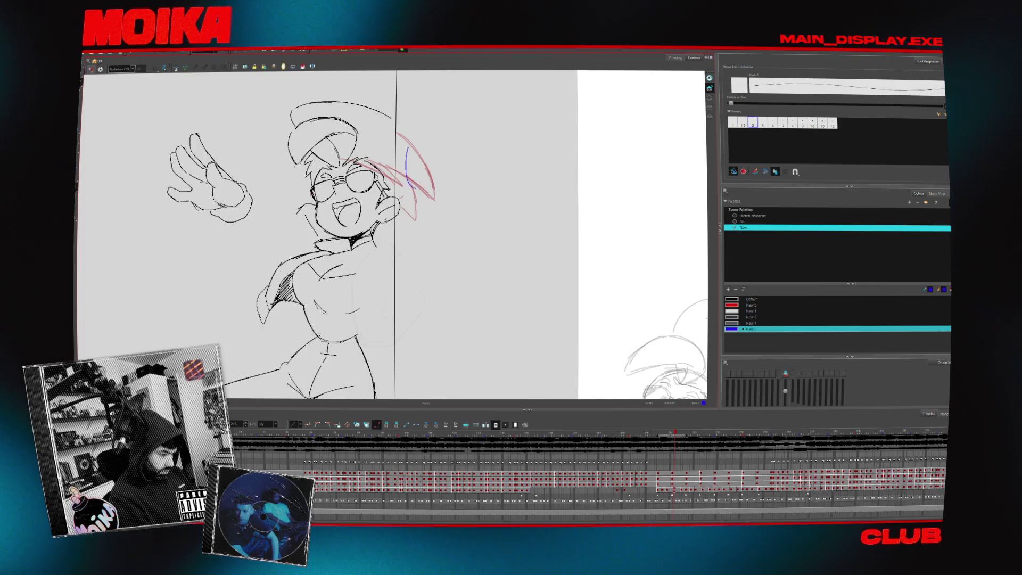
key("comma")
key("comma")
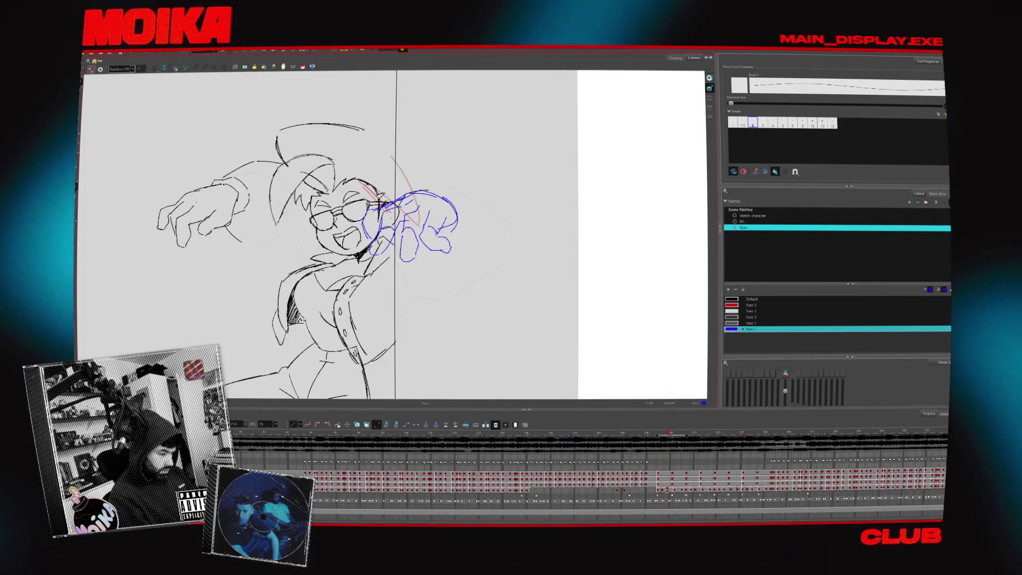
key("period")
key("period")
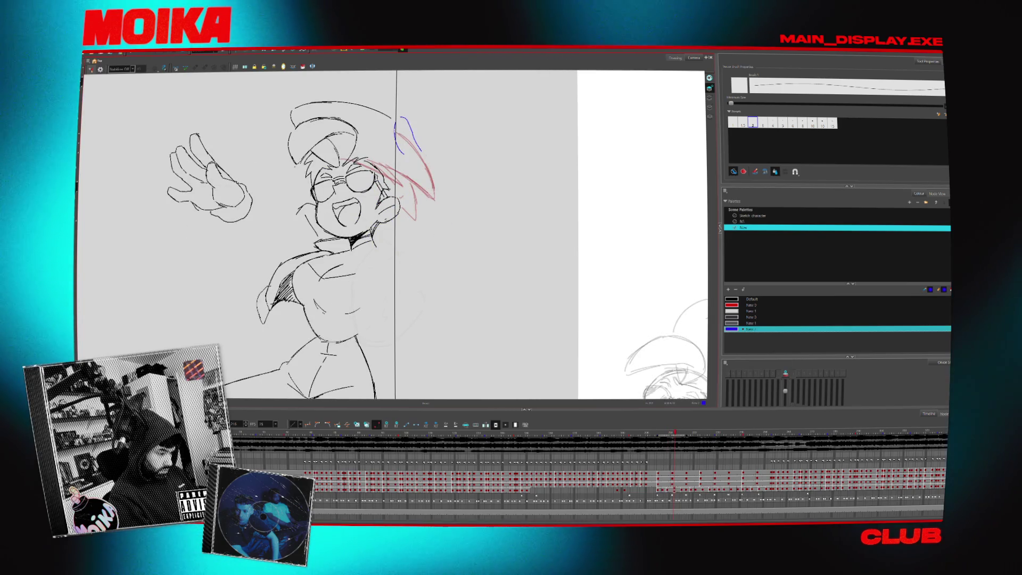
key("comma")
key("comma")
key("period")
key("period")
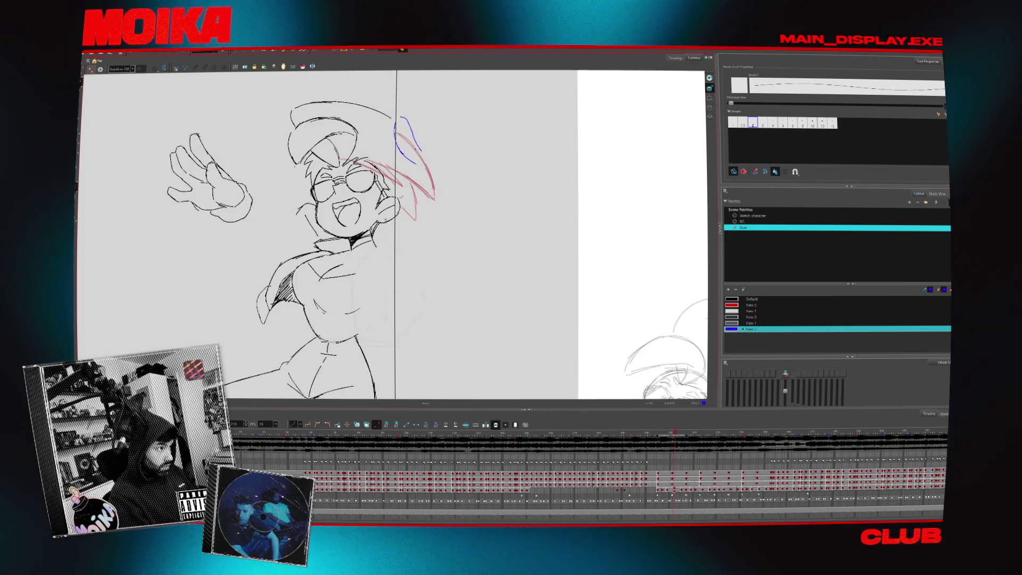
key("comma")
key("comma")
key("period")
key("period")
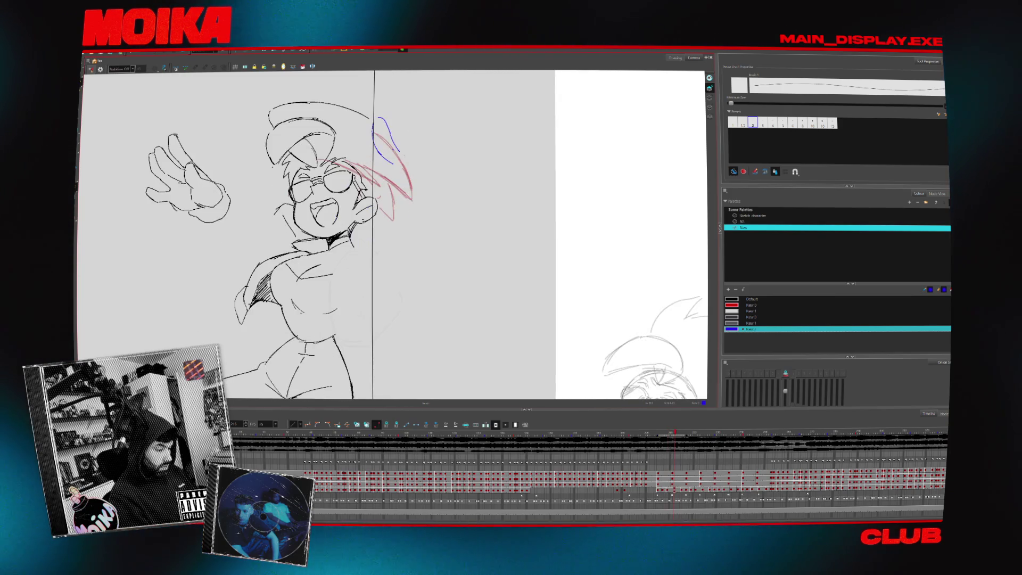
Draw a blue arc beside the hair and check it in Mirror View.
left_click_drag(408, 133, 421, 140)
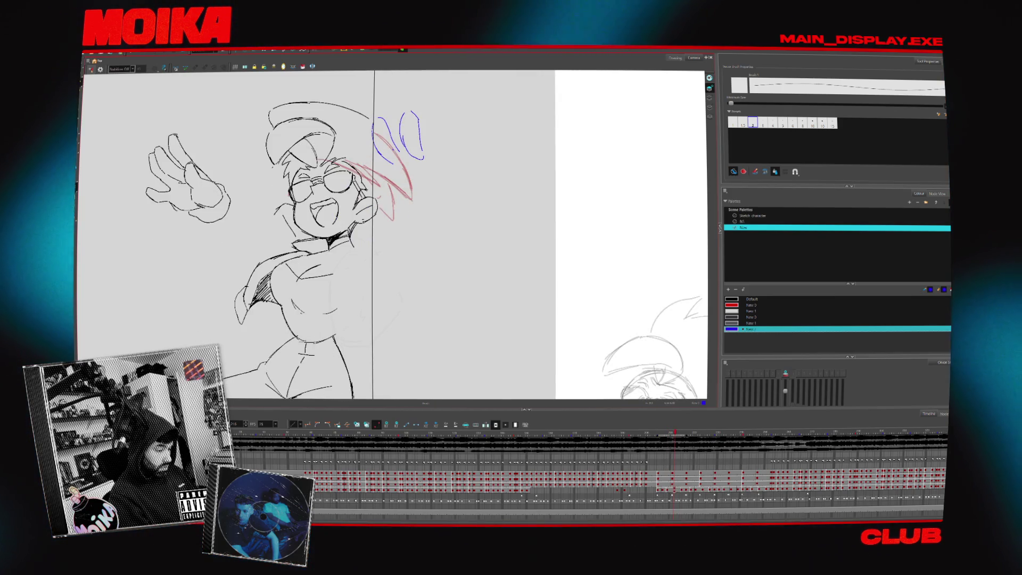
key("4")
key("comma")
key("period")
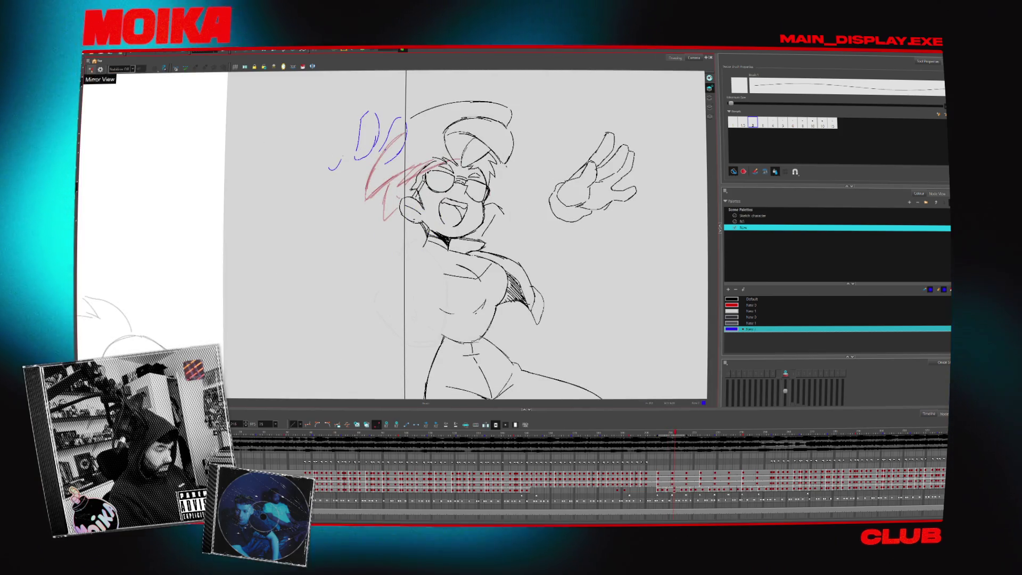
key("4")
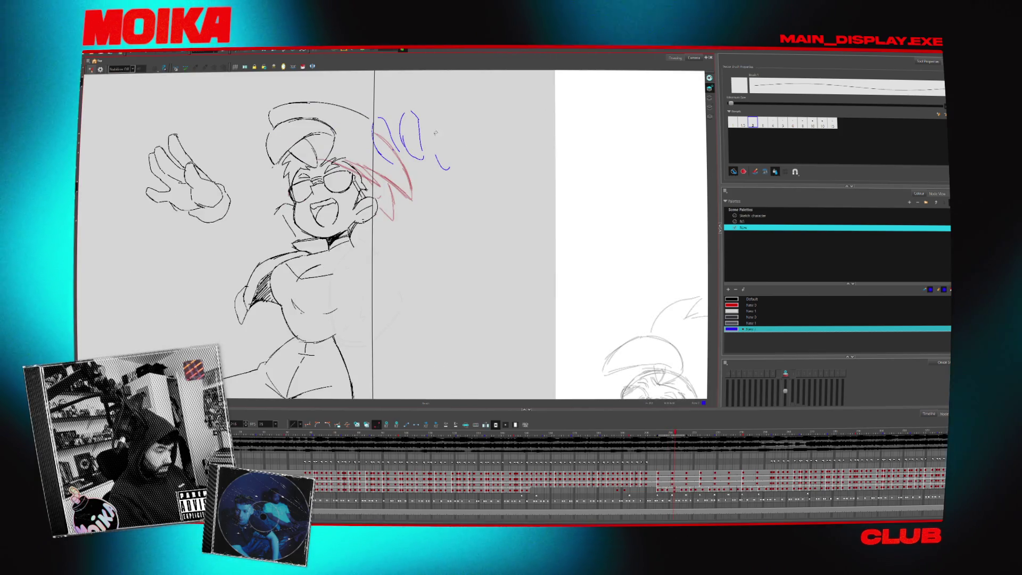
Sketch a blue oval finger right of the arcs, undoing and restoring the small loop stroke.
left_click_drag(445, 131, 446, 171)
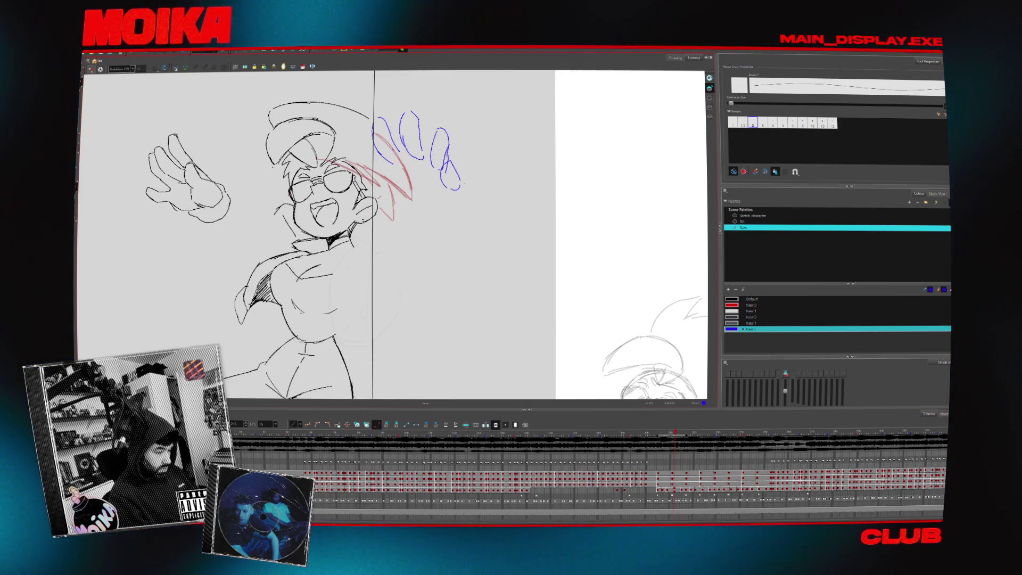
key("ctrl+z")
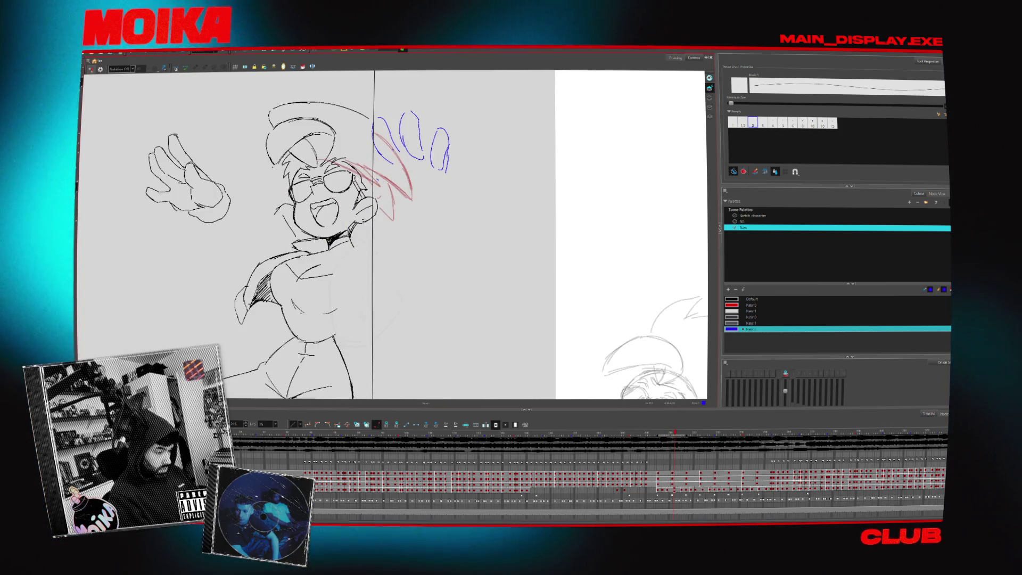
key("ctrl+z")
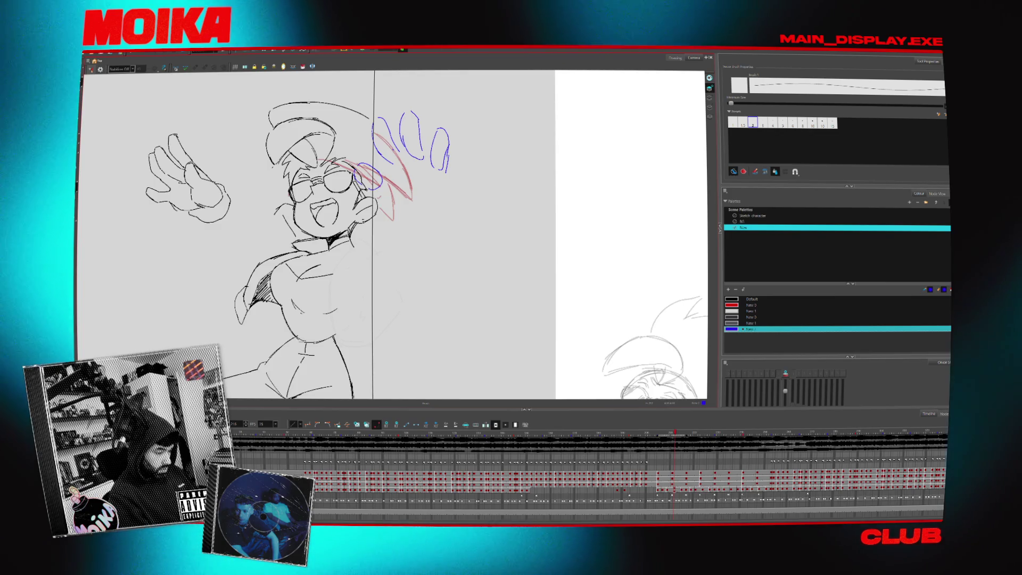
key("ctrl+shift+z")
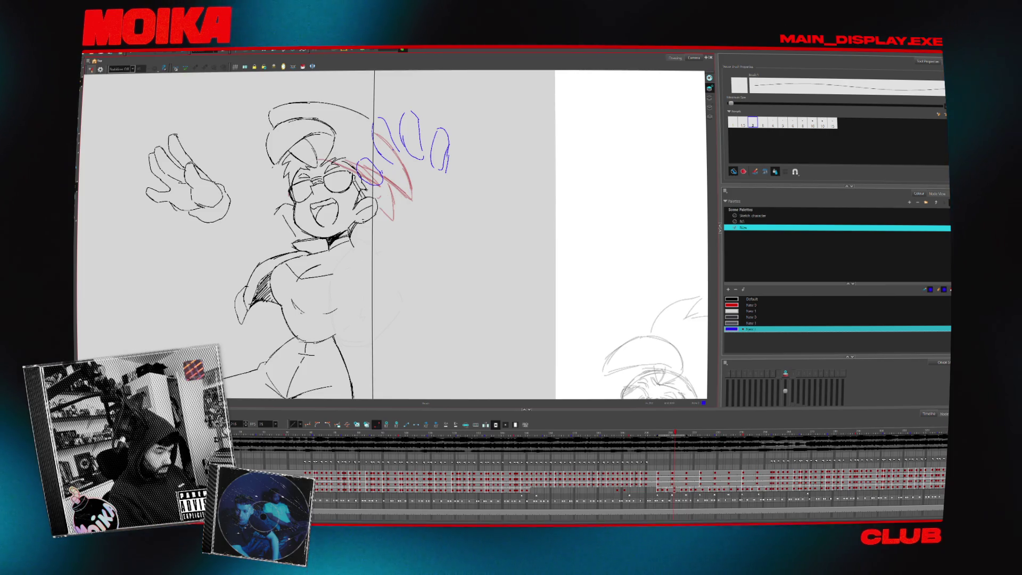
key("4")
key("4")
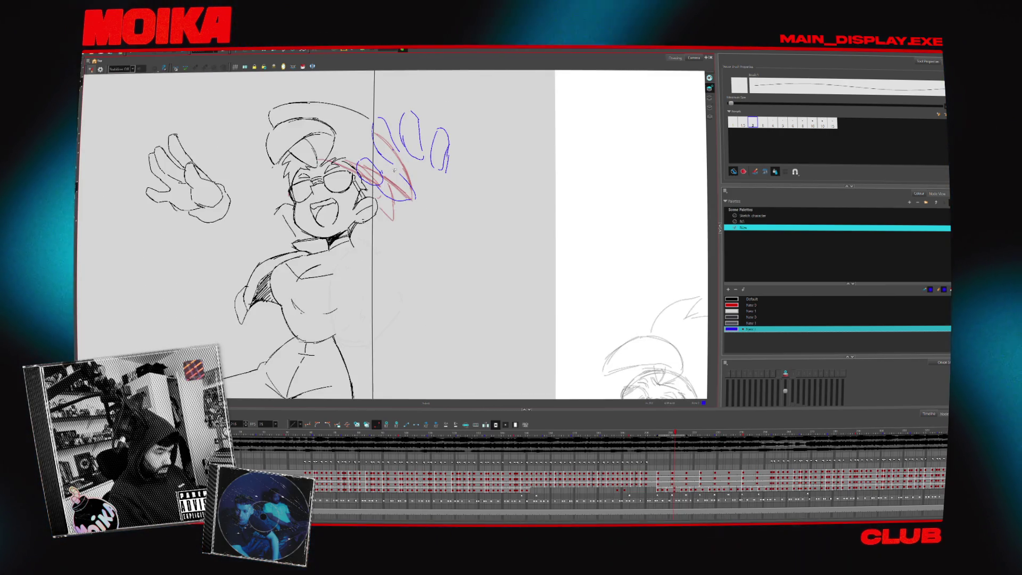
Add a short blue stroke across the red lines, then mirror-check and flip neighbouring frames.
left_click_drag(384, 181, 420, 183)
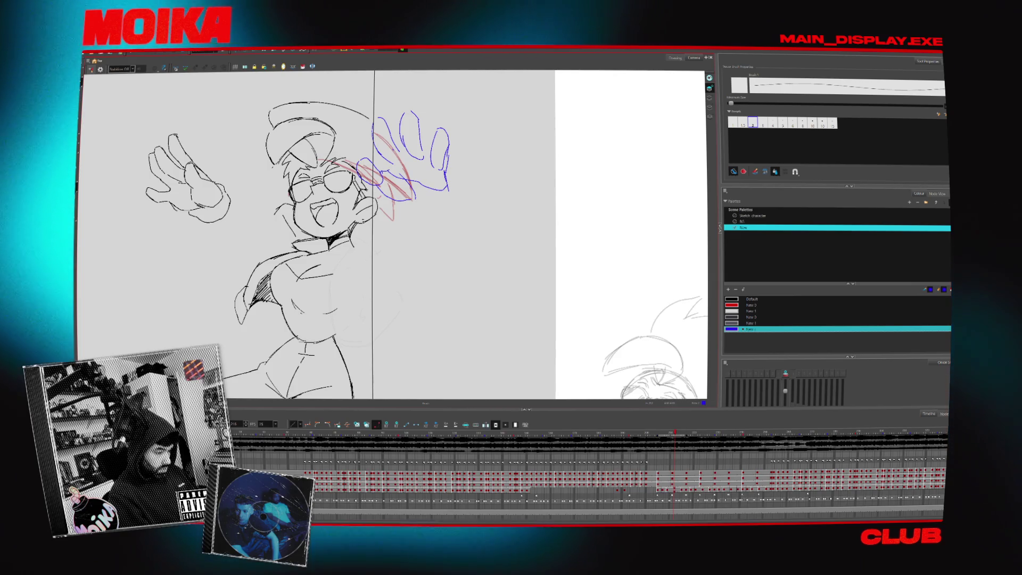
left_click(375, 130)
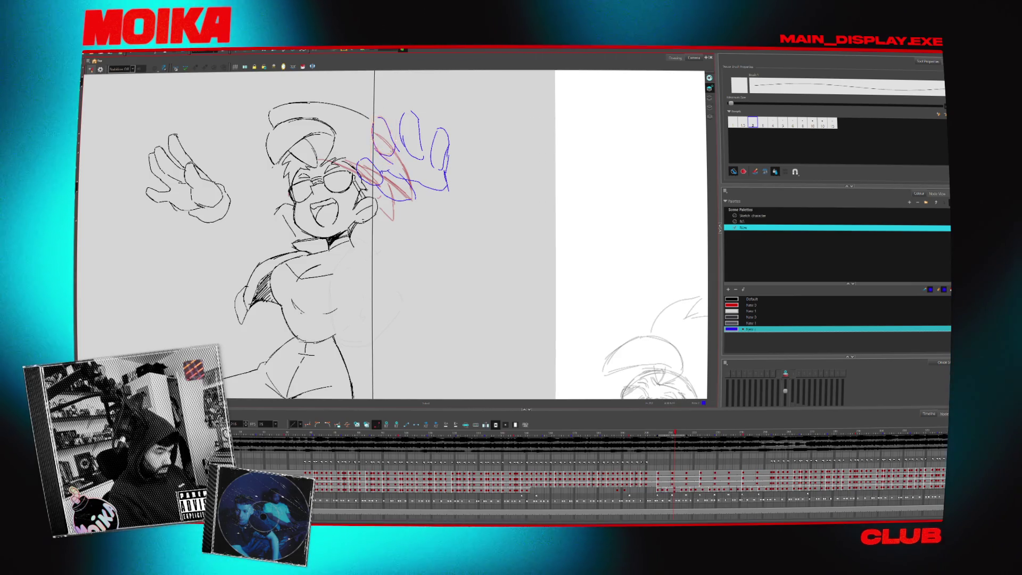
key("Escape")
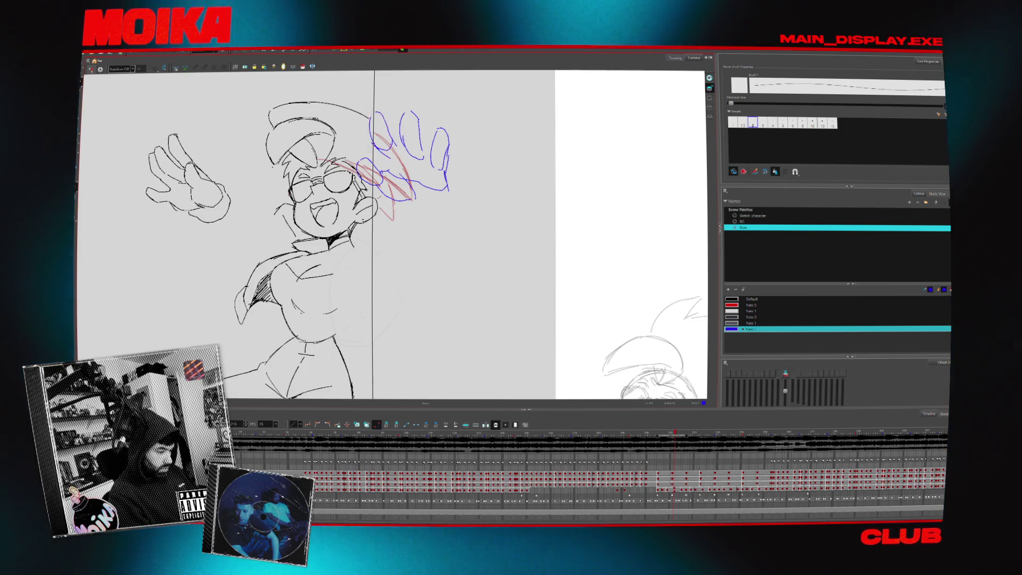
key("4")
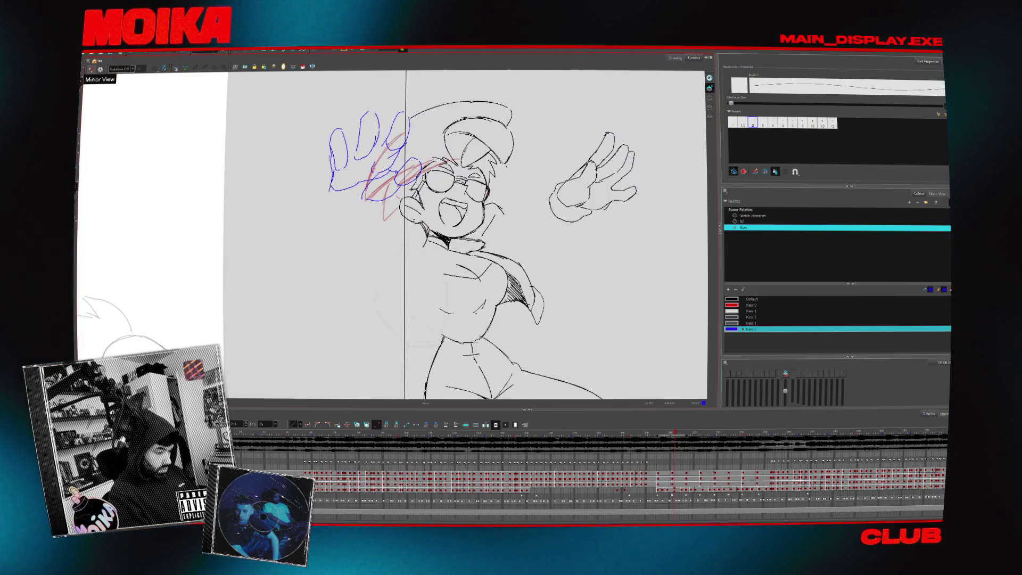
key("4")
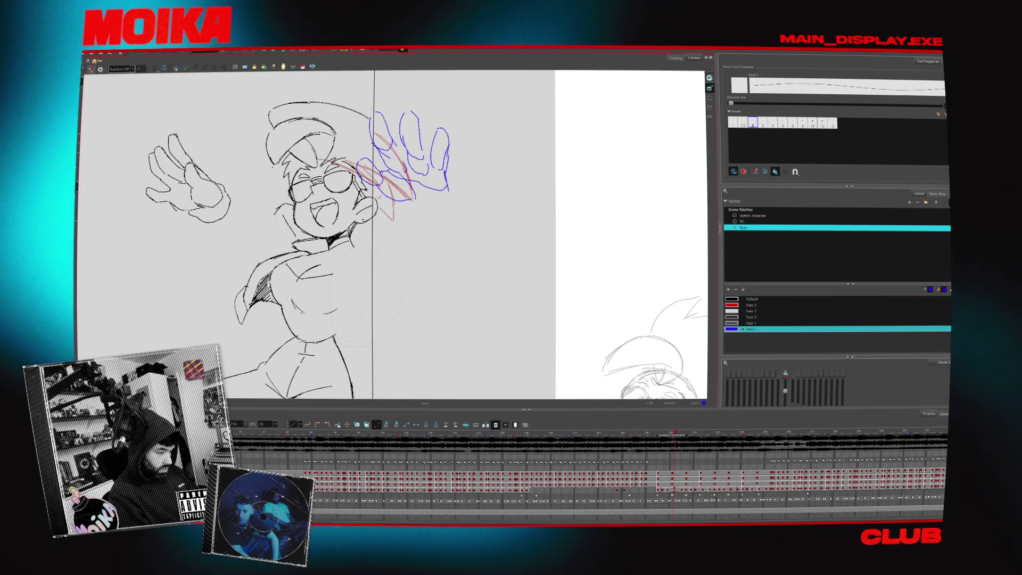
key(".")
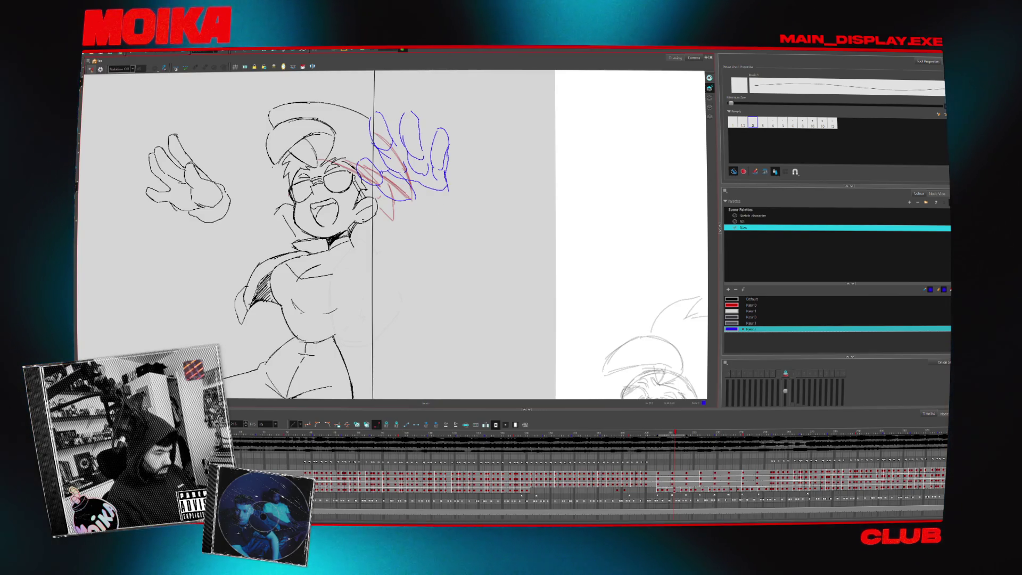
key("comma")
key("period")
key("period")
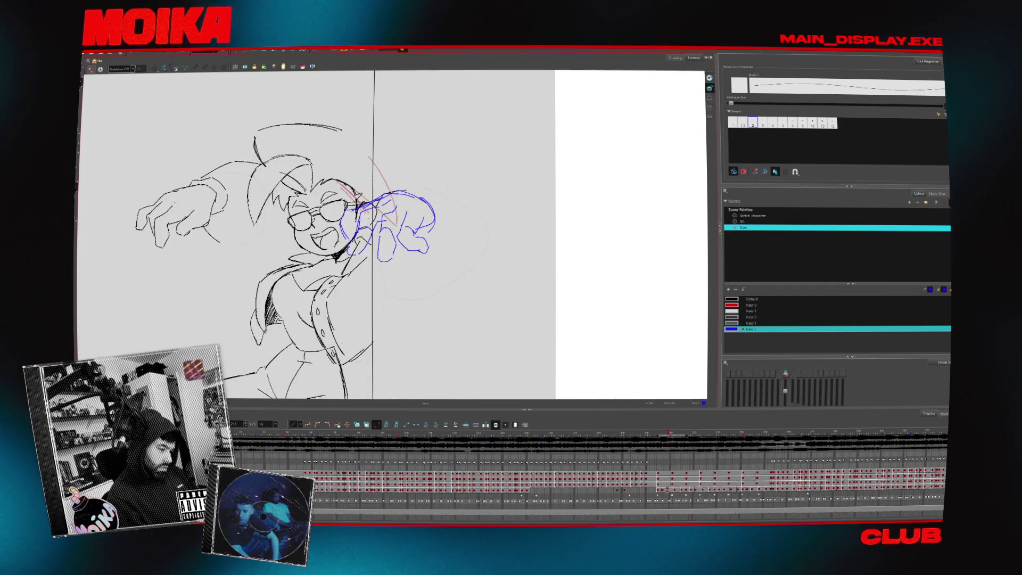
Select the blue hand strokes, check them mirrored, and add another finger stroke near the hand.
key("comma")
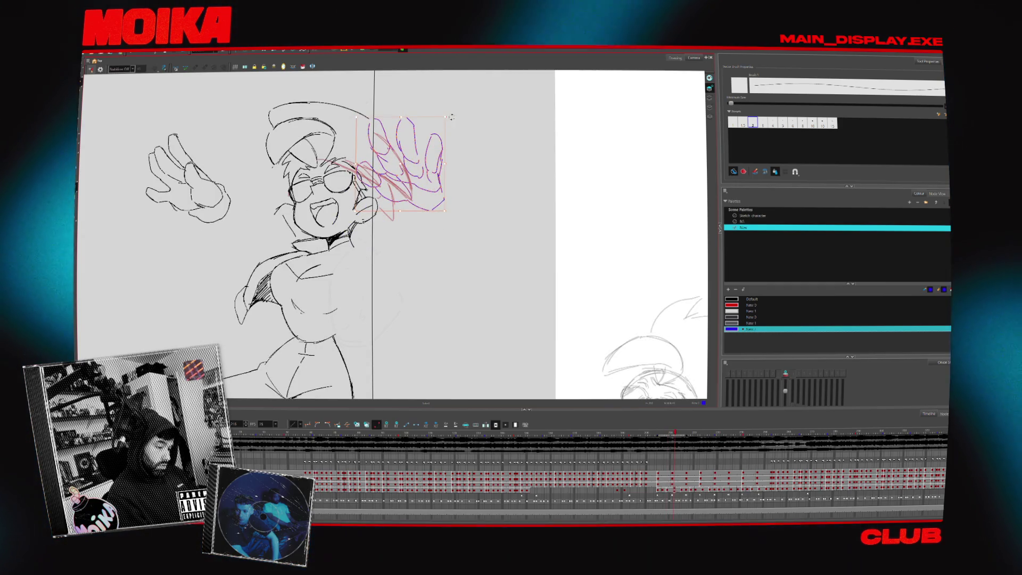
key("ctrl+a")
key("4")
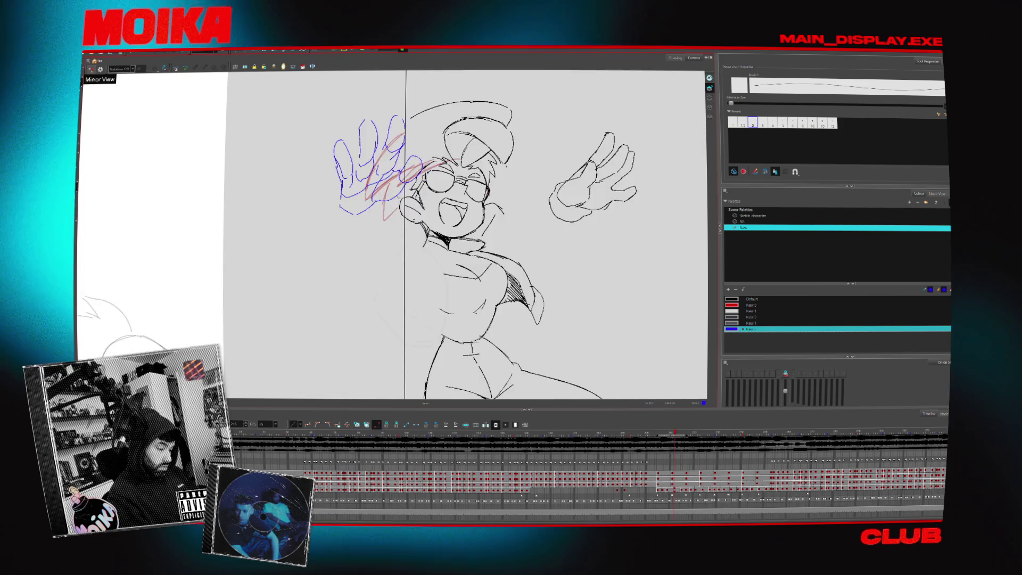
key("Escape")
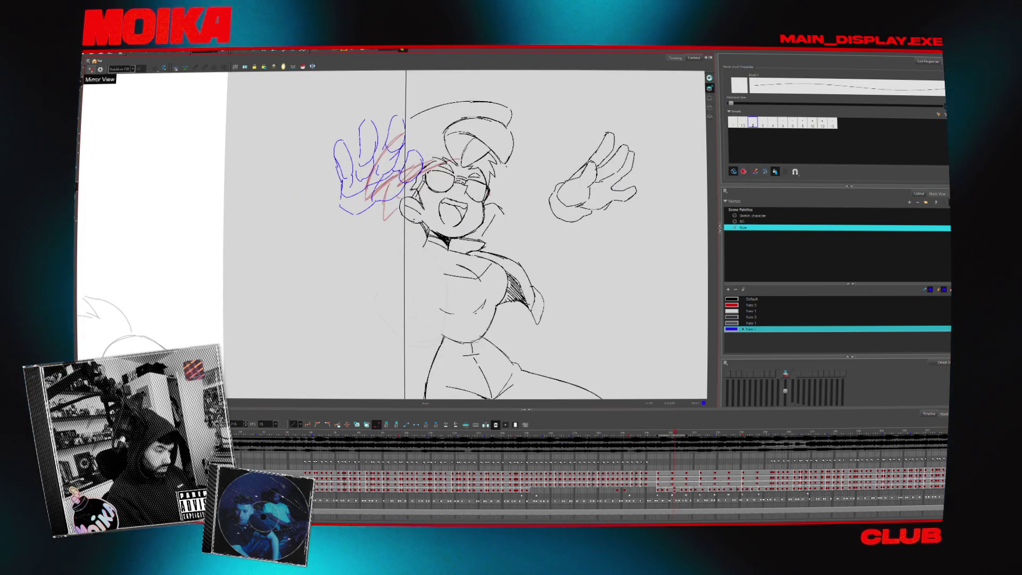
key("4")
key("4")
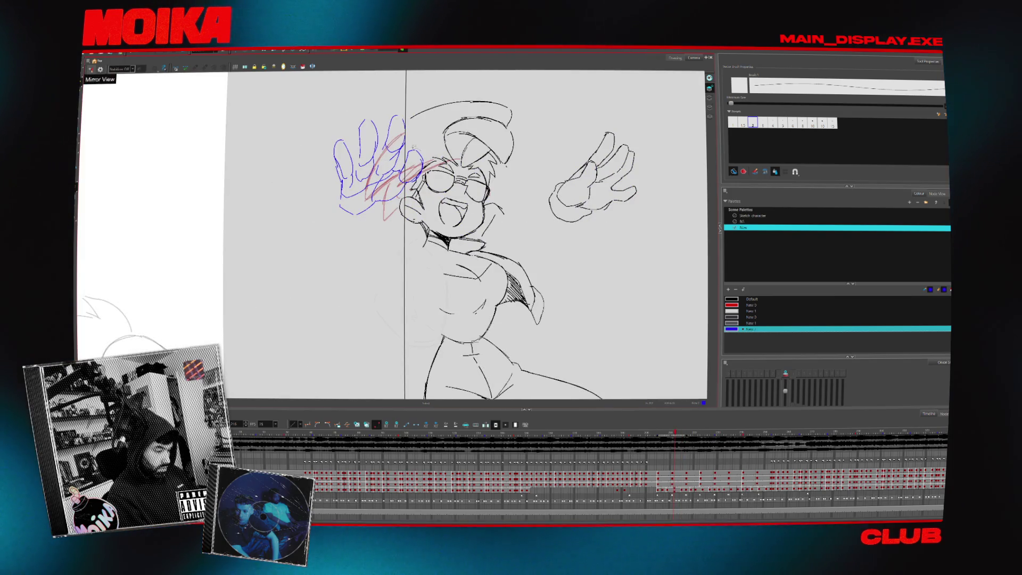
left_click_drag(398, 157, 421, 173)
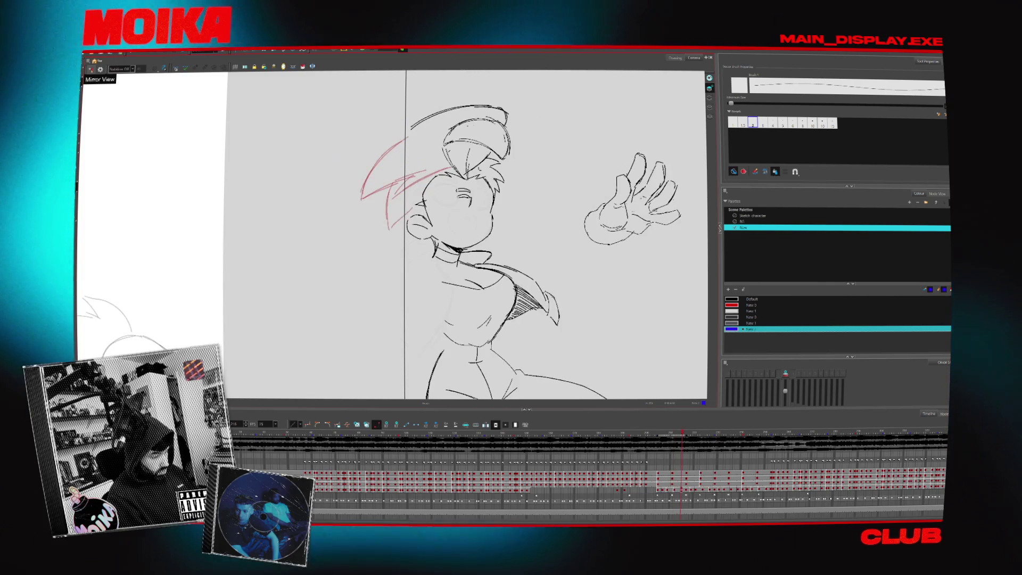
key("4")
scroll(454, 255, "down", 5)
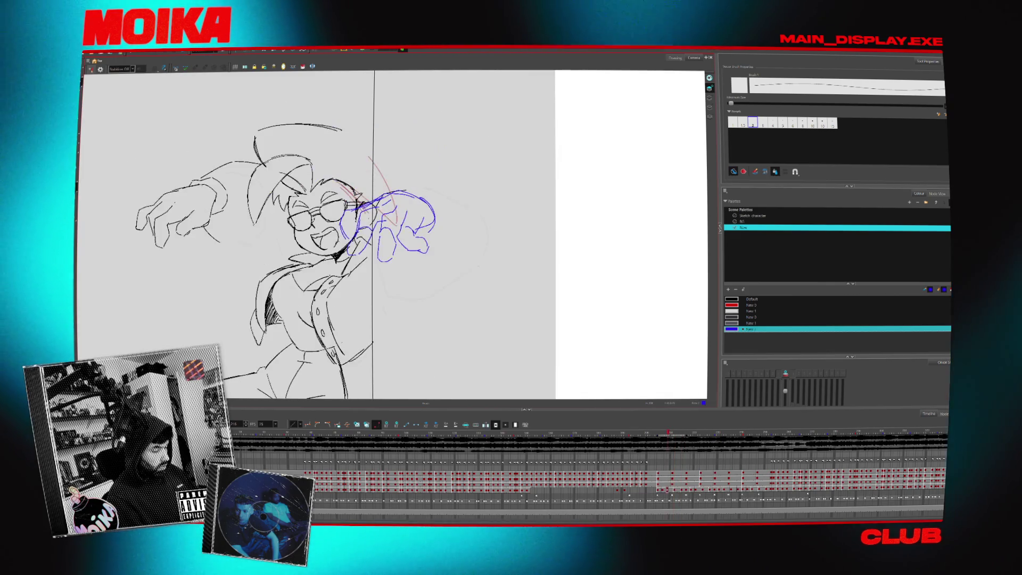
scroll(454, 255, "up", 1)
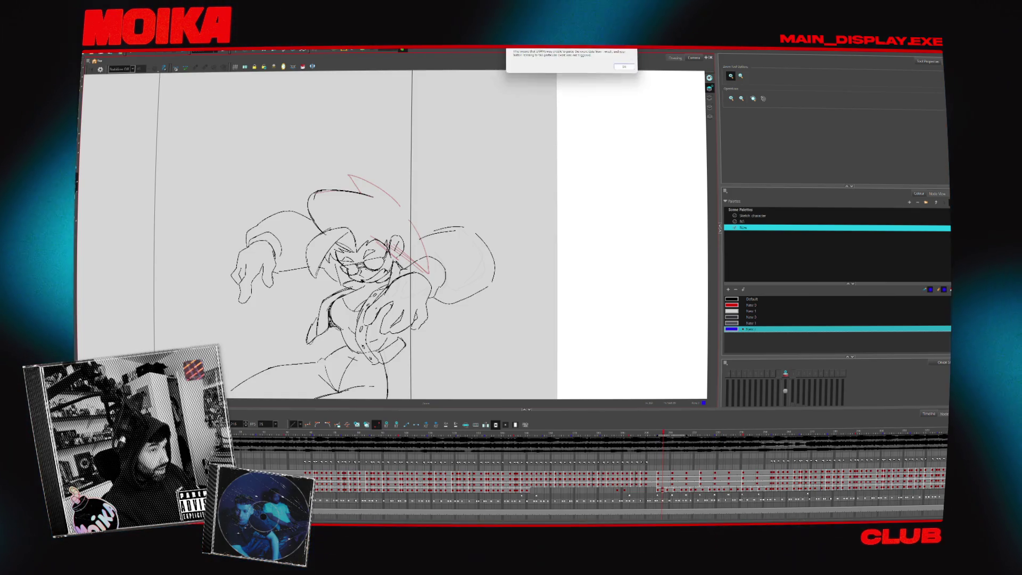
Move the SAMMI error message to the centre, check the system tray, and dismiss it with OK.
left_click_drag(588, 52, 555, 188)
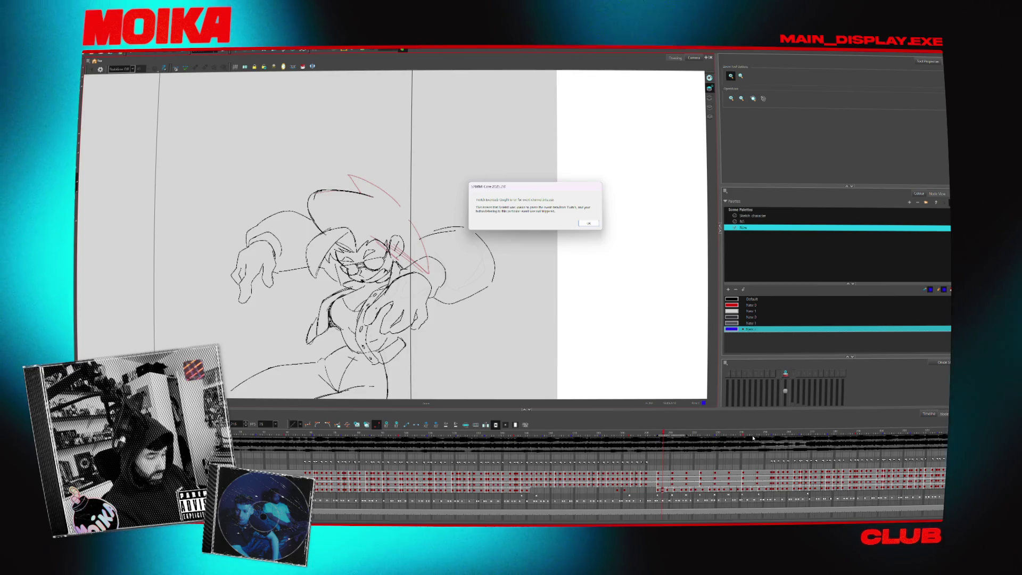
left_click(908, 520)
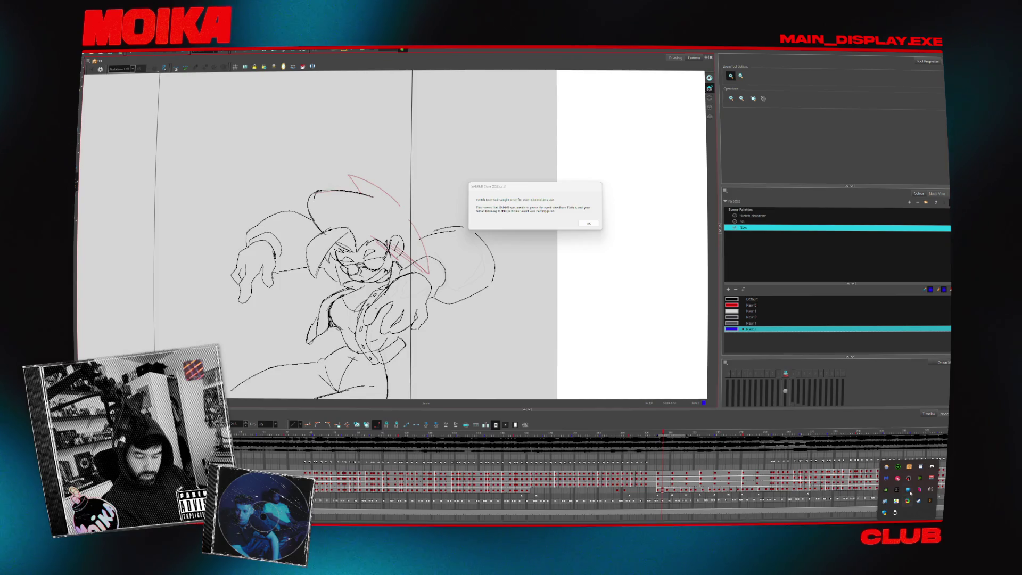
left_click(540, 209)
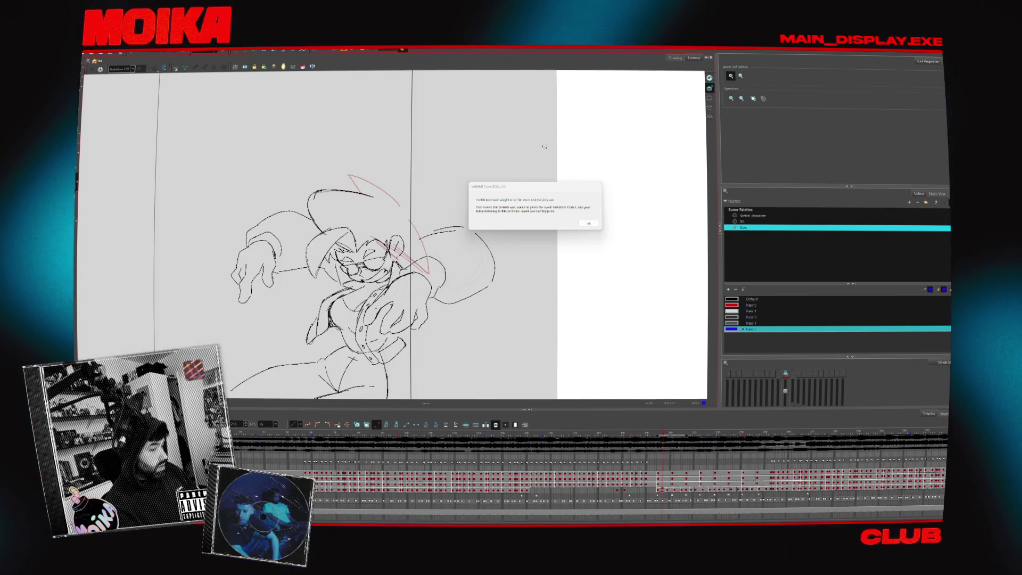
left_click(585, 223)
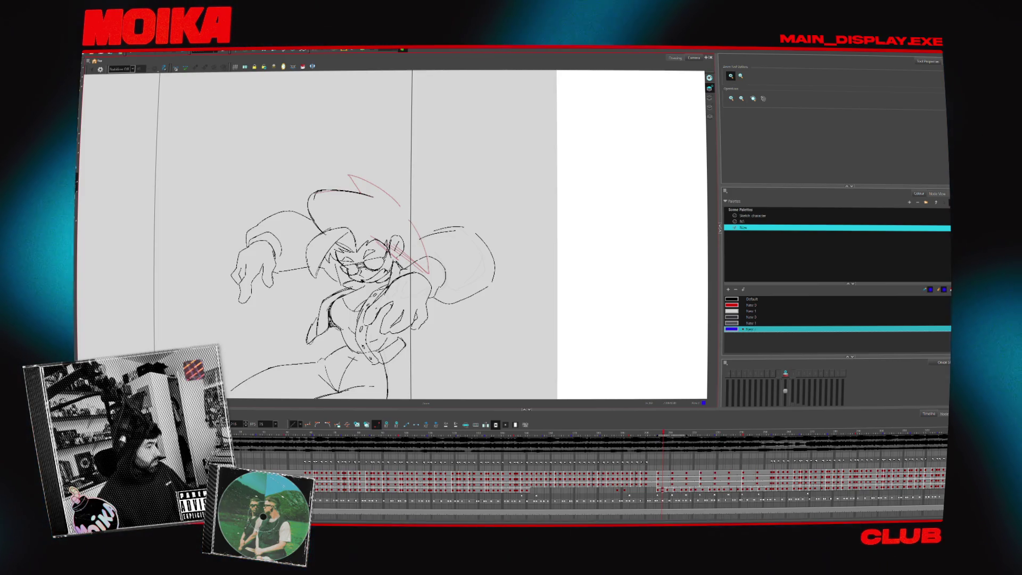
Switch to the Brush, try the New 1 and Default black colours, and compare neighbouring drawings.
scroll(417, 251, "up", 3)
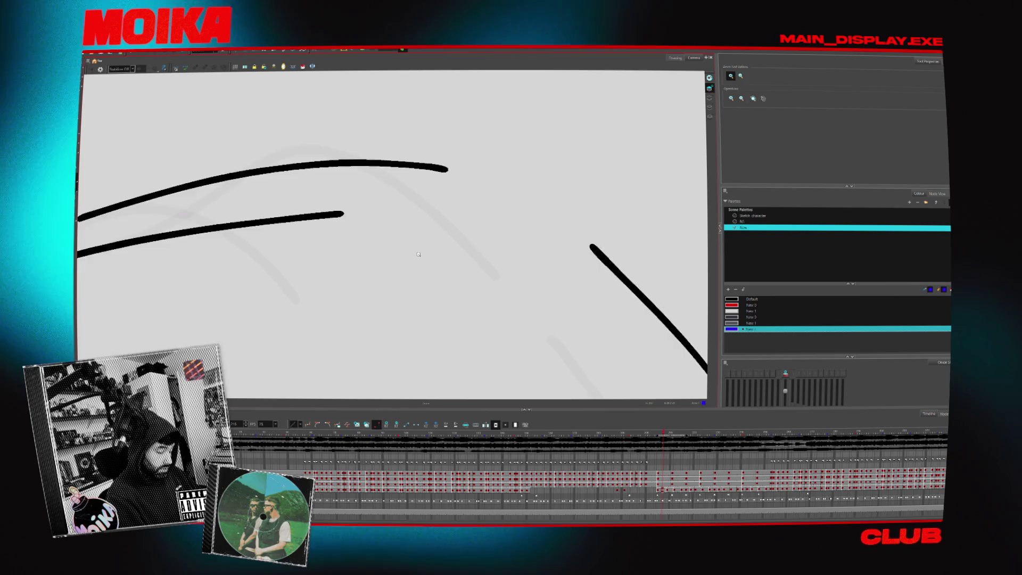
scroll(418, 255, "down", 2)
scroll(417, 258, "down", 2)
key("alt+b")
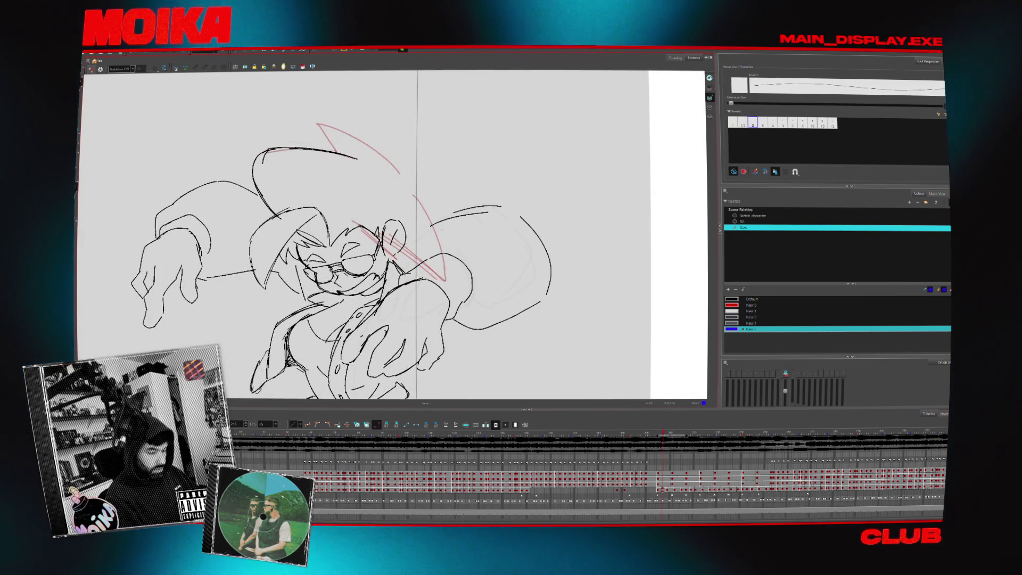
left_click(750, 311)
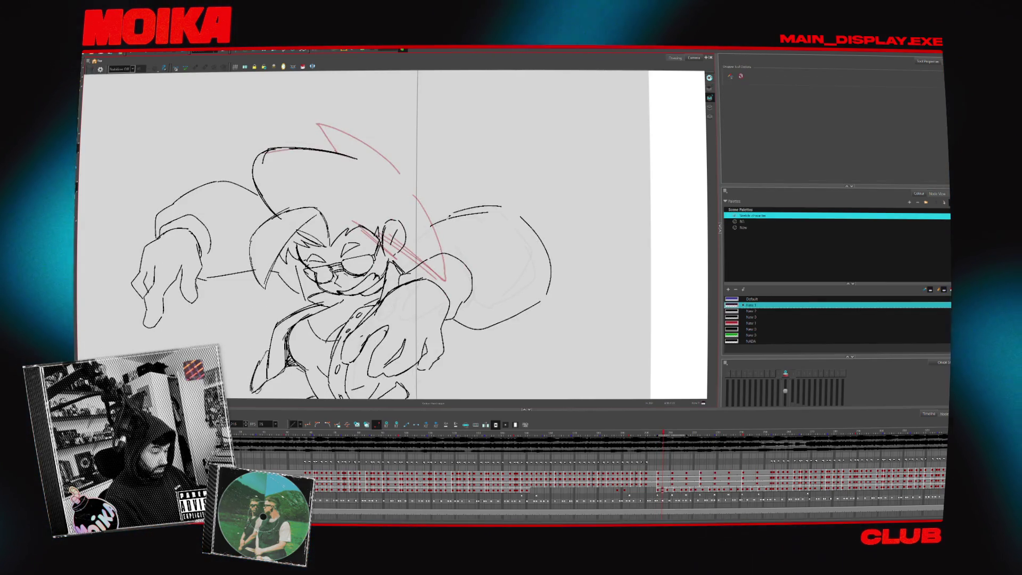
left_click(750, 299)
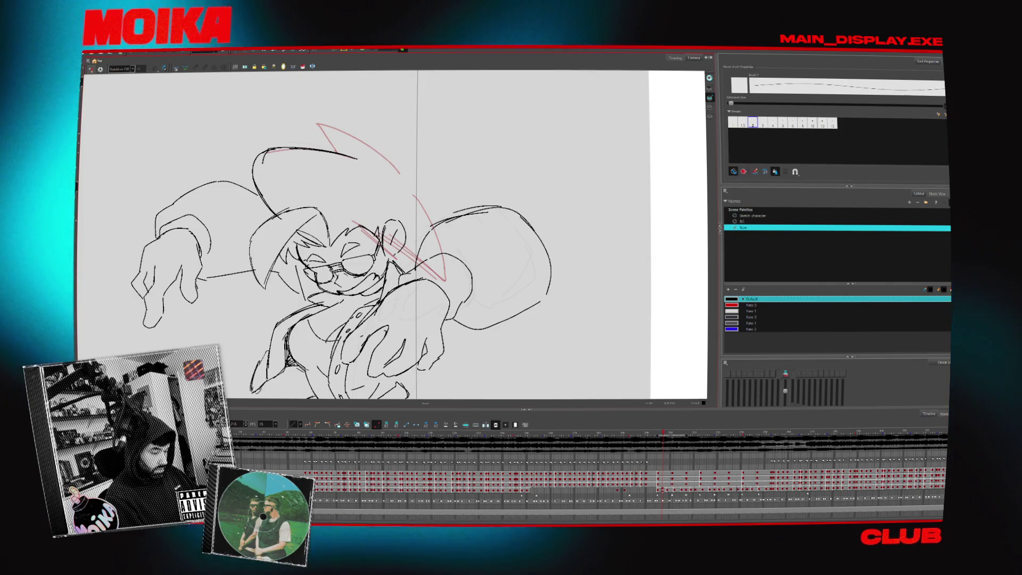
key("alt+b")
key("comma")
key("period")
key("alt+slash")
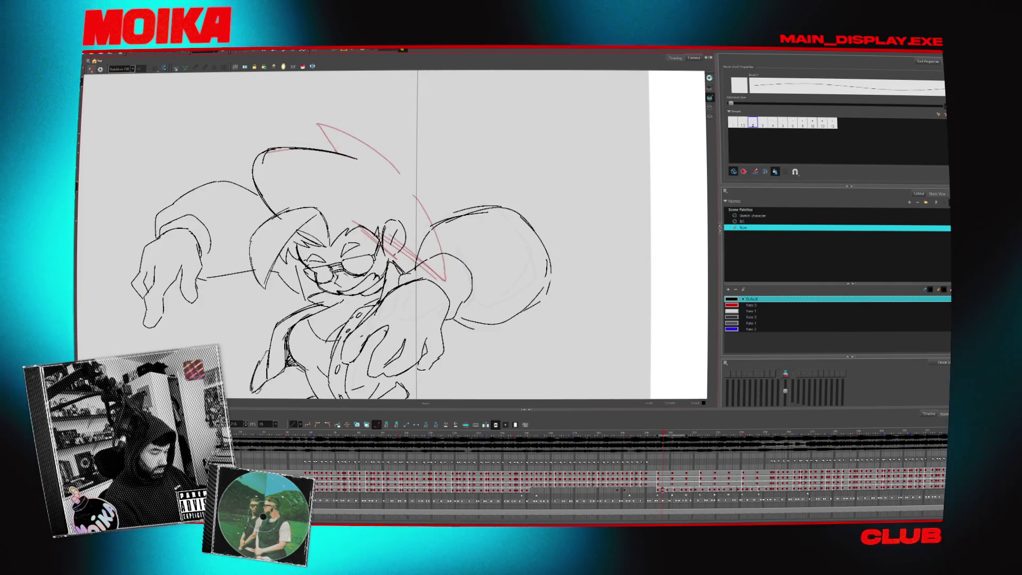
Go to the blue-hand sketch frame, set the colour to blue, and check motion and mirroring.
left_click_drag(372, 239, 404, 192)
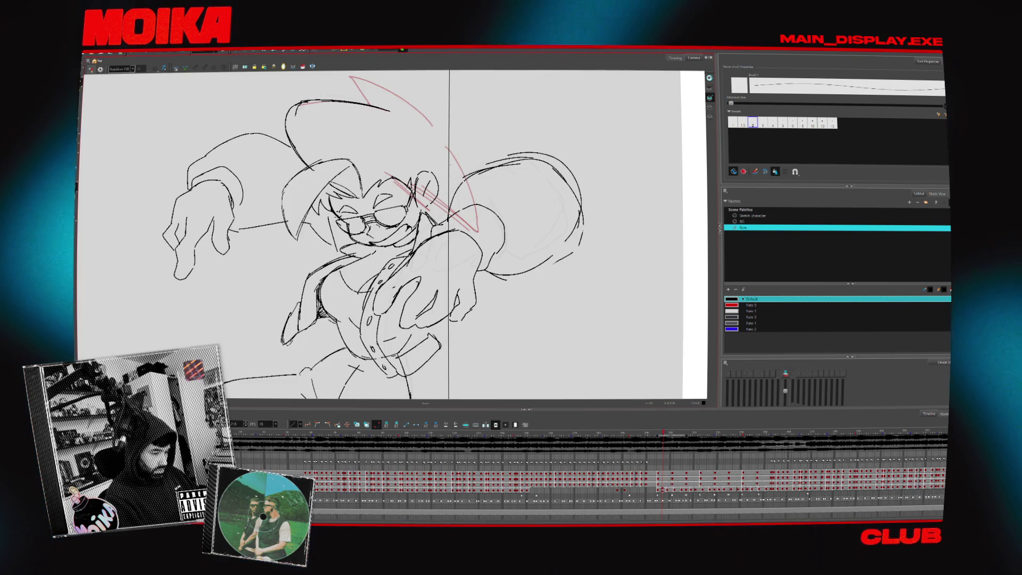
key("period")
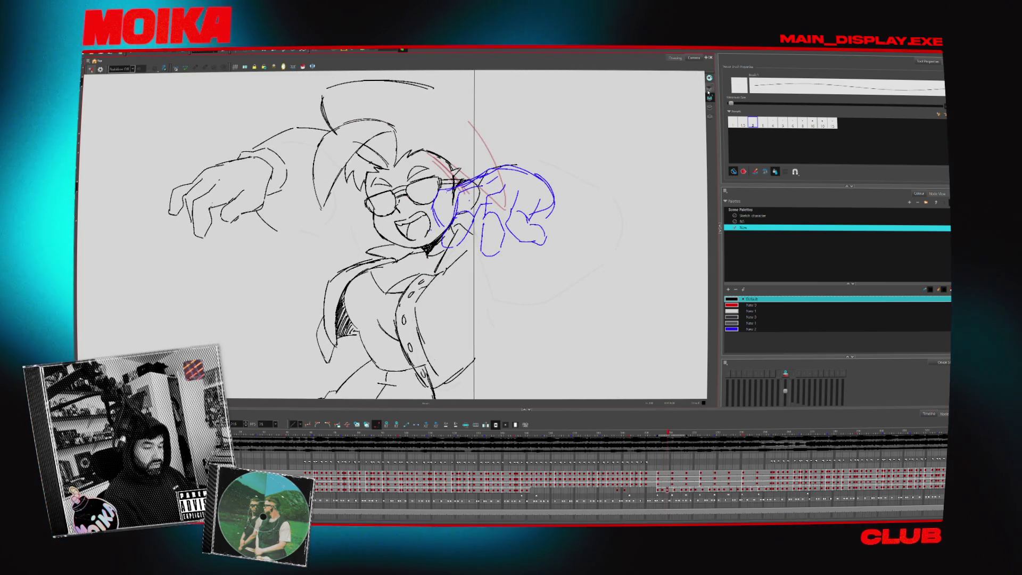
left_click(750, 311)
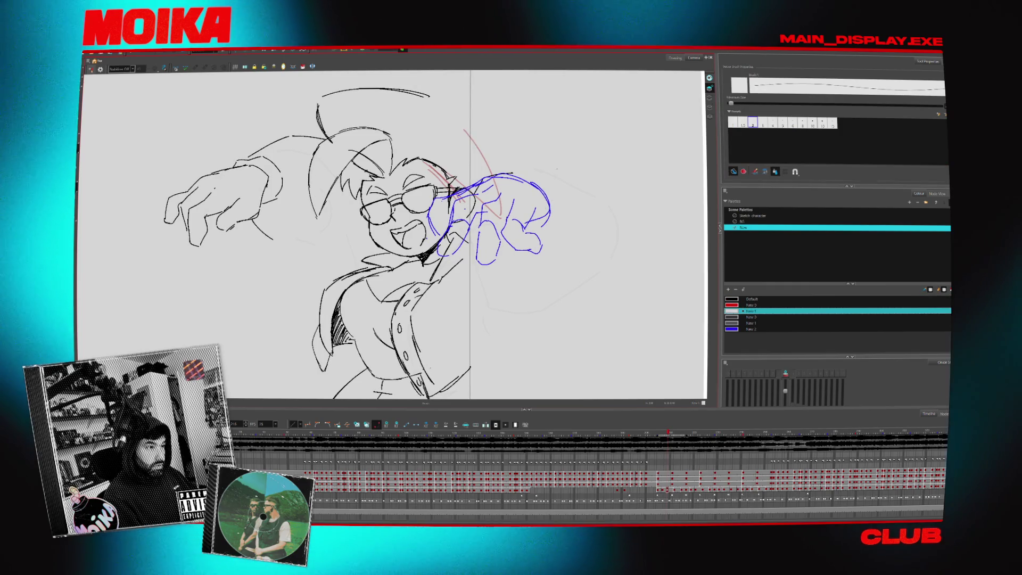
key("comma")
key("period")
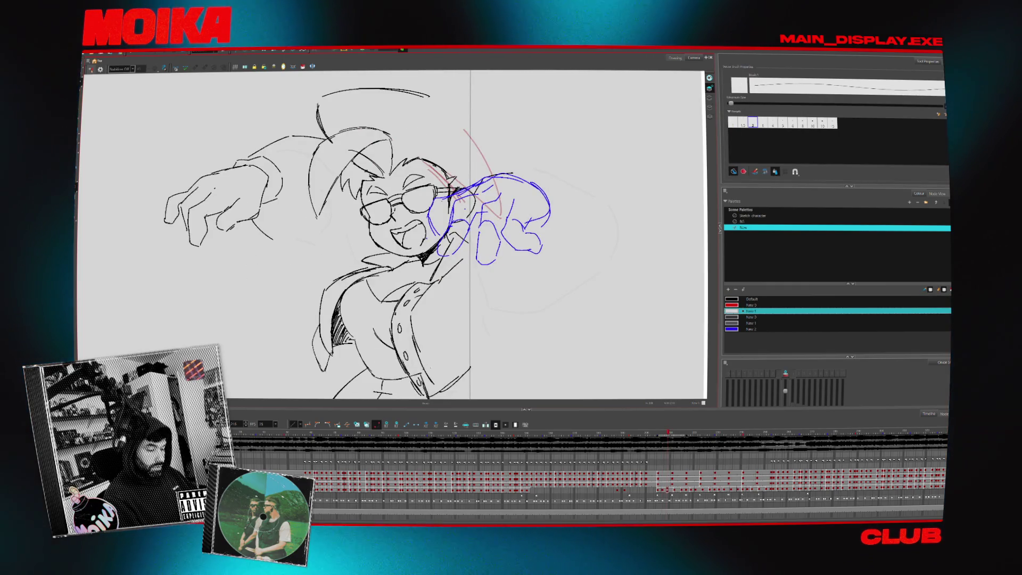
left_click(750, 329)
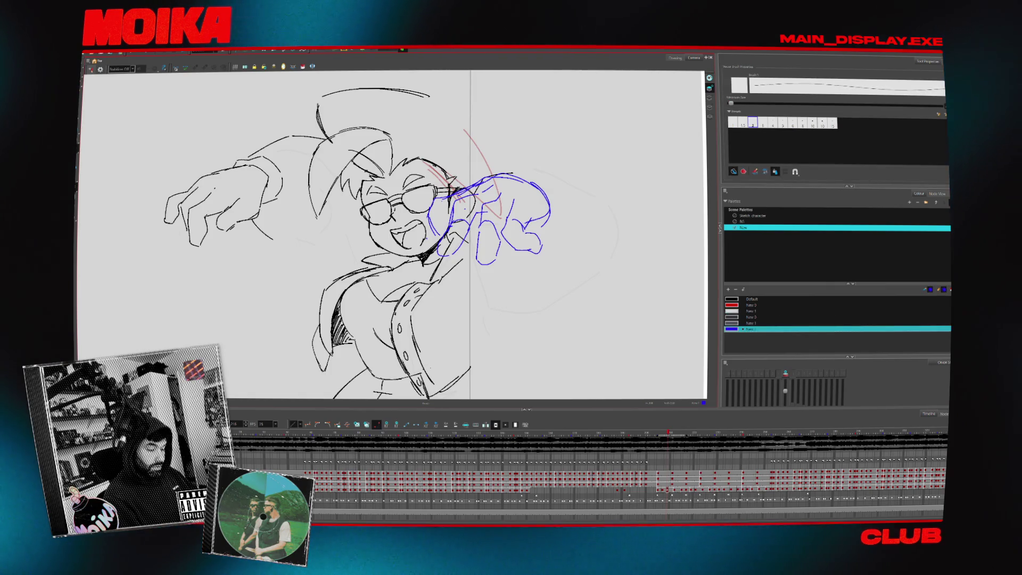
key("comma")
key("period")
key("period")
key("comma")
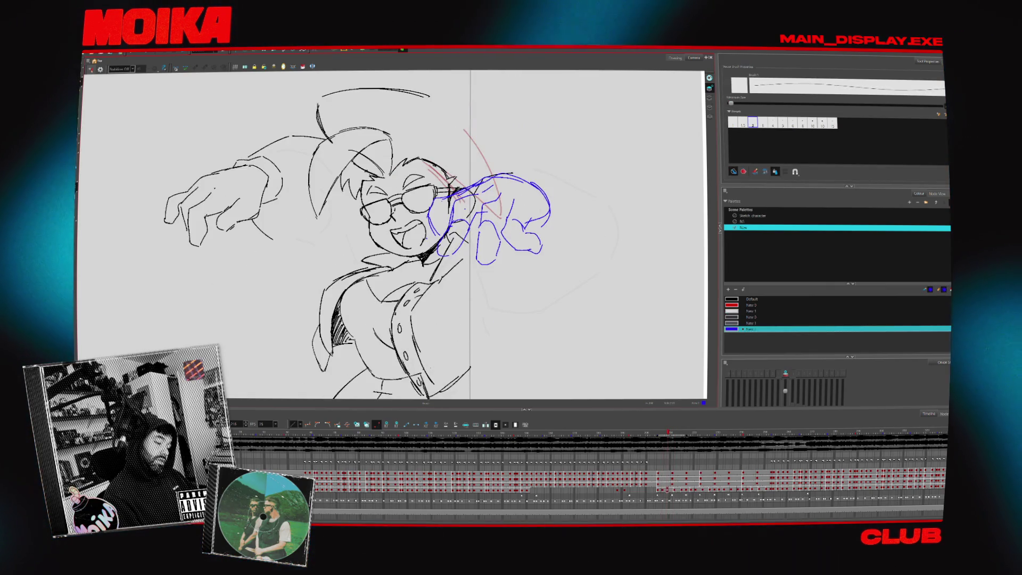
key("4")
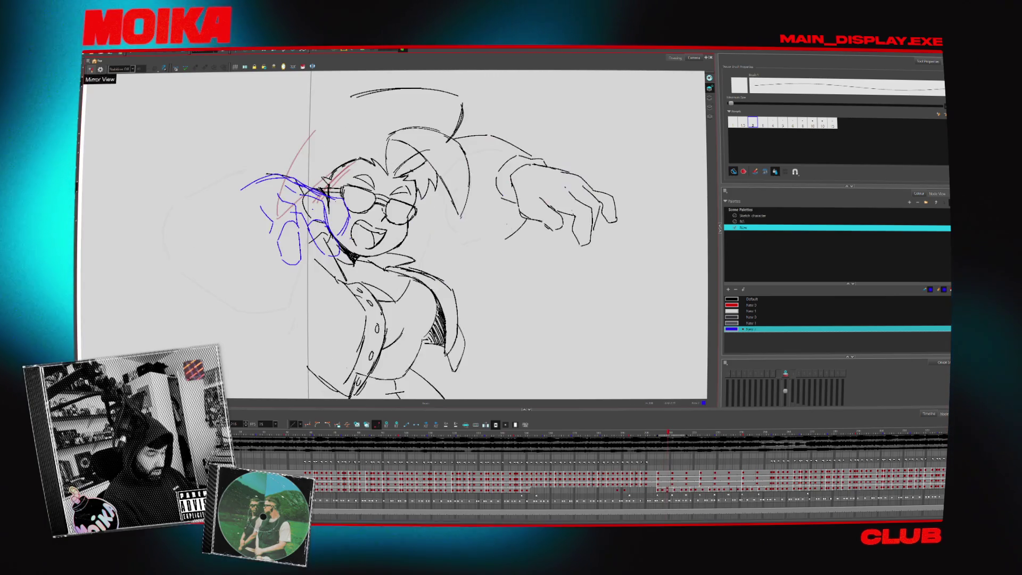
key("4")
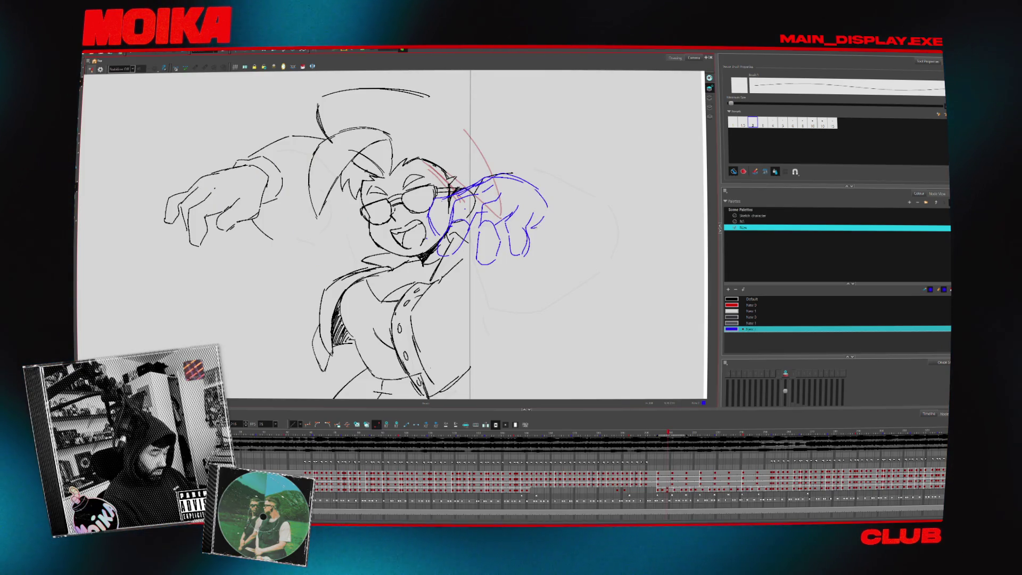
Advance through the blue-hand drawings, panning the view and flipping neighbours to check motion.
key("g")
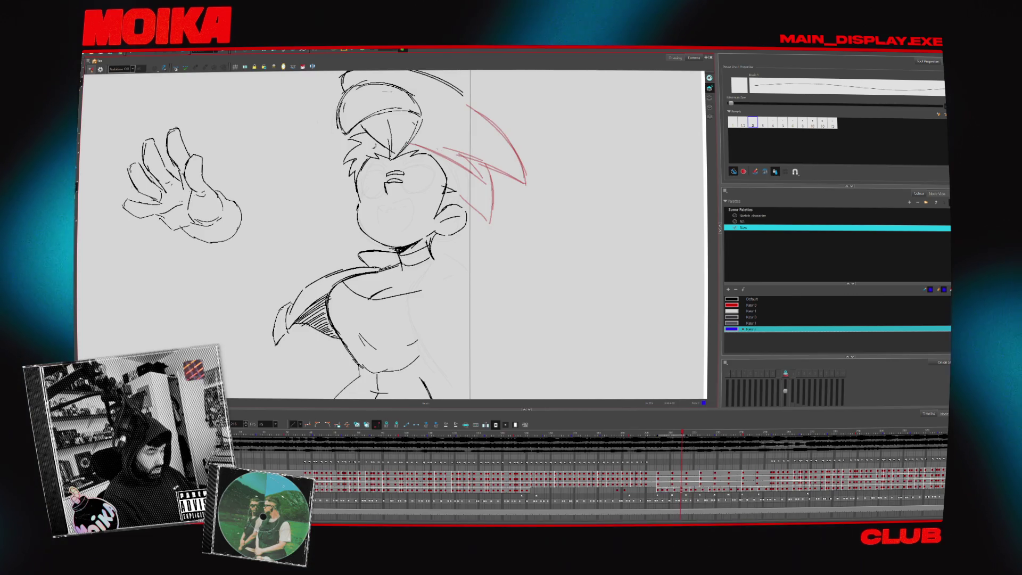
left_click_drag(461, 334, 484, 306)
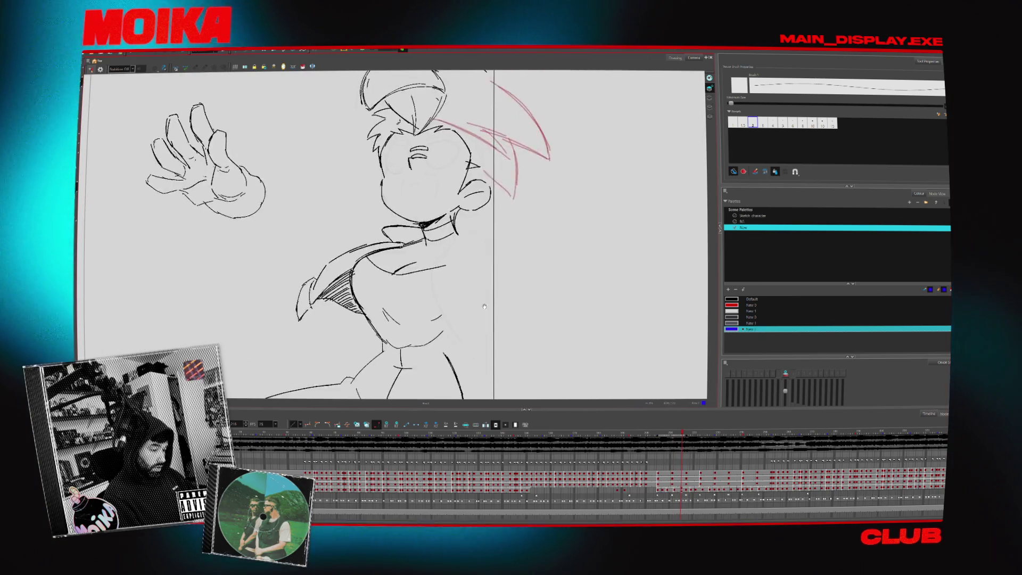
key("f")
key("f")
key("f")
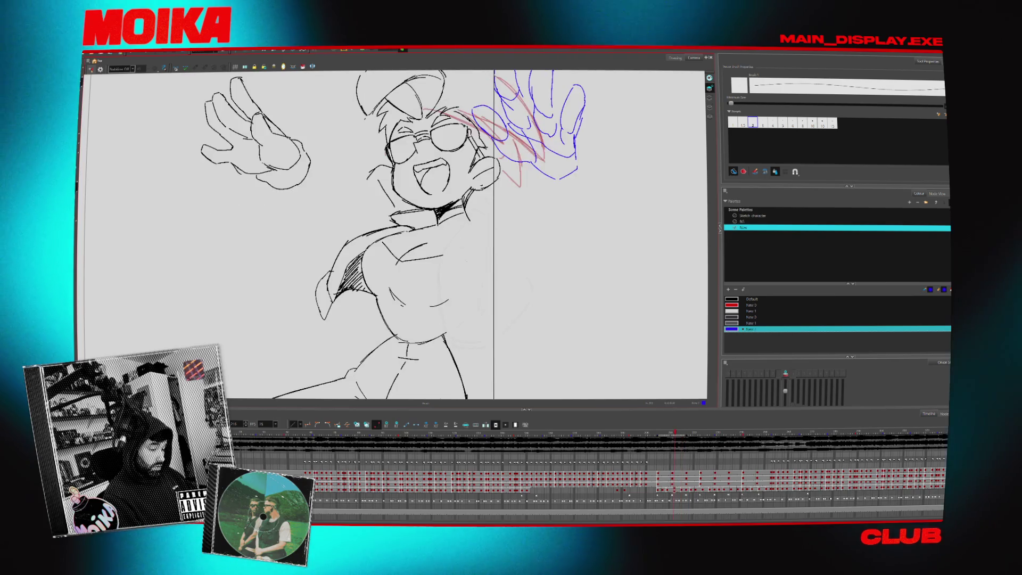
key("f")
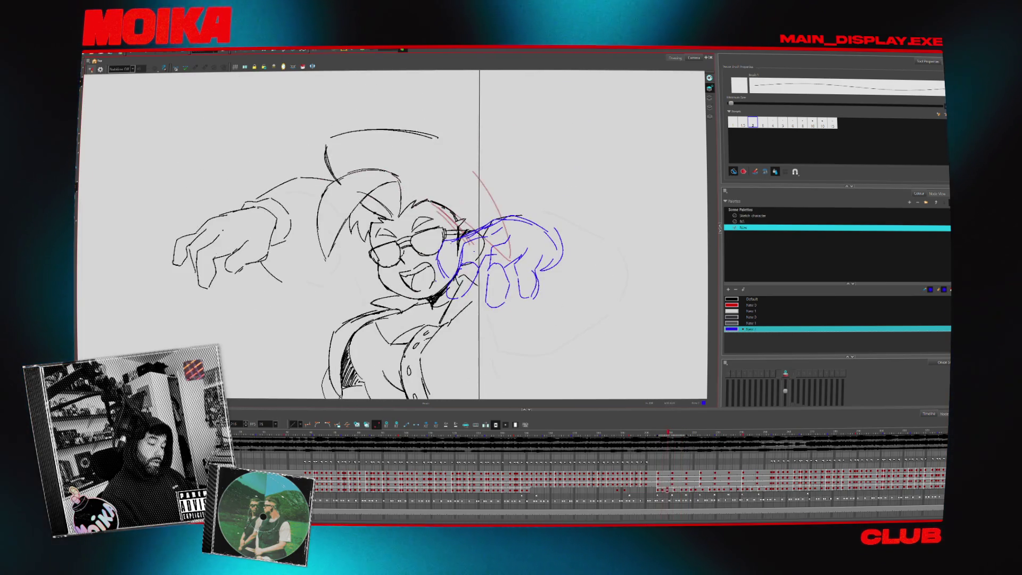
key("f")
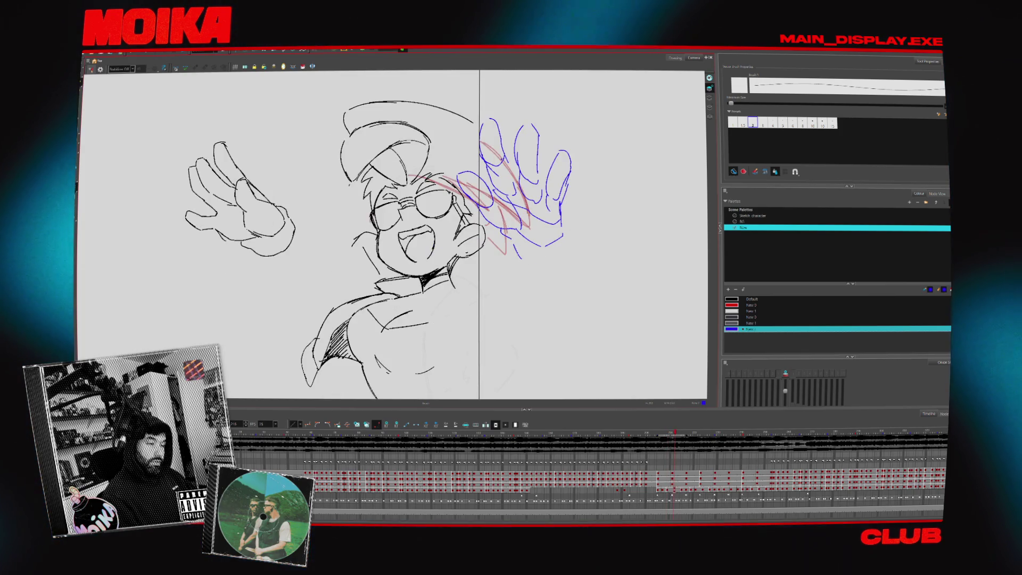
key("d")
key("f")
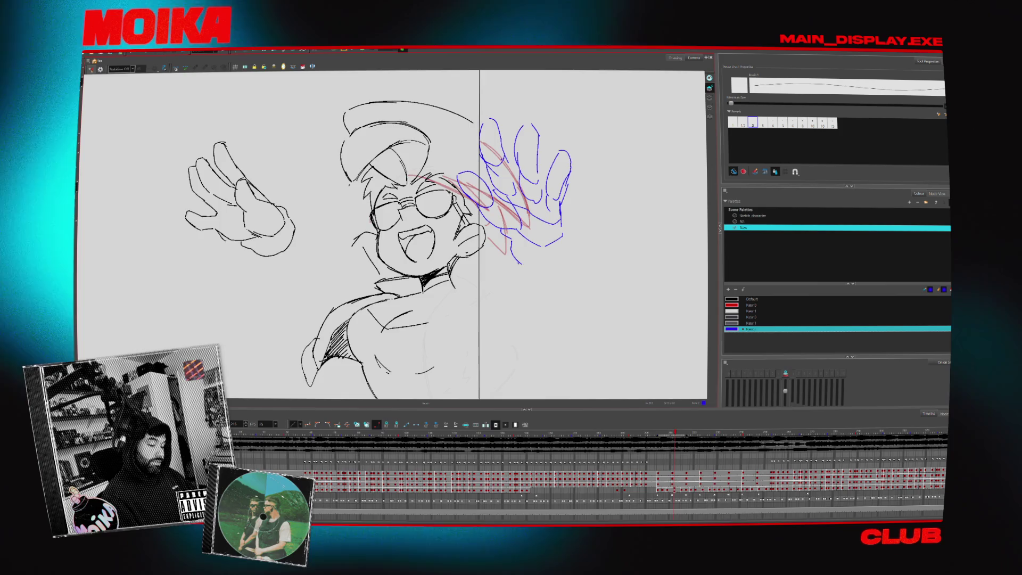
Mirror-check the drawing and flip between the waving-hand, blue-hand and glasses drawings.
key("4")
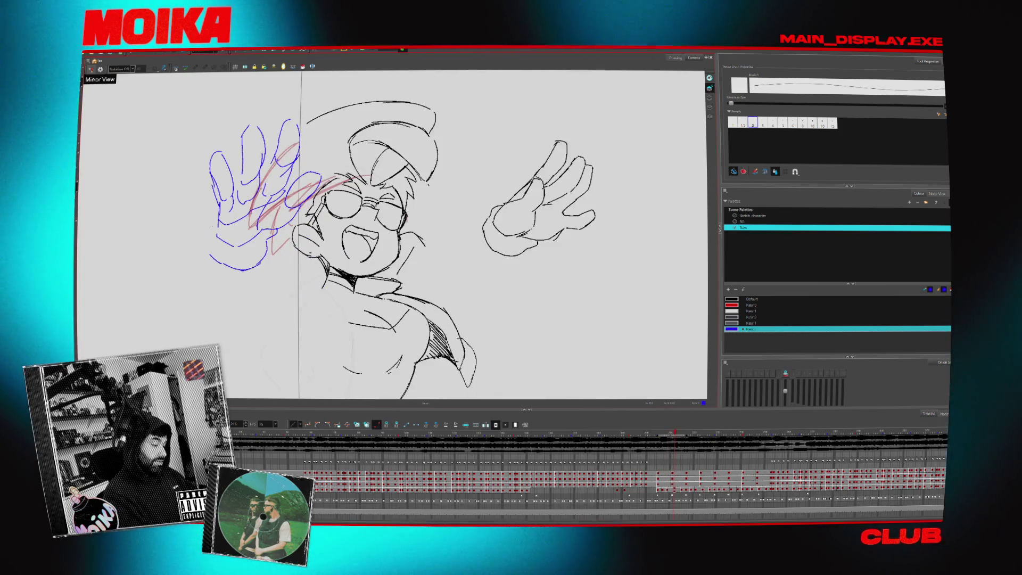
key("4")
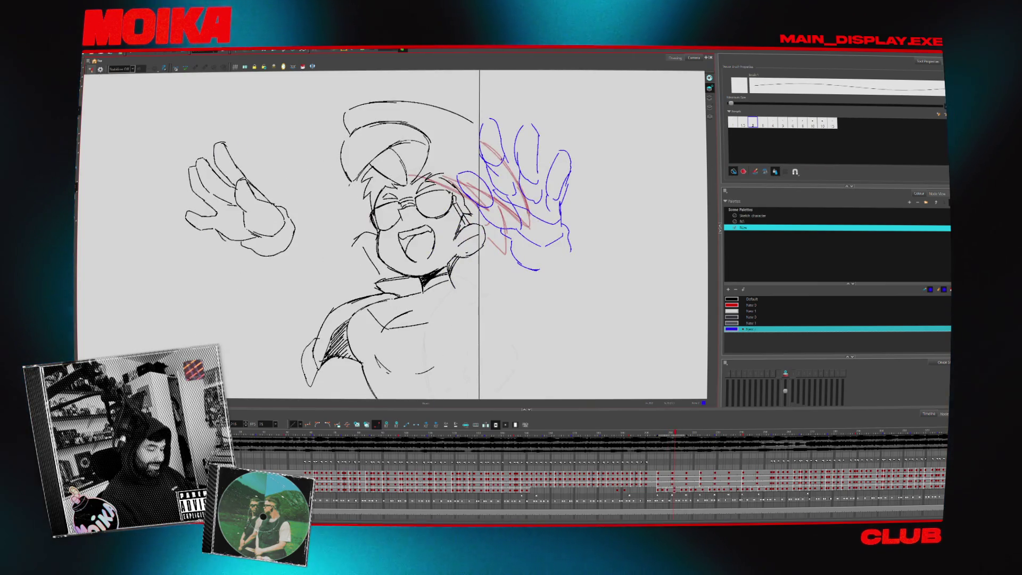
key("f")
key("d")
key("f")
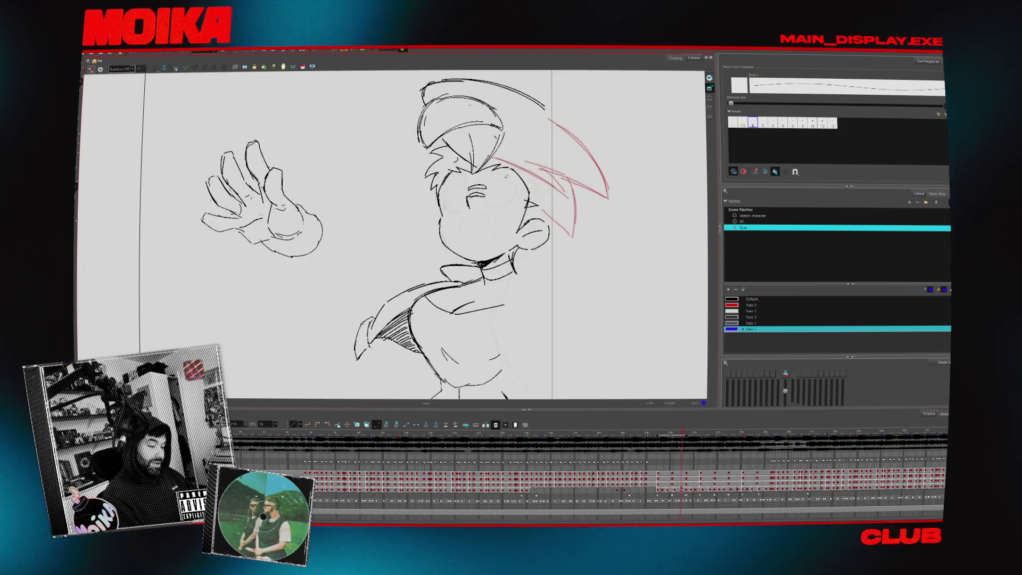
key("d")
key("f")
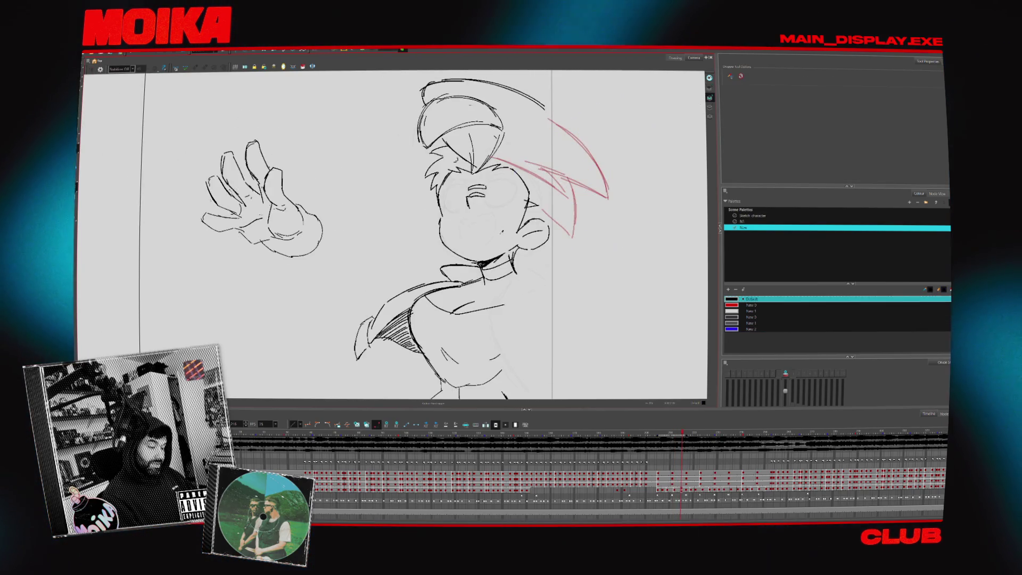
key("d")
key("f")
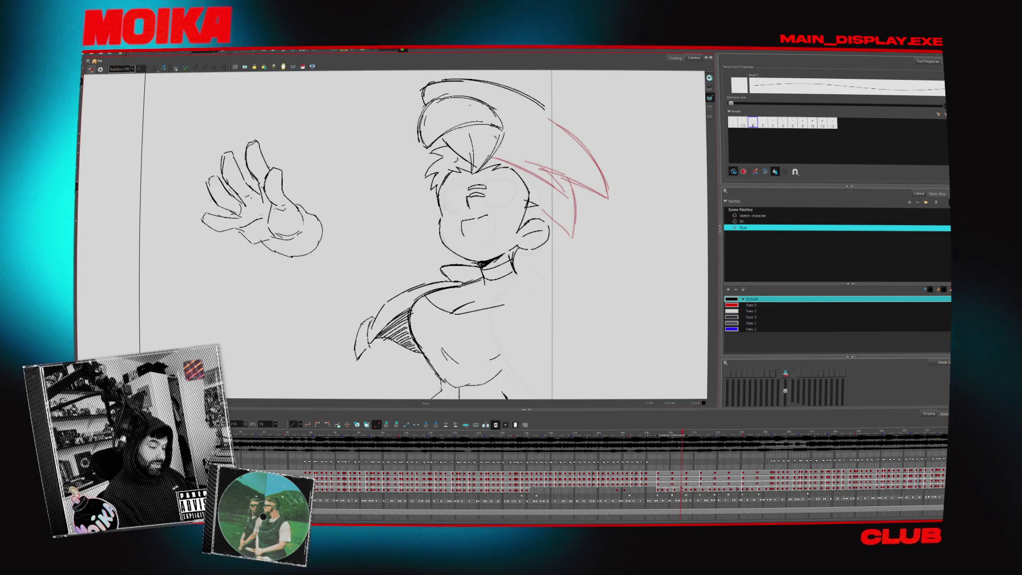
key("f")
key("d")
key("d")
key("f")
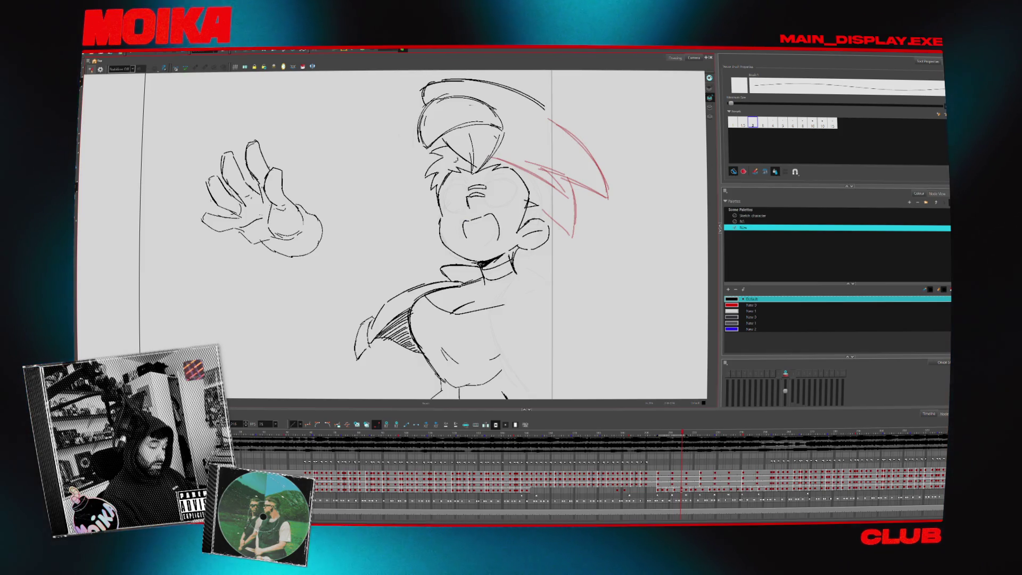
key("f")
key("d")
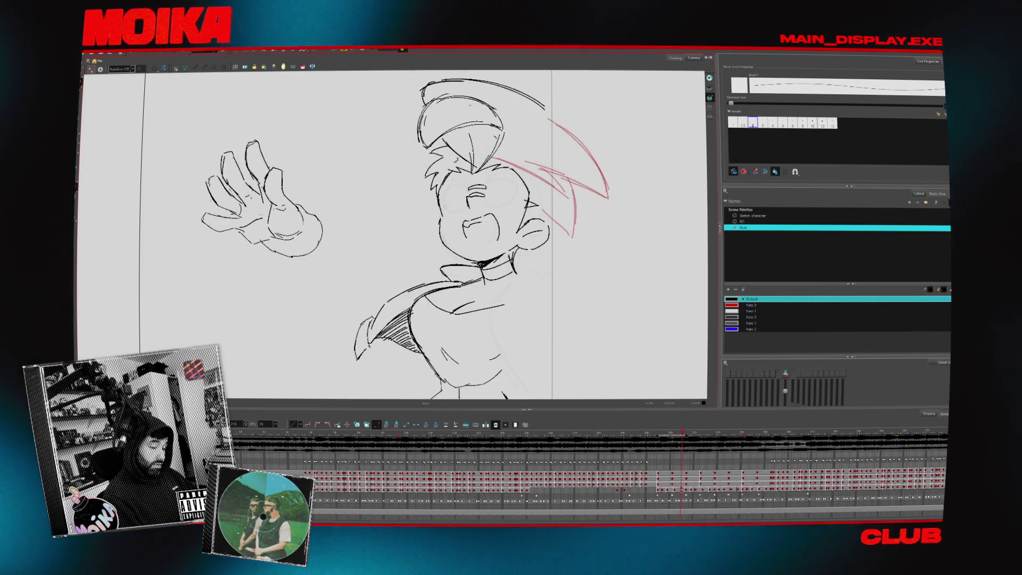
Restore the open mouth with teeth, select its strokes, and check it in Mirror View.
key("f")
left_click(481, 229)
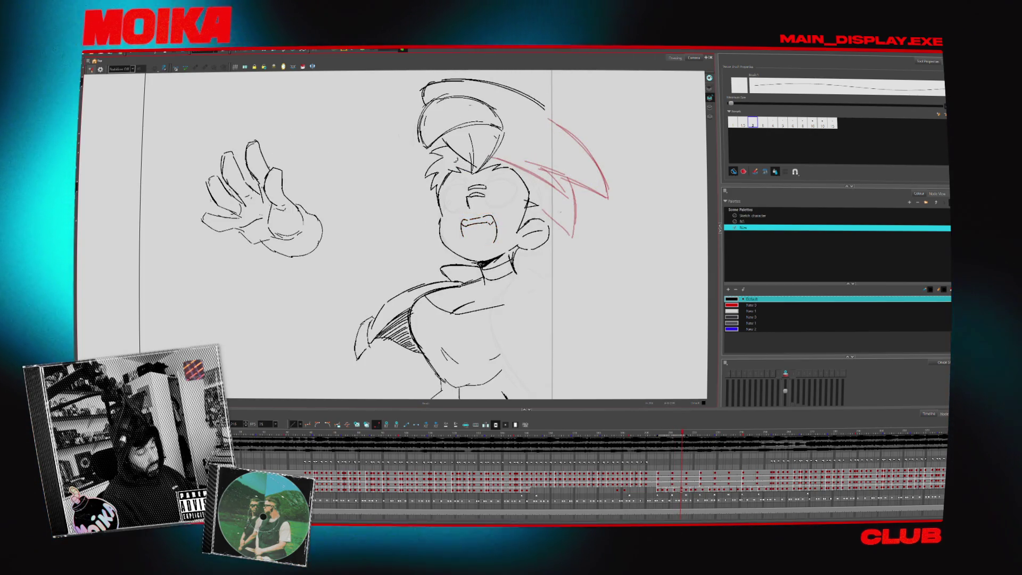
left_click(90, 69)
key("f")
left_click(89, 69)
Zoom out to the whole frame and step back to an earlier frame of the car-interior shot.
key("alt+z")
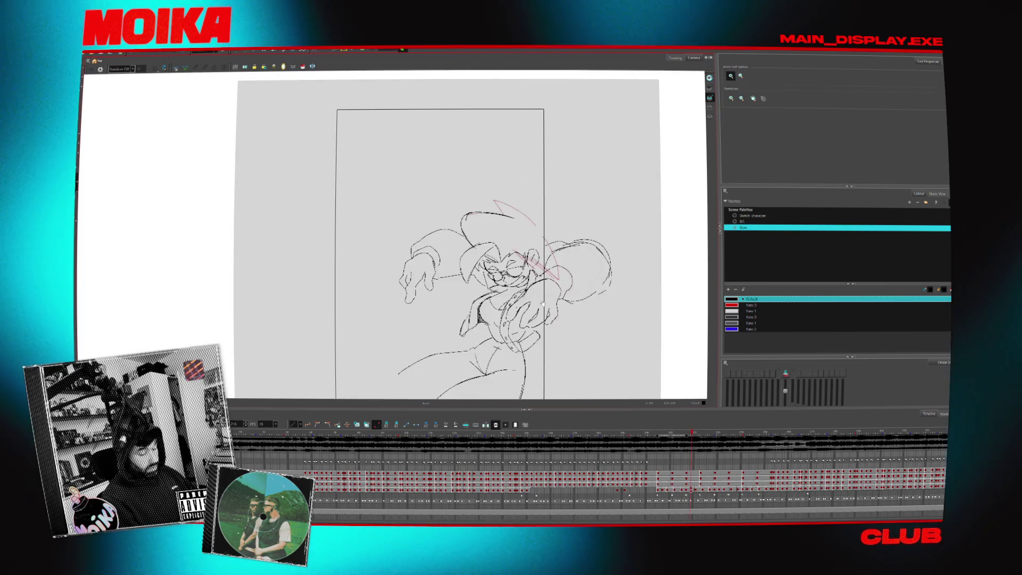
left_click(554, 294)
key("f")
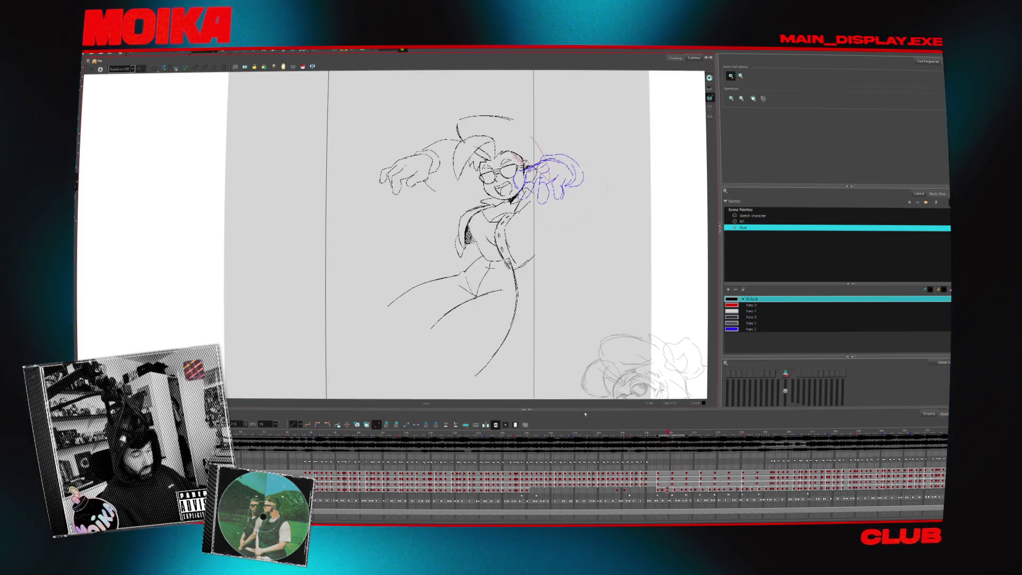
left_click(507, 165)
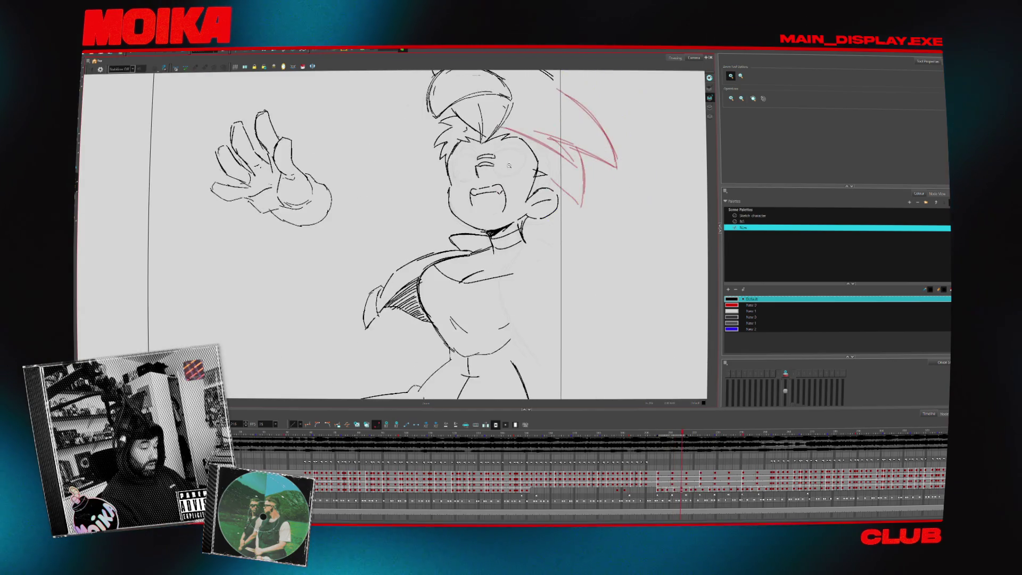
key("2")
key("f")
key("f")
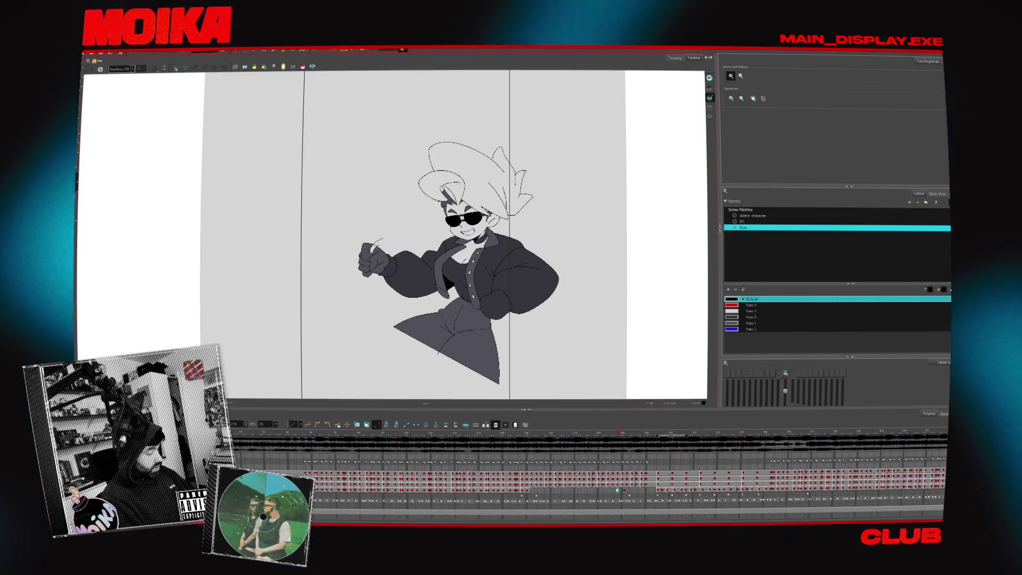
key("f")
key("f")
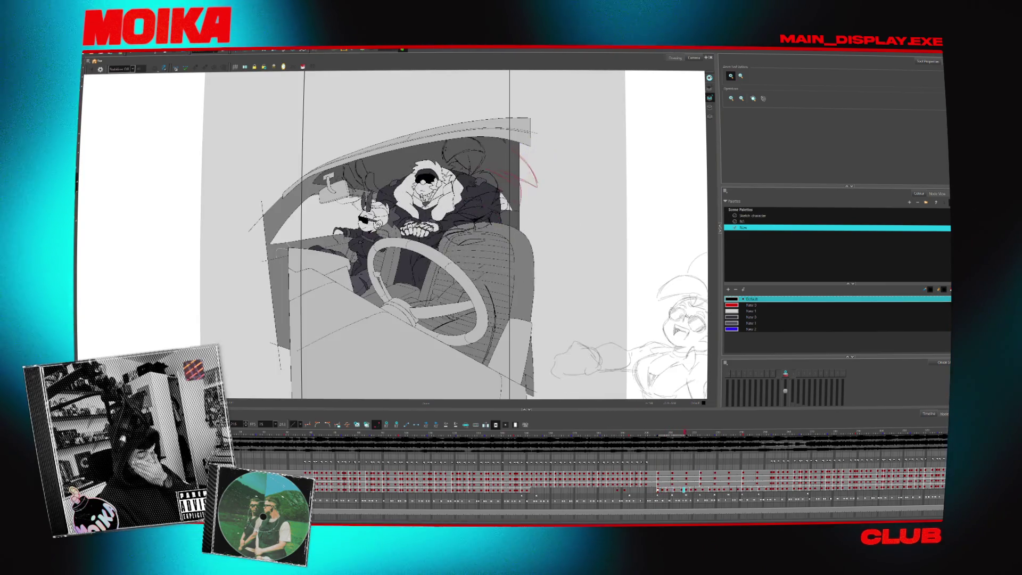
key("f")
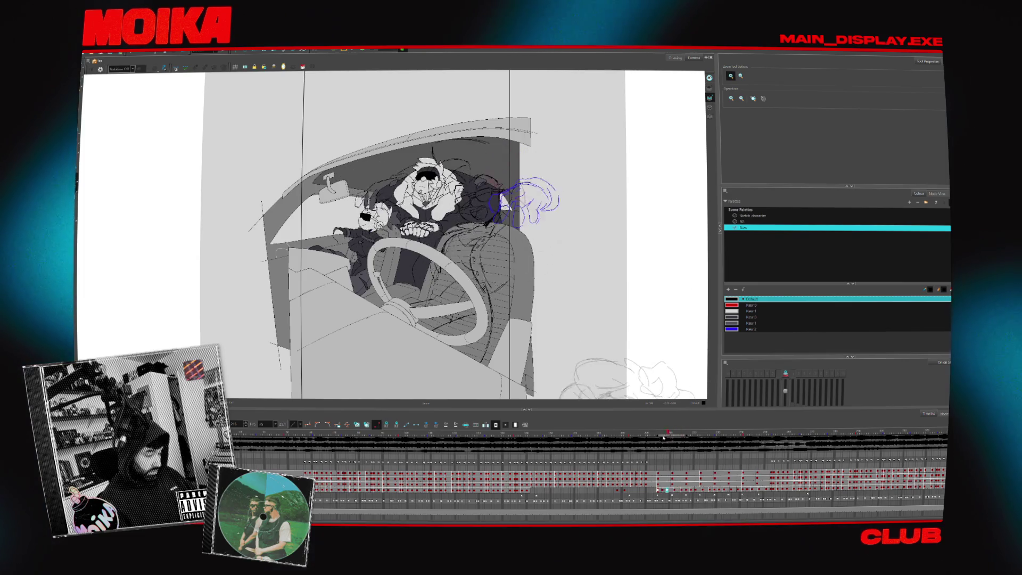
left_click(636, 435)
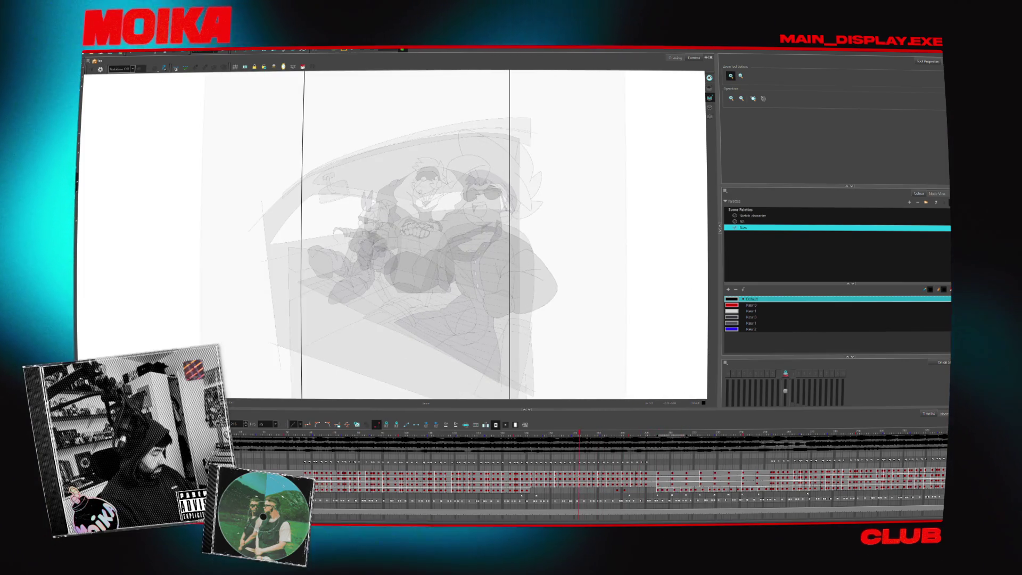
Select the bunny character's layer and advance to a later bunny frame.
scroll(584, 468, "down", 3)
left_click(576, 479)
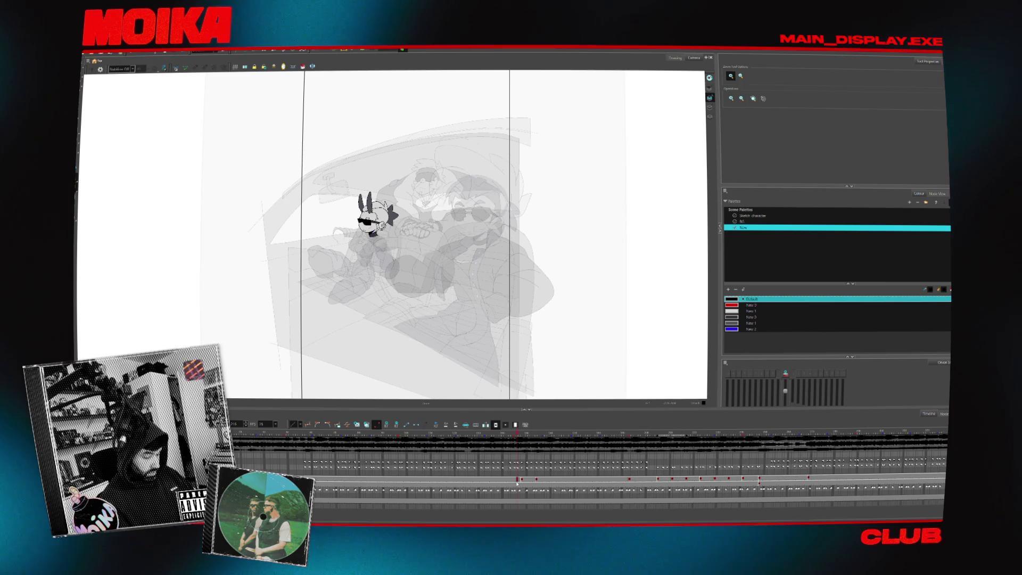
key("period")
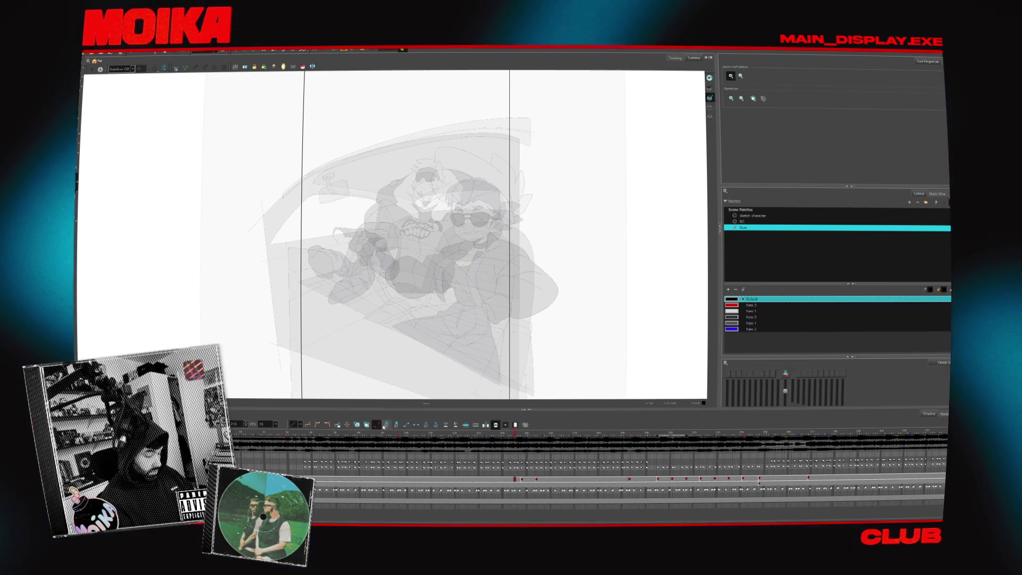
left_click(531, 479)
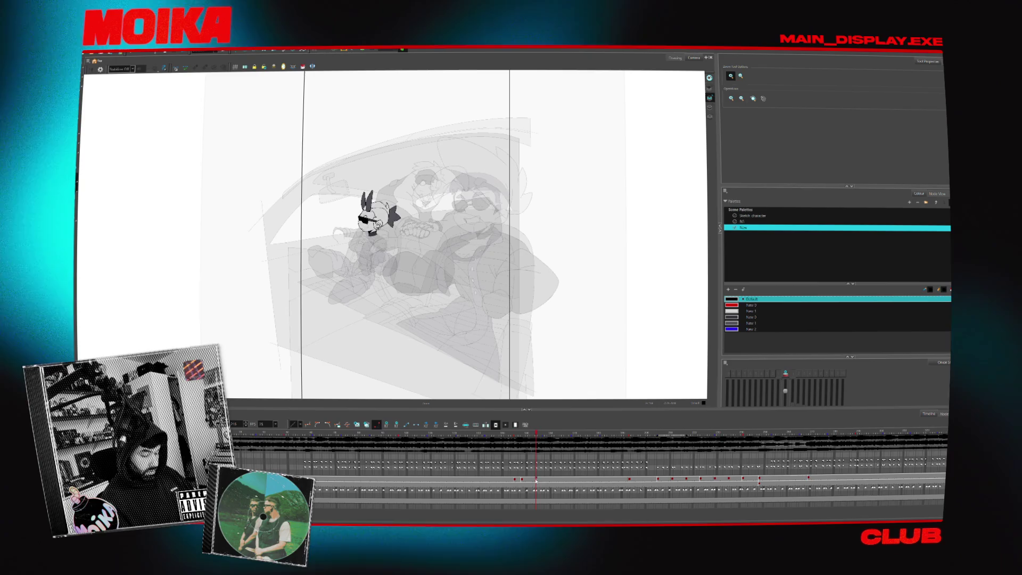
key("period")
key("period")
key("period")
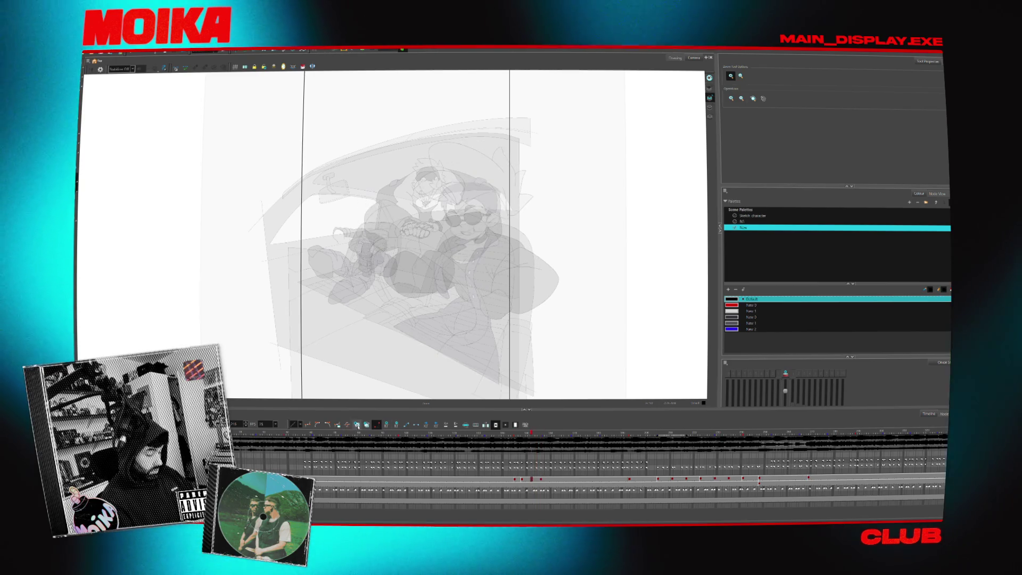
Zoom in, pick the Brush with stabilizer options, and toggle onion skin on and off.
scroll(375, 215, "up", 5)
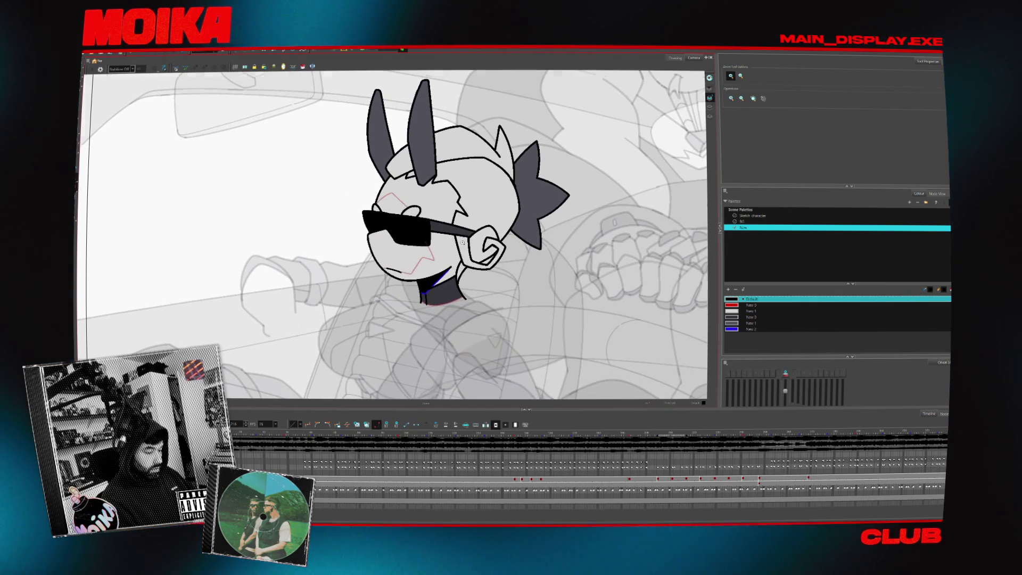
scroll(462, 242, "up", 2)
key("alt+b")
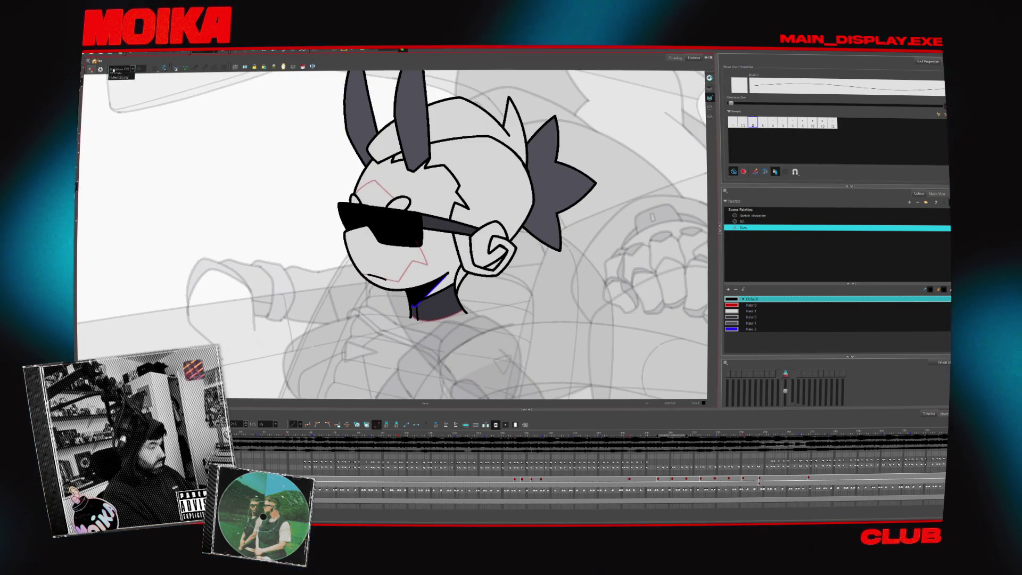
left_click(114, 69)
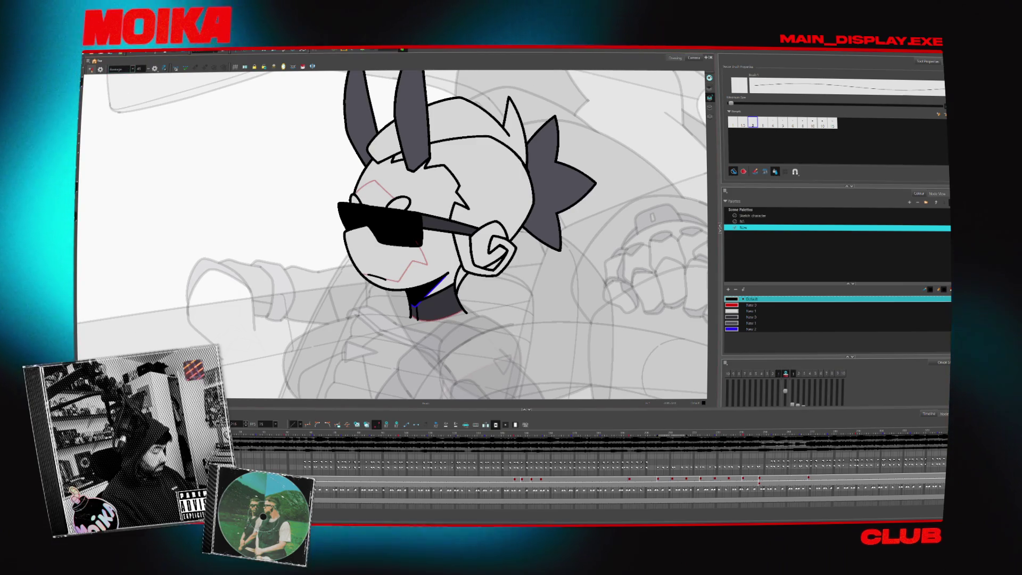
left_click(519, 484)
left_click(509, 479)
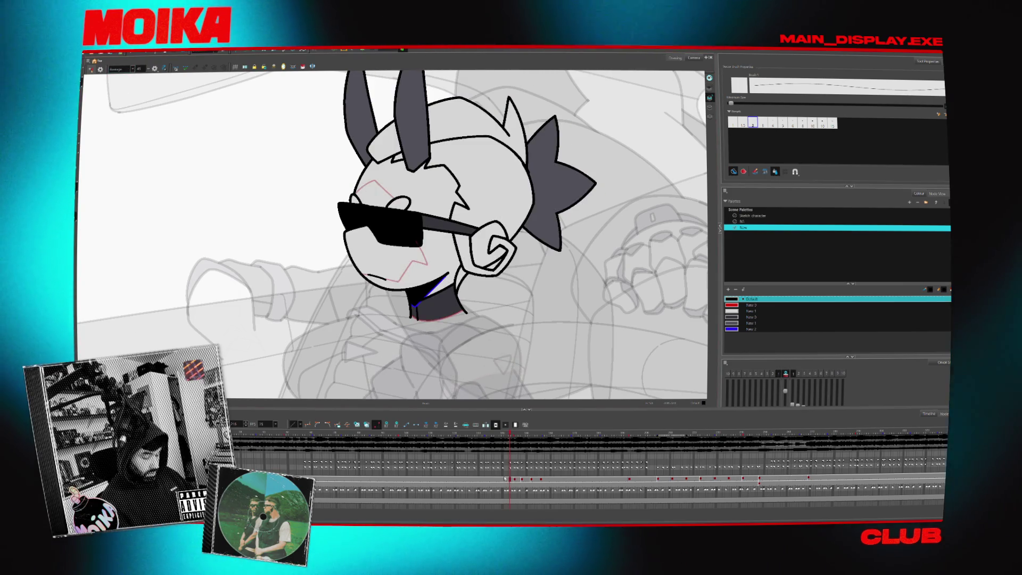
Open the HEADSY-16 head drawing inside its symbol via Drawings, zoomed in with the Brush ready.
right_click(541, 479)
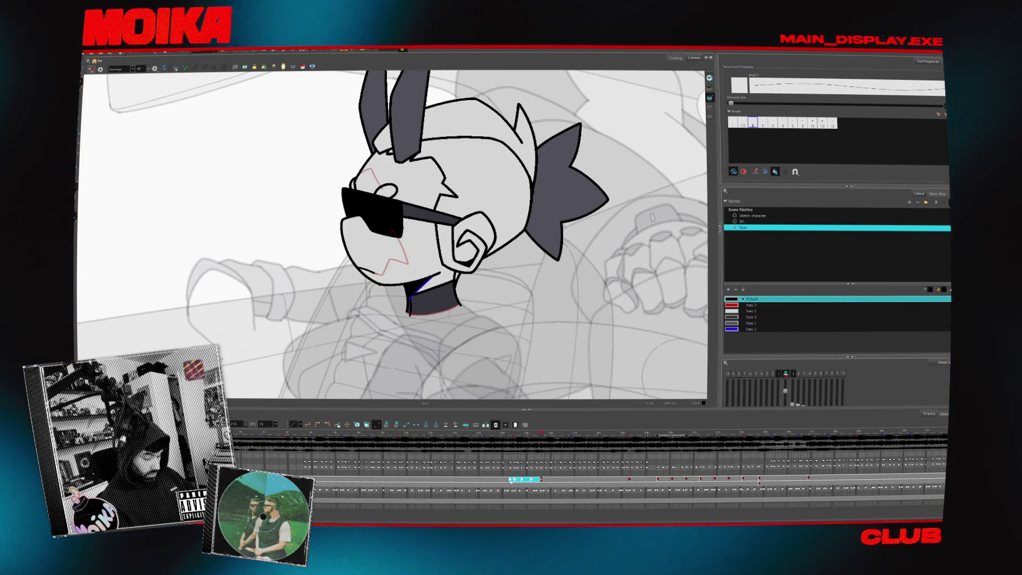
right_click(510, 480)
mouse_move(570, 411)
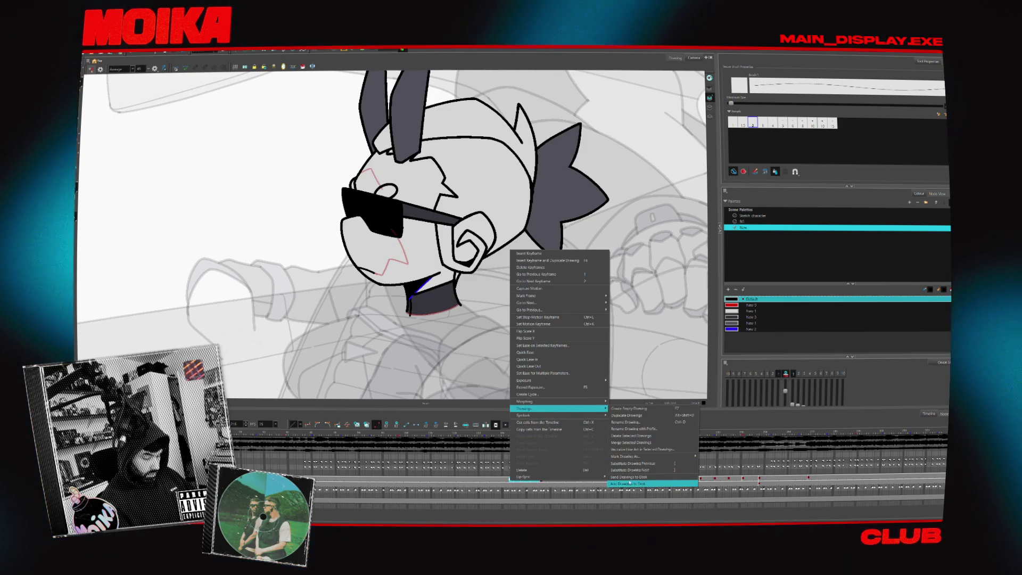
left_click(631, 475)
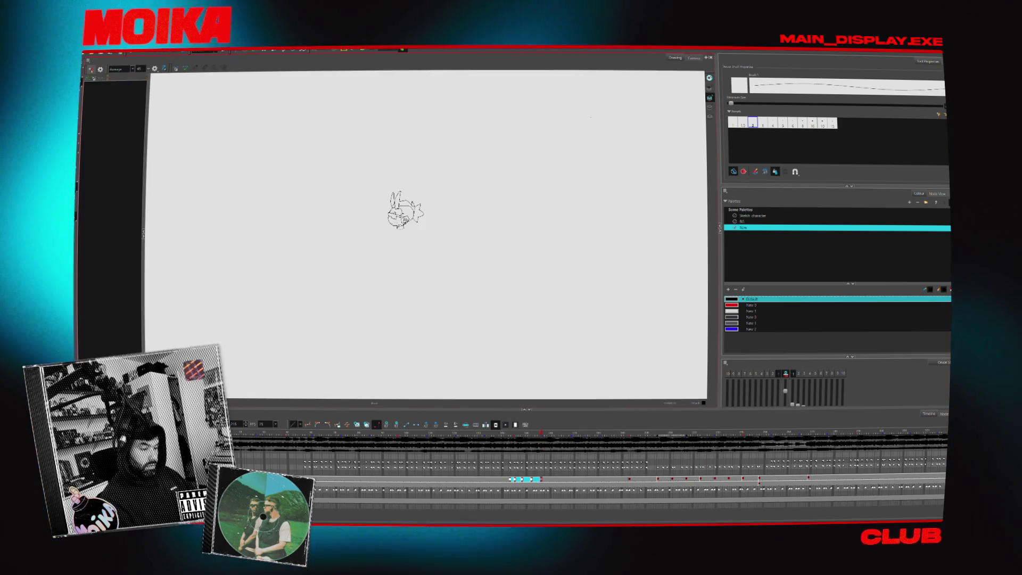
key("alt+z")
scroll(454, 208, "up", 10)
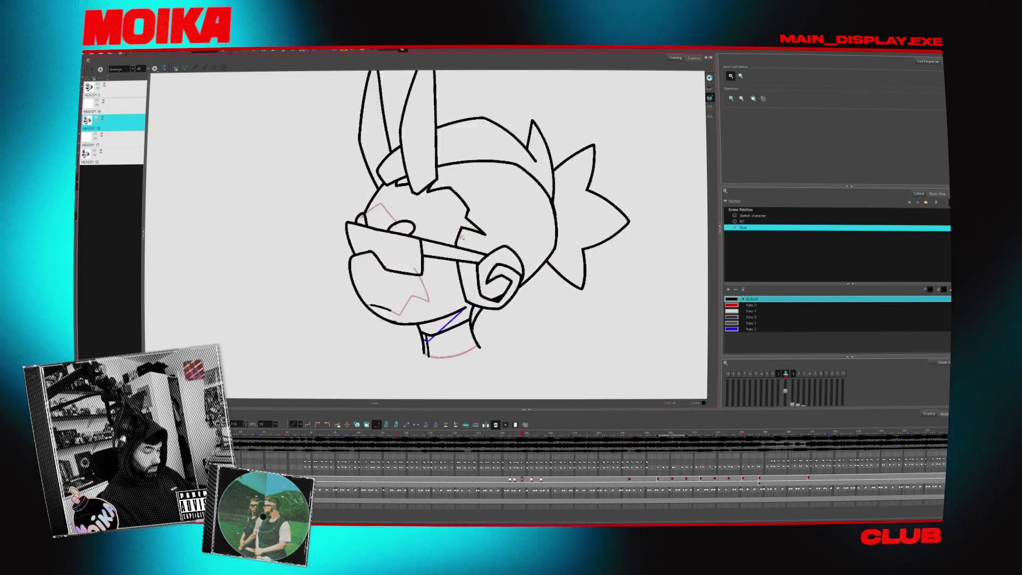
key("alt+b")
key("=")
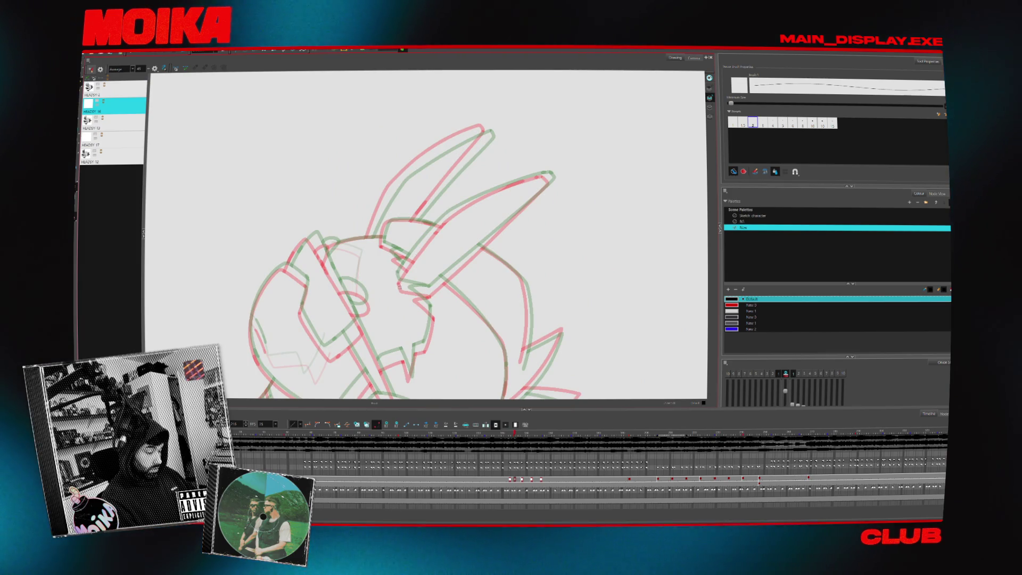
Sketch the black ear outline up to its tip and compare it mirrored and with the previous drawing.
left_click_drag(398, 283, 447, 214)
mouse_move(398, 283)
left_mouse_down()
mouse_move(445, 170)
mouse_move(485, 128)
mouse_move(507, 125)
mouse_move(479, 160)
mouse_move(502, 128)
left_mouse_up()
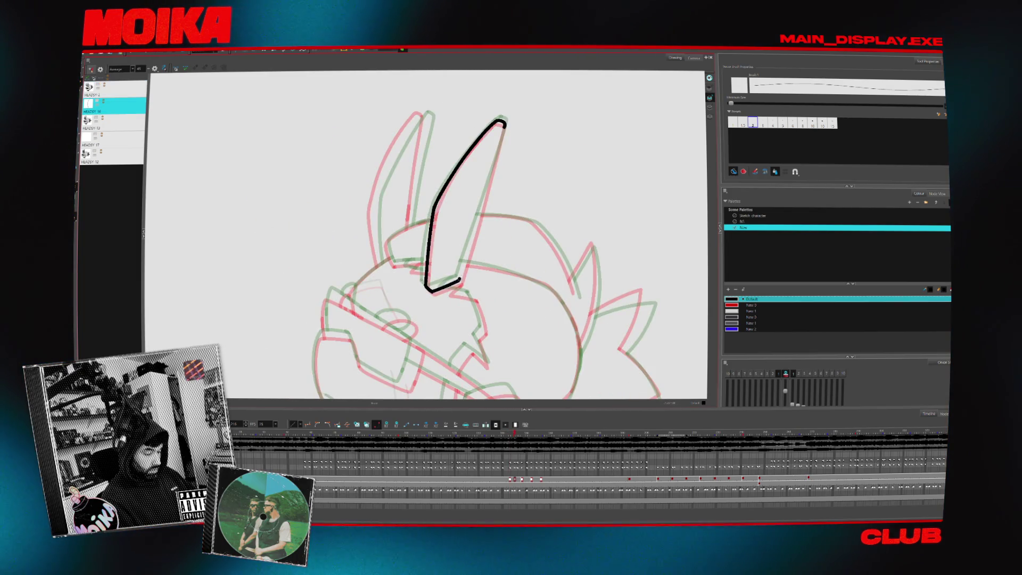
left_click(154, 69)
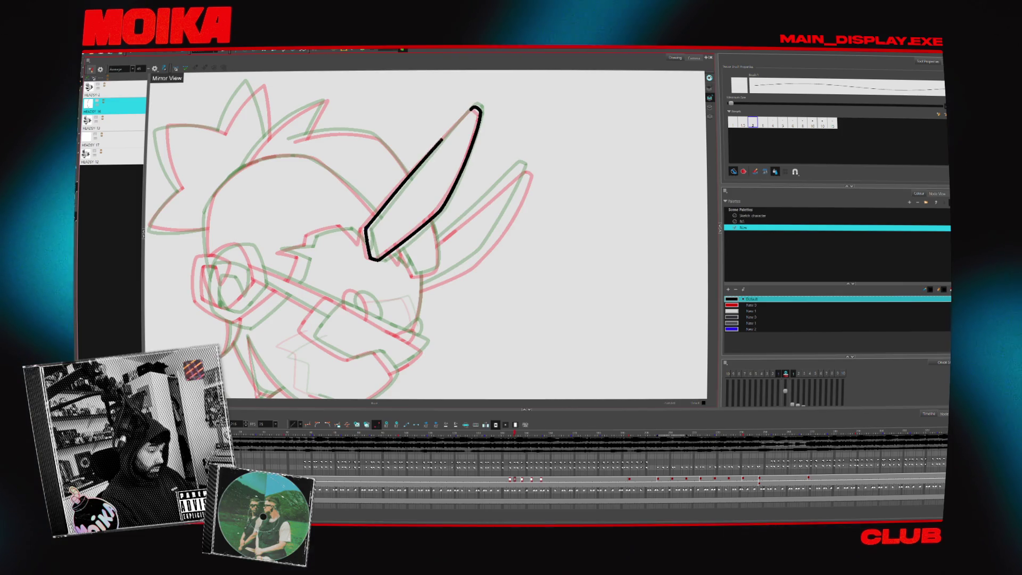
key("comma")
key("comma")
key("comma")
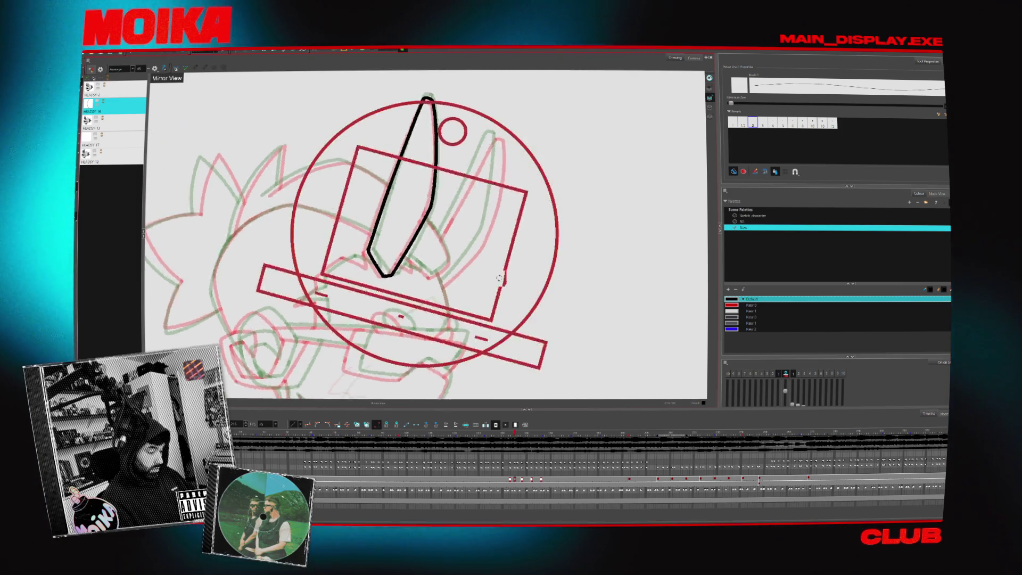
key("period")
key("period")
key("period")
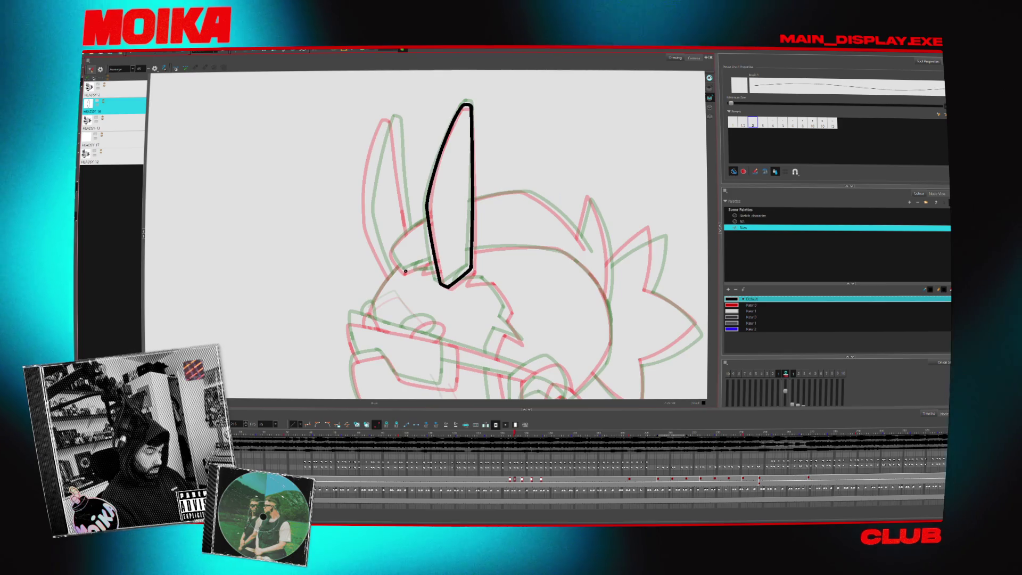
Draw a line across the ear's base, rotating the view and redrawing its left end.
left_click_drag(403, 270, 450, 256)
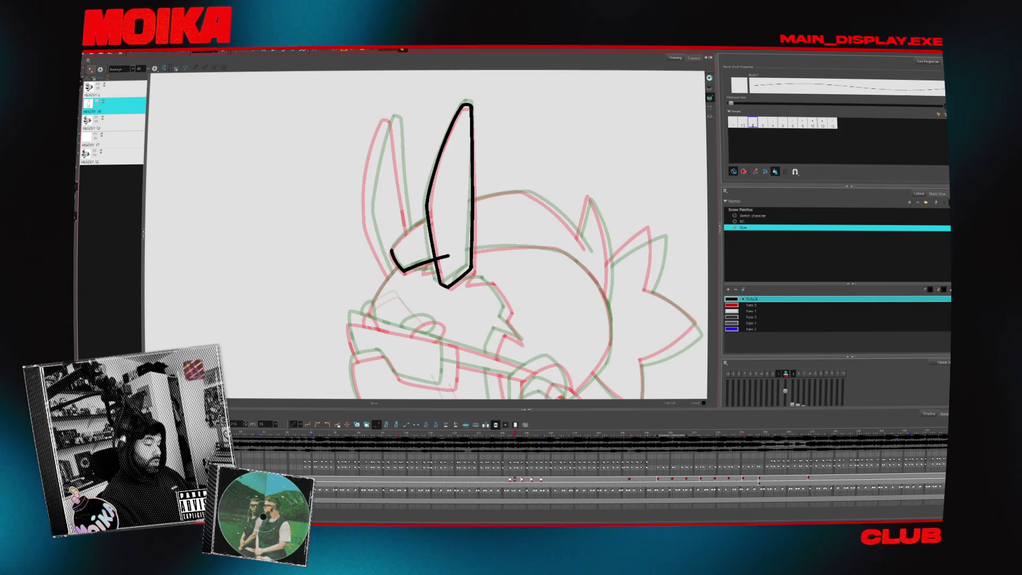
key("v")
key("c")
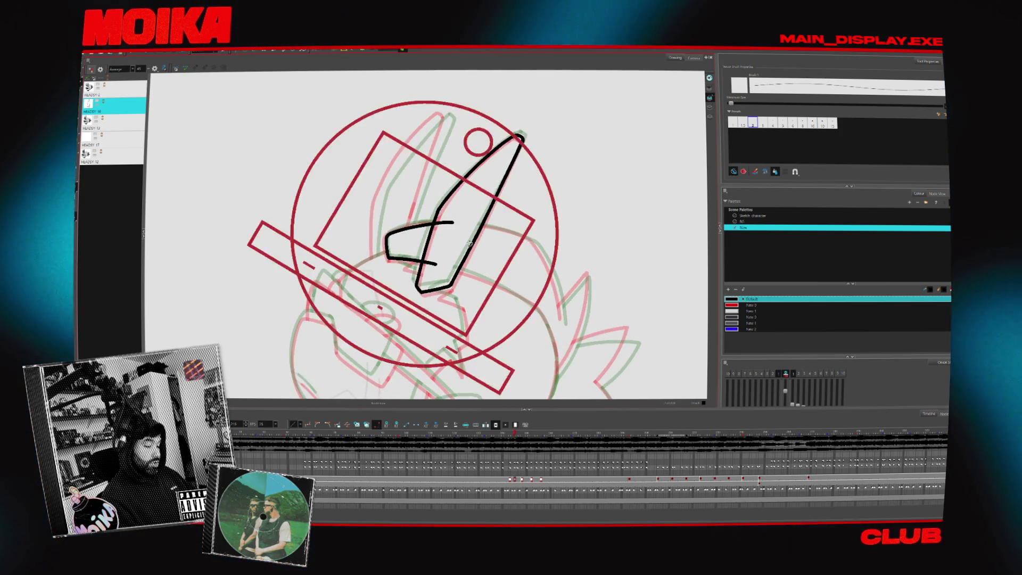
left_click_drag(388, 241, 391, 258)
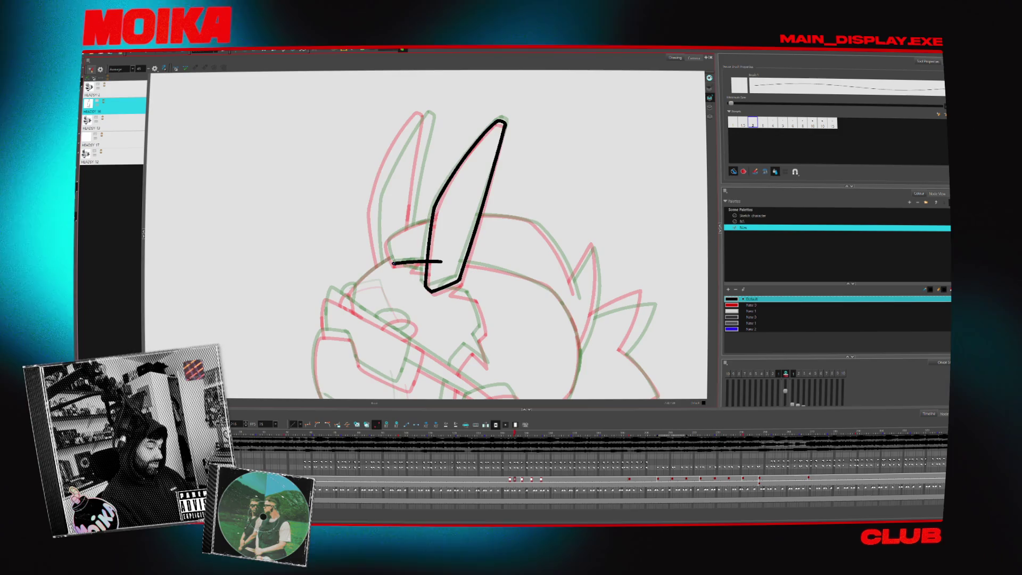
key("ctrl+z")
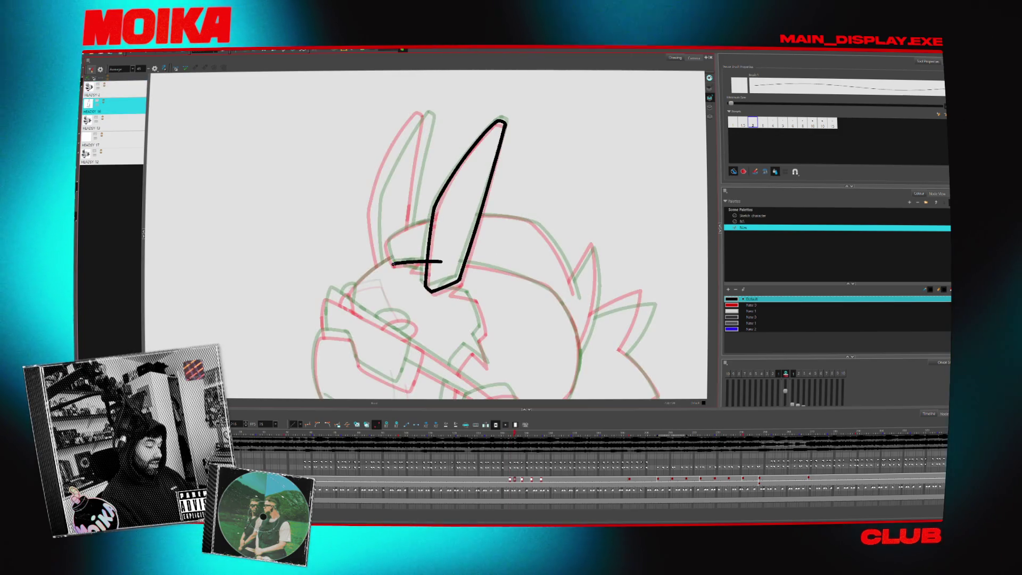
left_click_drag(387, 241, 388, 249)
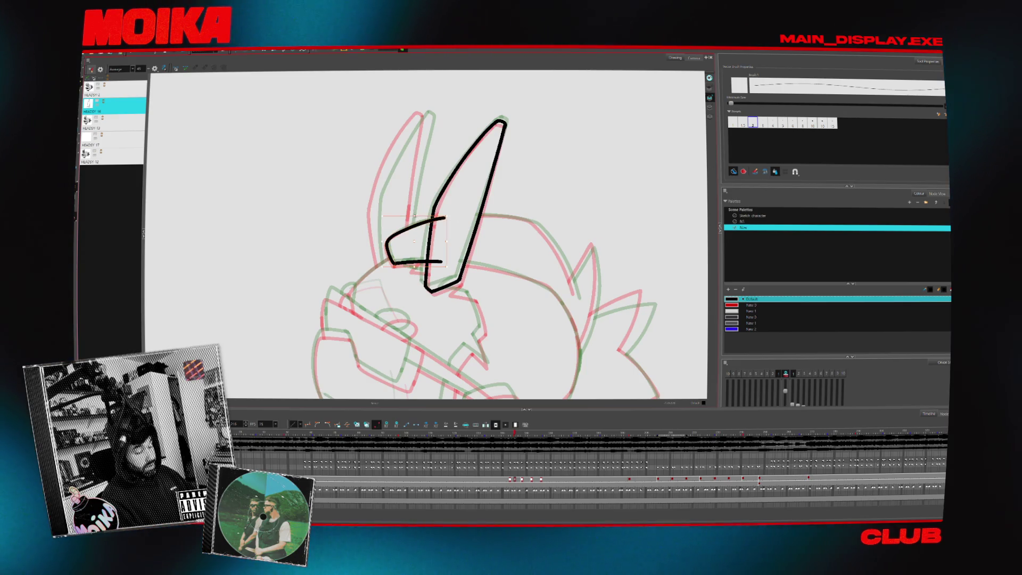
mouse_move(532, 229)
left_mouse_down()
mouse_move(529, 203)
mouse_move(493, 152)
left_mouse_up()
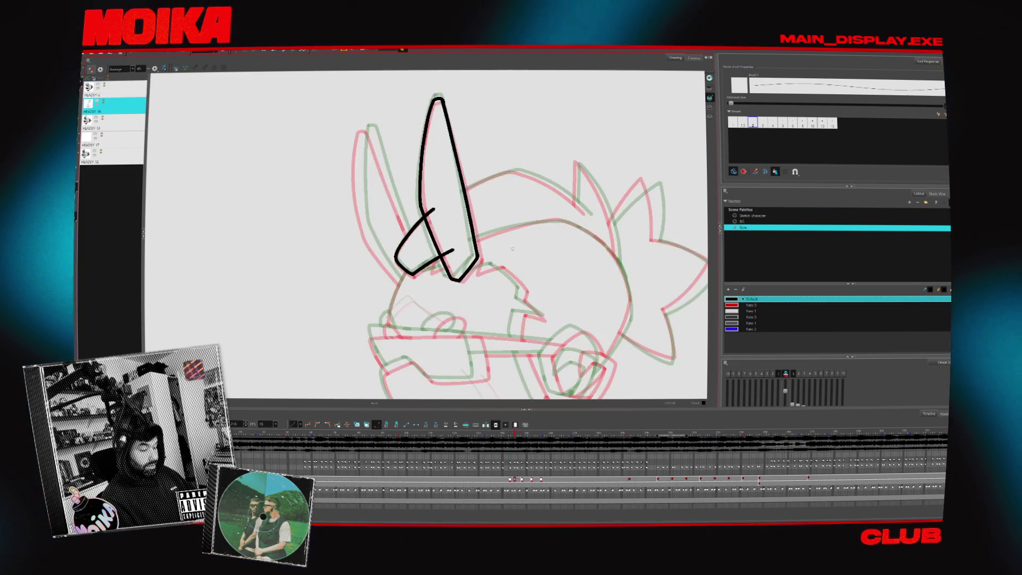
left_click_drag(425, 212, 395, 258)
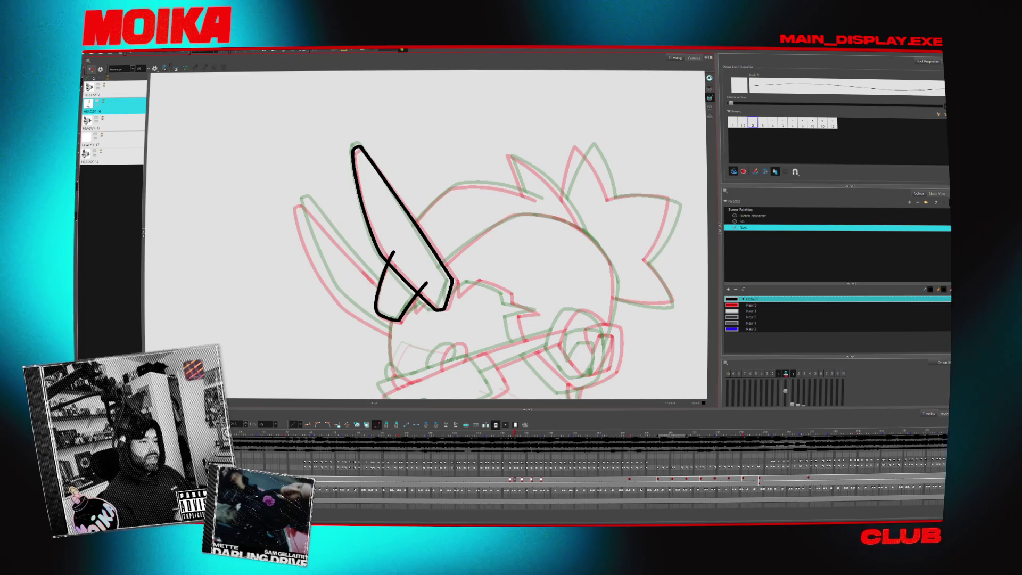
Sketch a tall black ear stroke curving along the head top, undoing misplaced strokes.
mouse_move(433, 273)
left_mouse_down()
mouse_move(515, 214)
mouse_move(479, 159)
mouse_move(436, 139)
left_mouse_up()
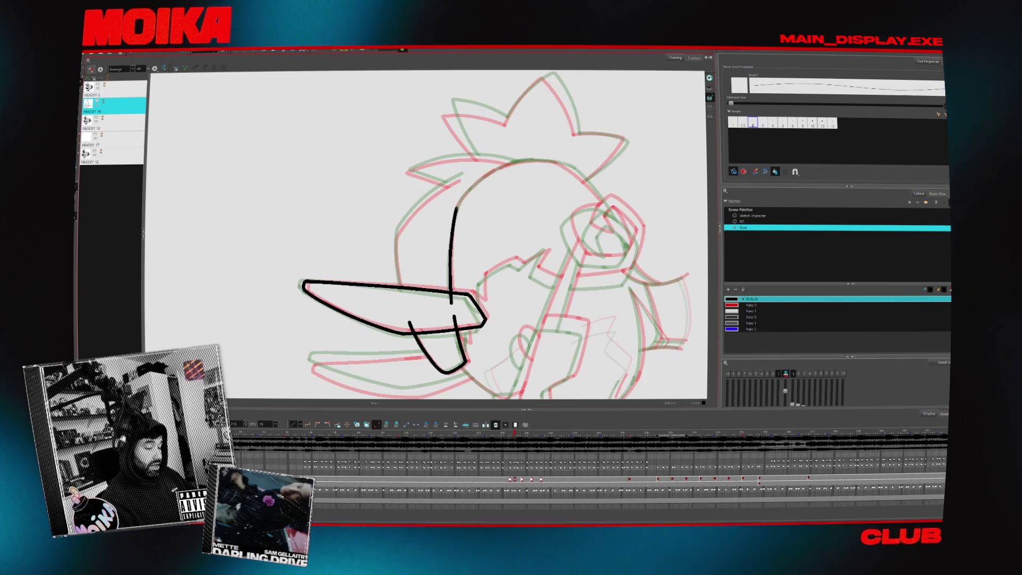
left_click_drag(456, 208, 519, 160)
left_click_drag(458, 203, 526, 158)
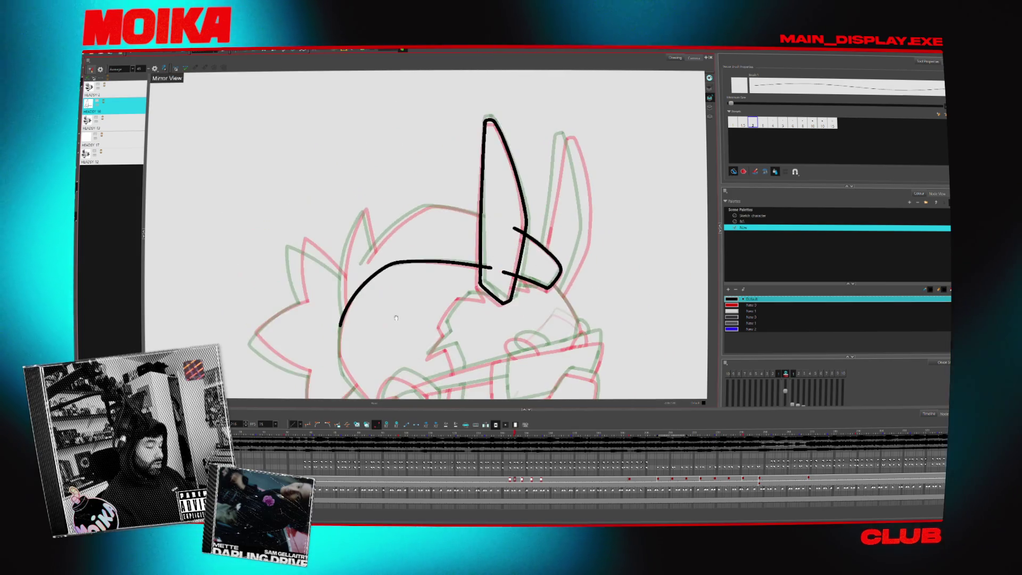
key("ctrl+z")
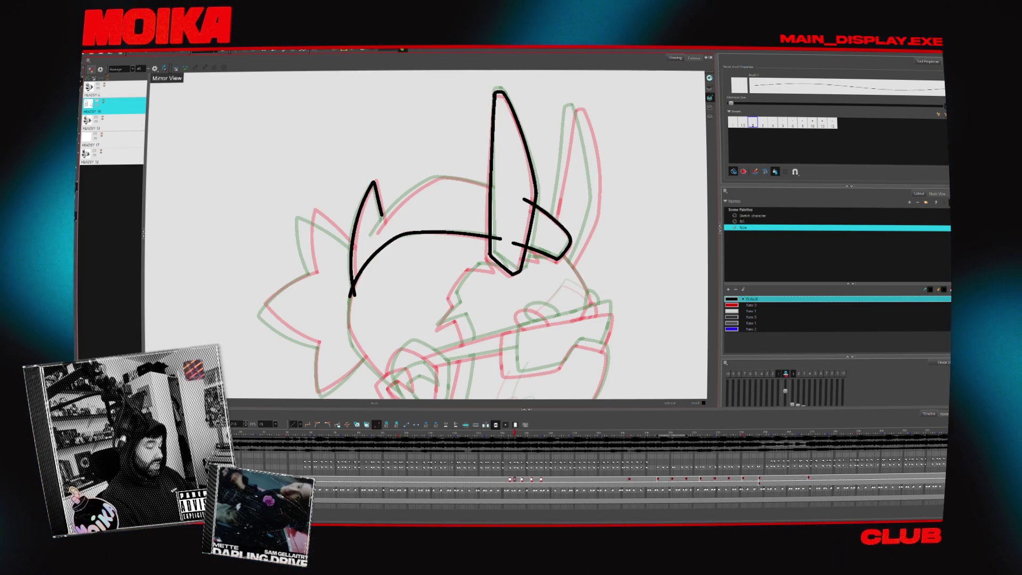
key("ctrl+z")
Draw both sides of the left spike, then turn the view back upright.
left_click_drag(378, 200, 384, 222)
left_click_drag(375, 181, 385, 222)
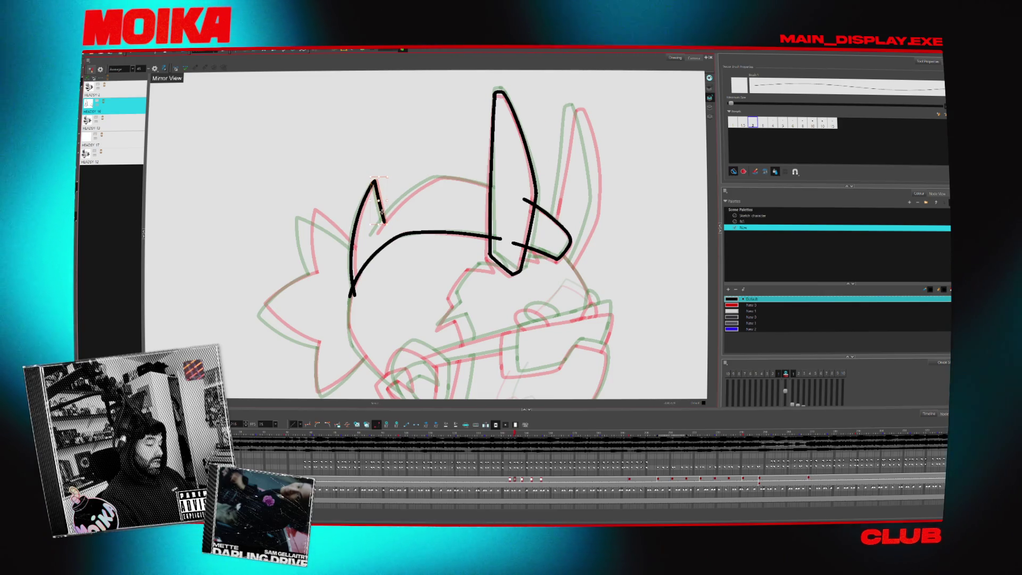
key("c")
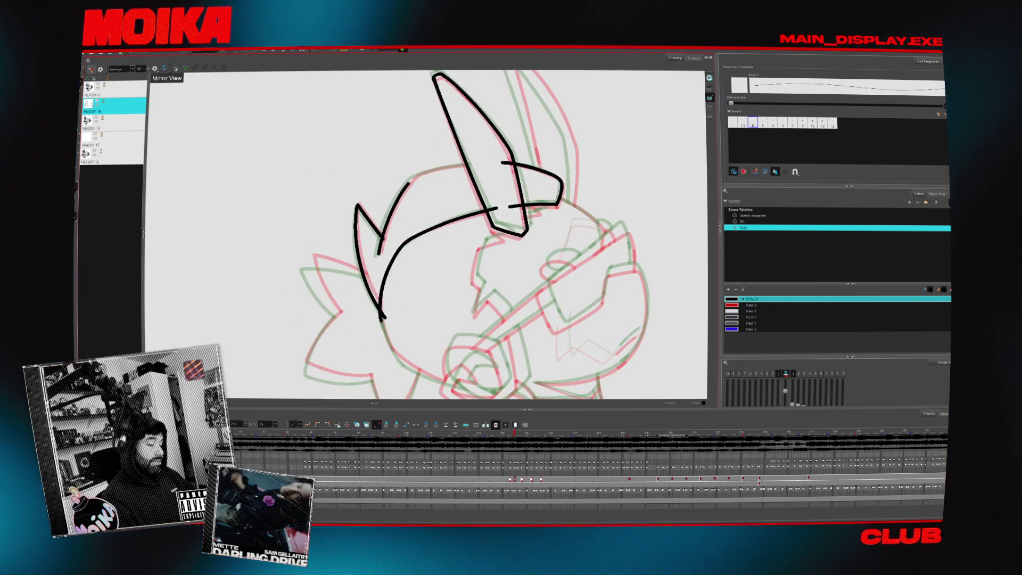
mouse_move(425, 239)
left_mouse_down()
mouse_move(434, 210)
mouse_move(415, 158)
mouse_move(422, 151)
mouse_move(389, 159)
mouse_move(399, 148)
left_mouse_up()
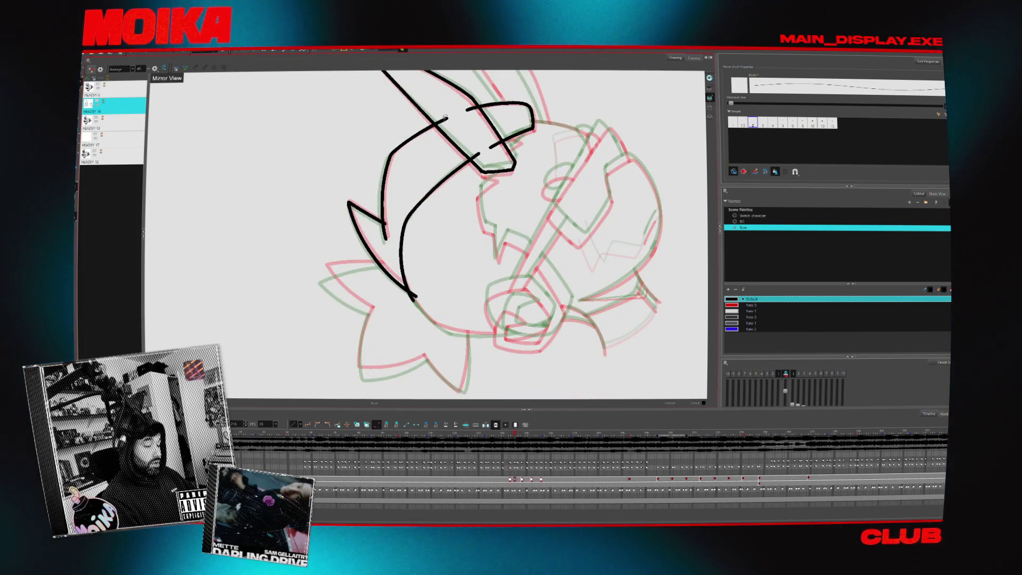
mouse_move(448, 124)
left_mouse_down()
mouse_move(353, 153)
mouse_move(373, 224)
mouse_move(469, 361)
mouse_move(510, 308)
left_mouse_up()
key("period")
Draw a zigzag stroke below the ear and compare it against the neighbouring drawings.
key("comma")
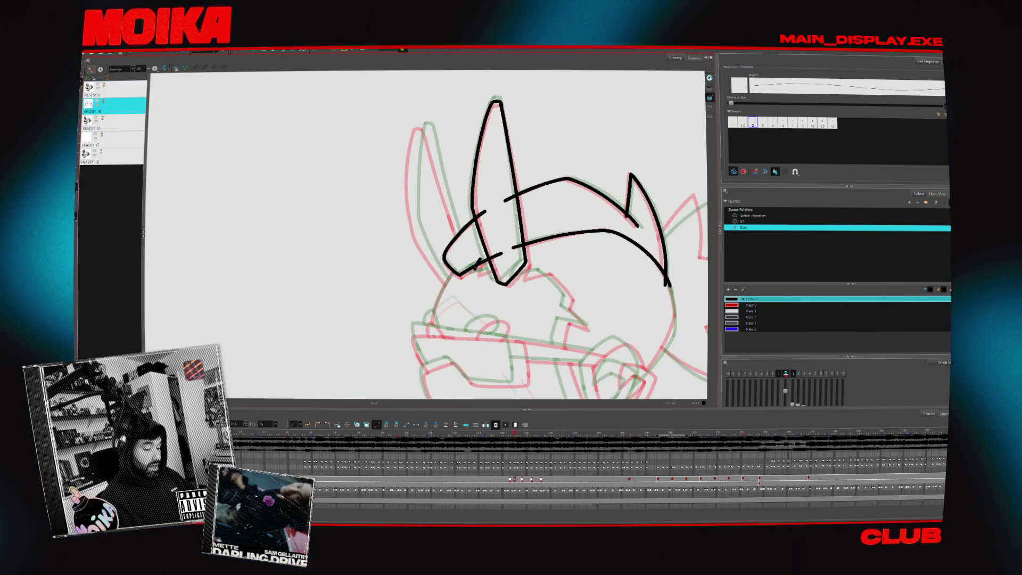
left_click_drag(498, 268, 473, 273)
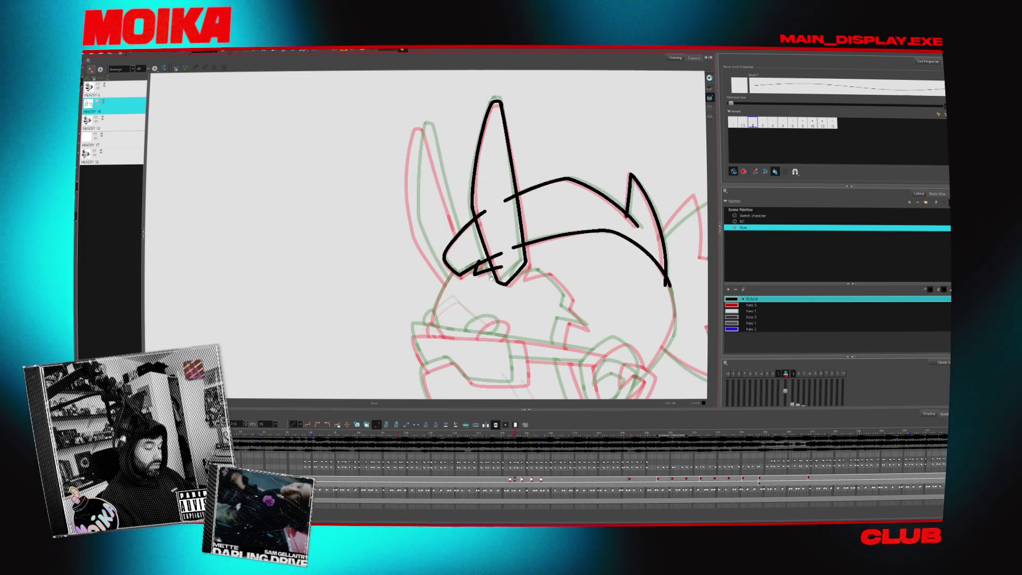
key("period")
key("comma")
left_click_drag(476, 249, 511, 262)
key("period")
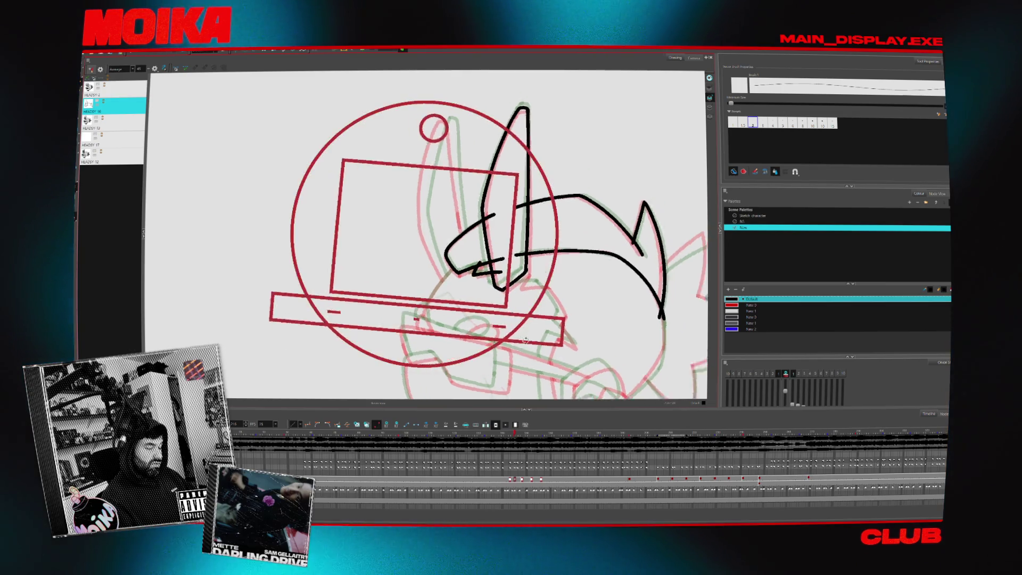
key("comma")
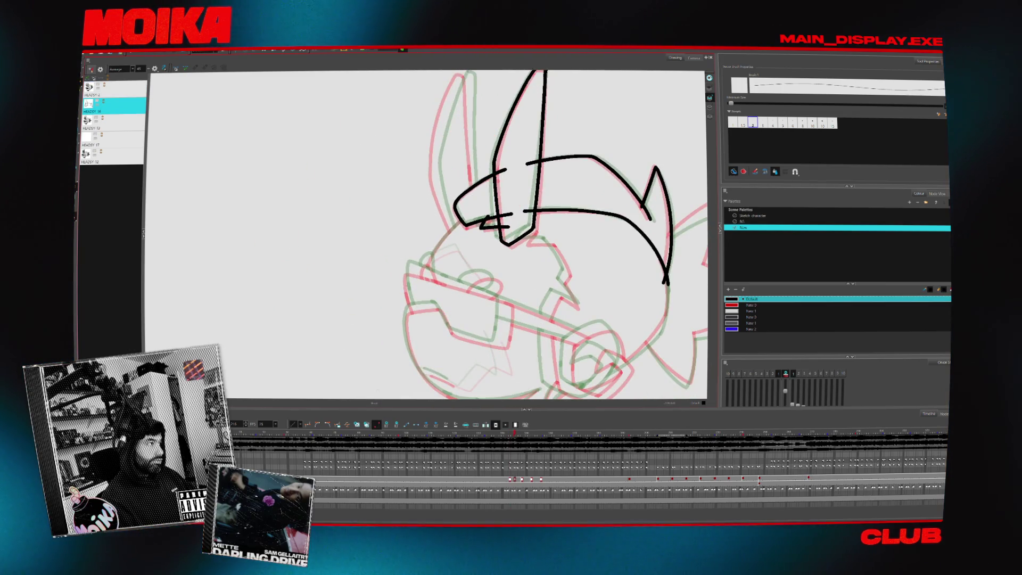
key("period")
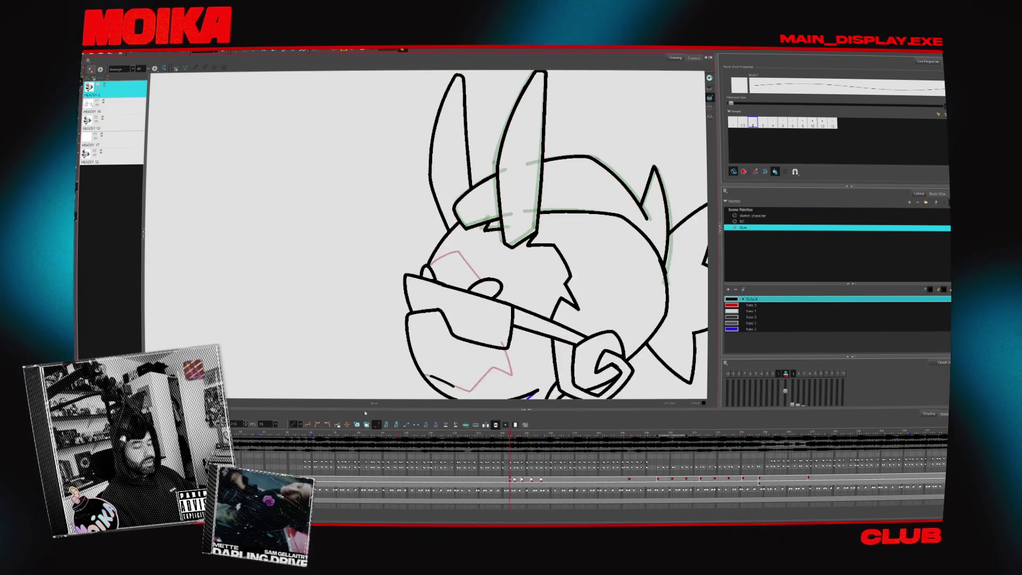
key("comma")
key("period")
key("comma")
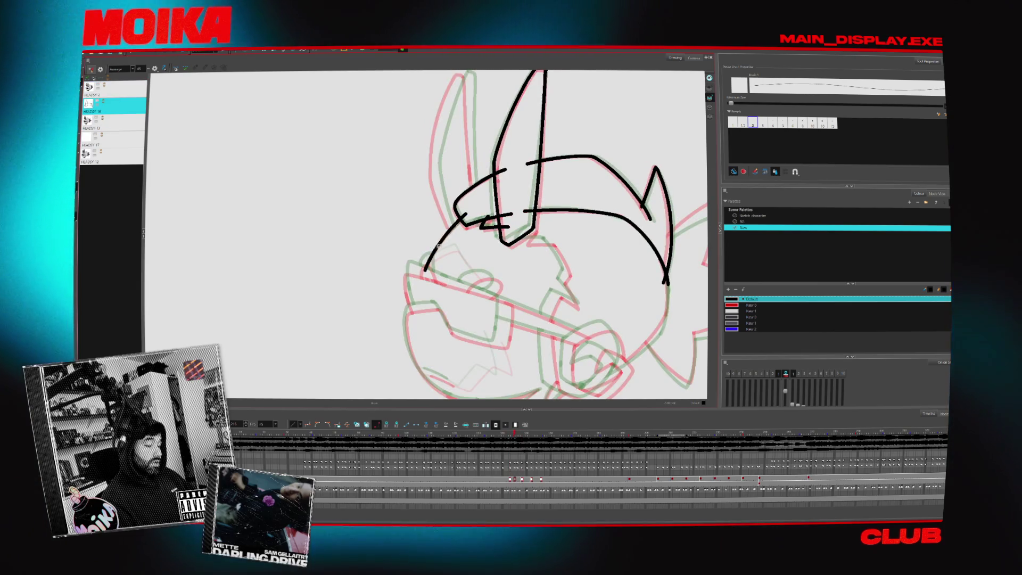
Replace a stray vertical stroke with the left ear outline and add a stroke beside the right ear.
mouse_move(434, 253)
left_mouse_down()
mouse_move(427, 265)
mouse_move(468, 216)
left_mouse_up()
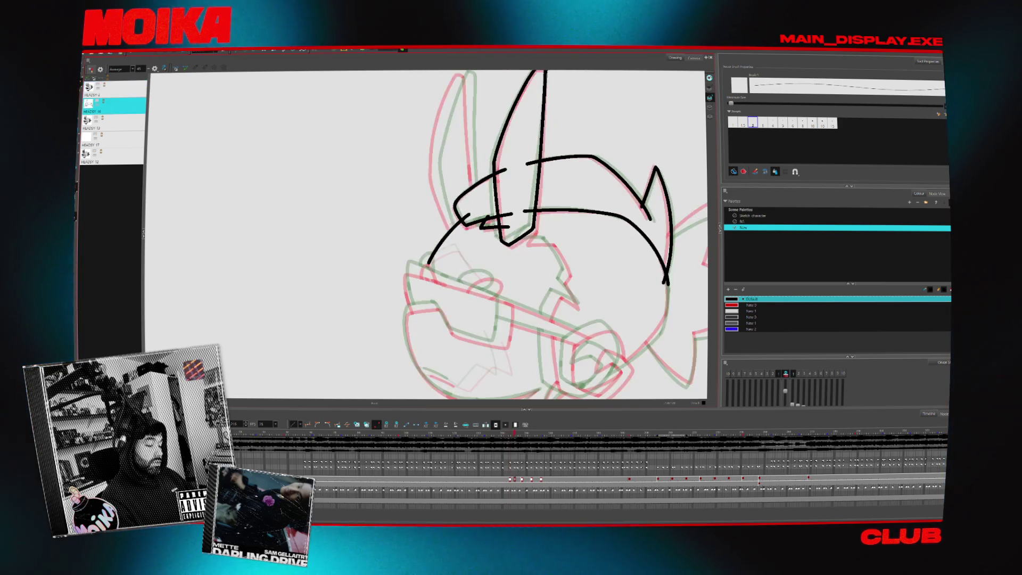
scroll(426, 234, "up", 2)
key("ctrl+z")
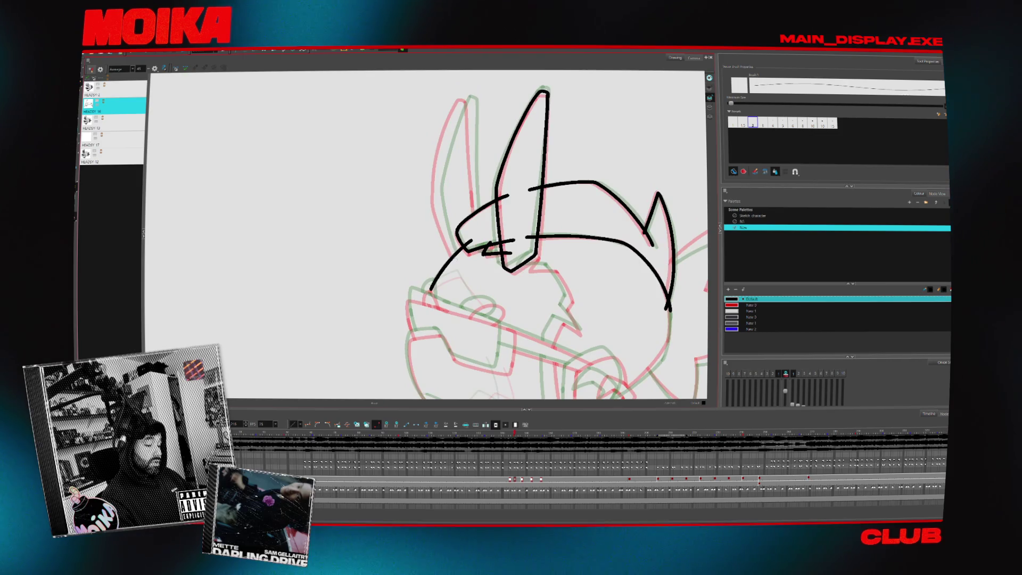
left_click_drag(461, 106, 437, 194)
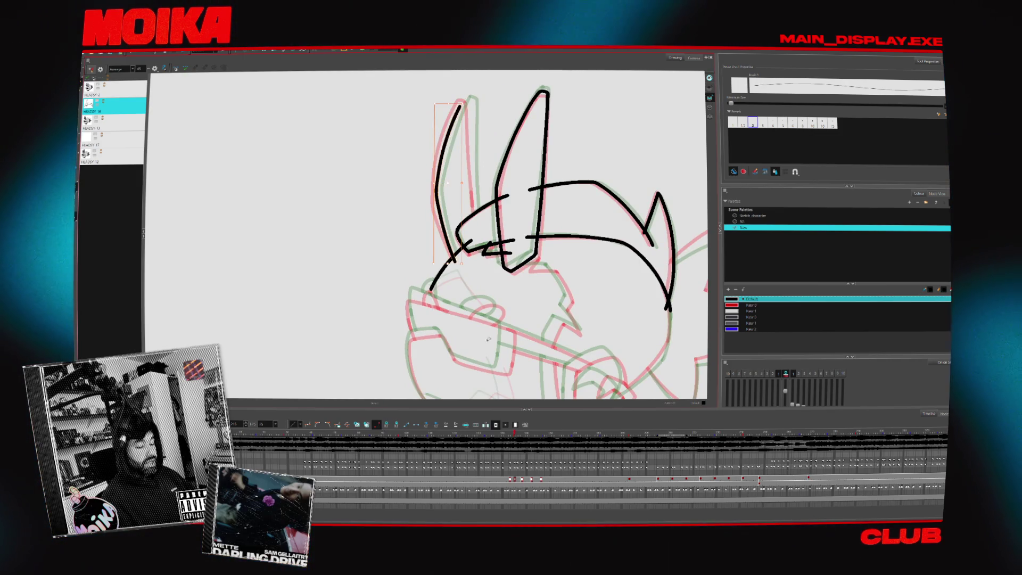
left_click(176, 69)
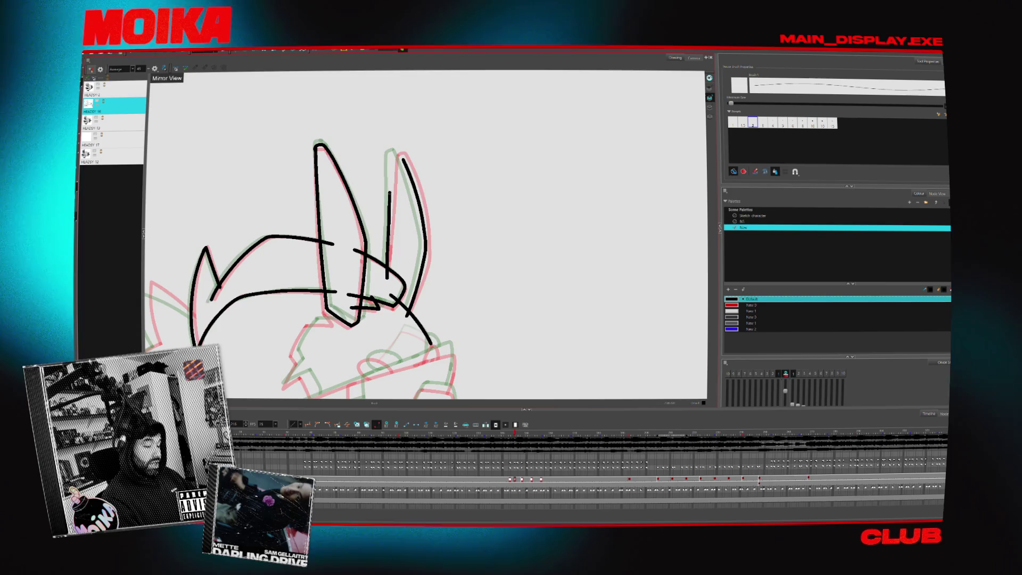
left_click_drag(393, 181, 385, 263)
key("v")
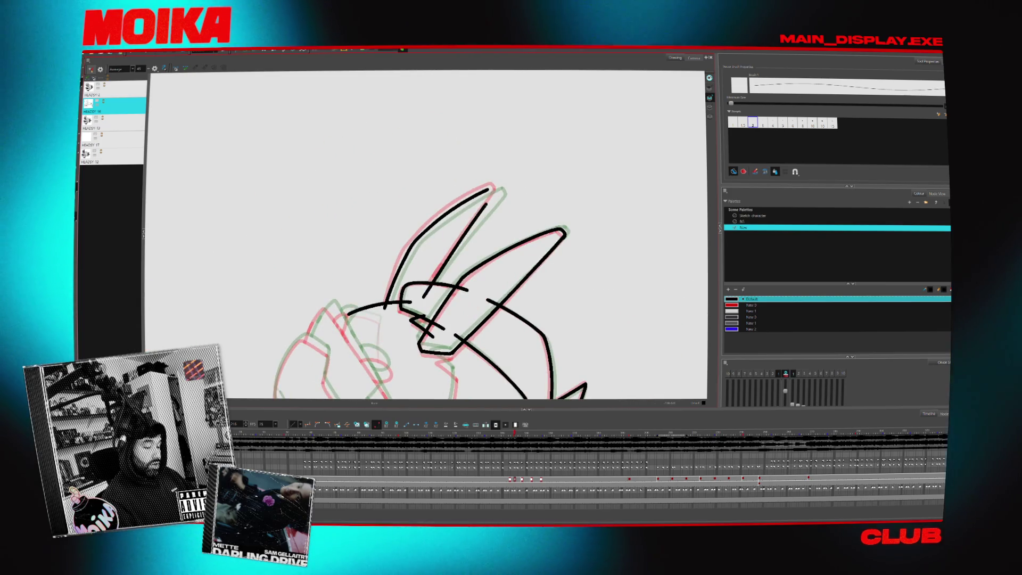
key("comma")
key("period")
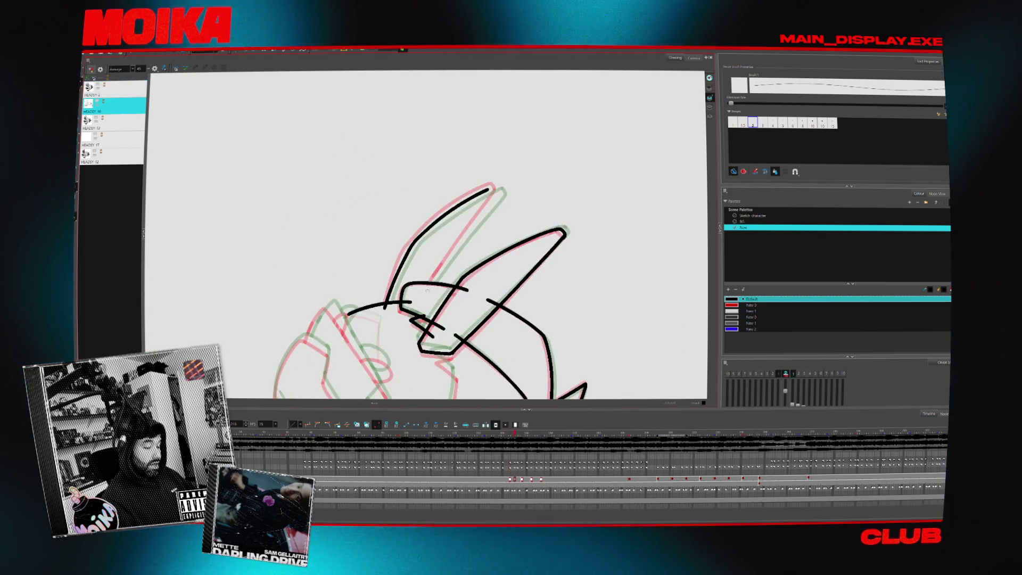
Undo the long stroke below the ear and check the head with Mirror View toggled.
key("c")
key("comma")
key("period")
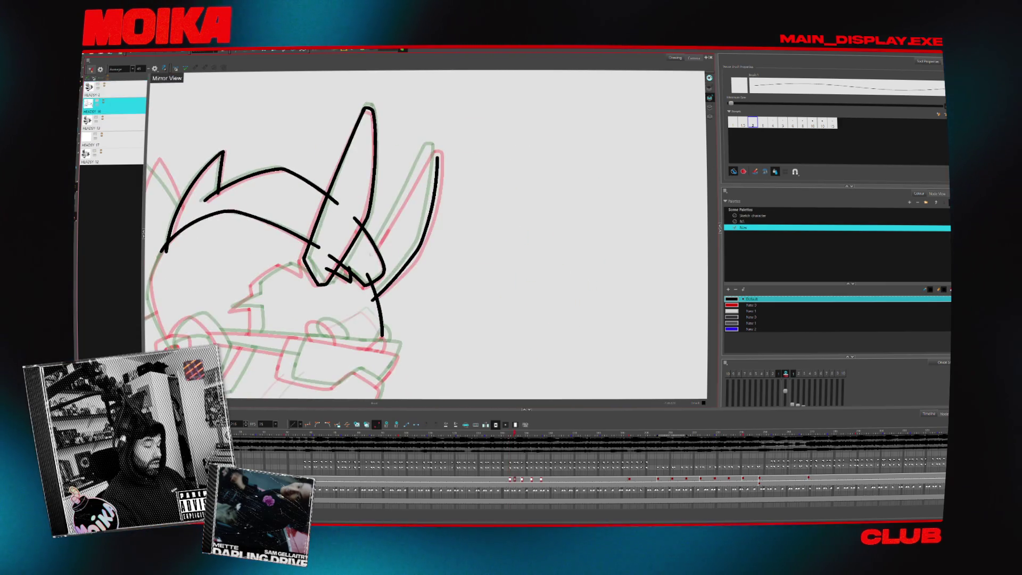
key("ctrl+z")
left_click(154, 68)
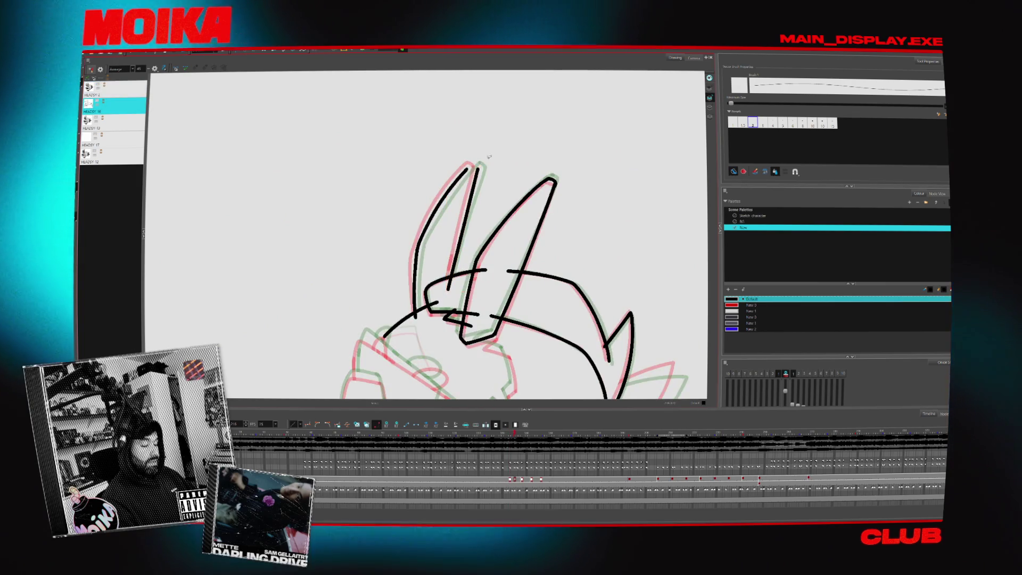
key("c")
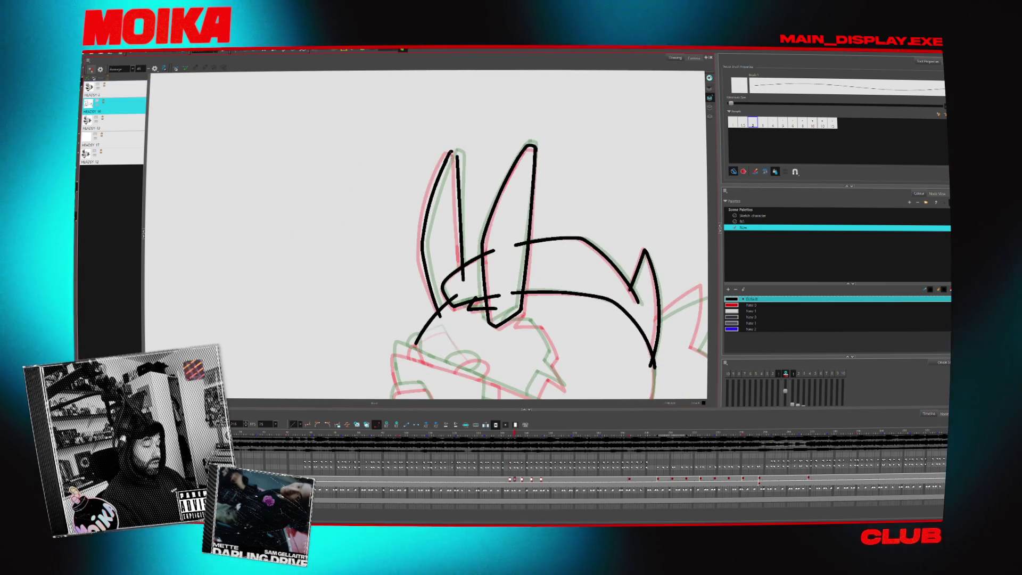
left_click(154, 68)
key("comma")
key("comma")
key("comma")
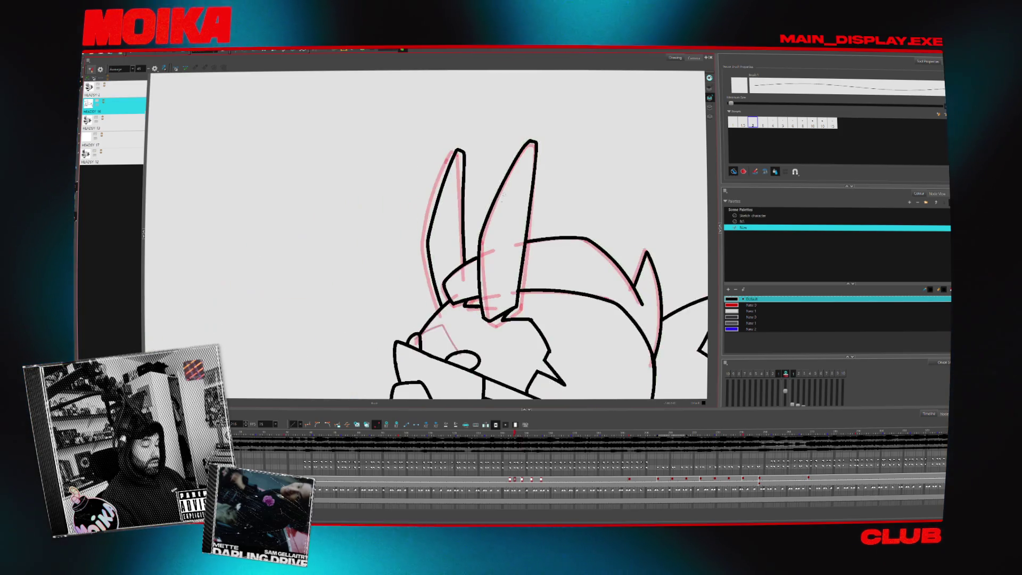
Draw the left side of the head over the onion-skin references, comparing with neighbouring drawings.
key("2")
key("period")
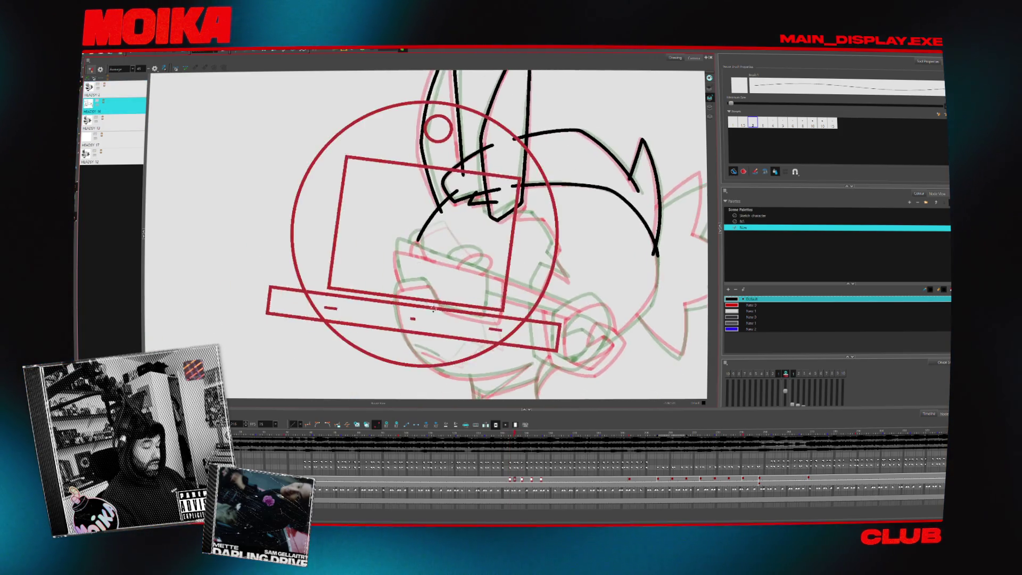
key("comma")
key("period")
key("period")
key("period")
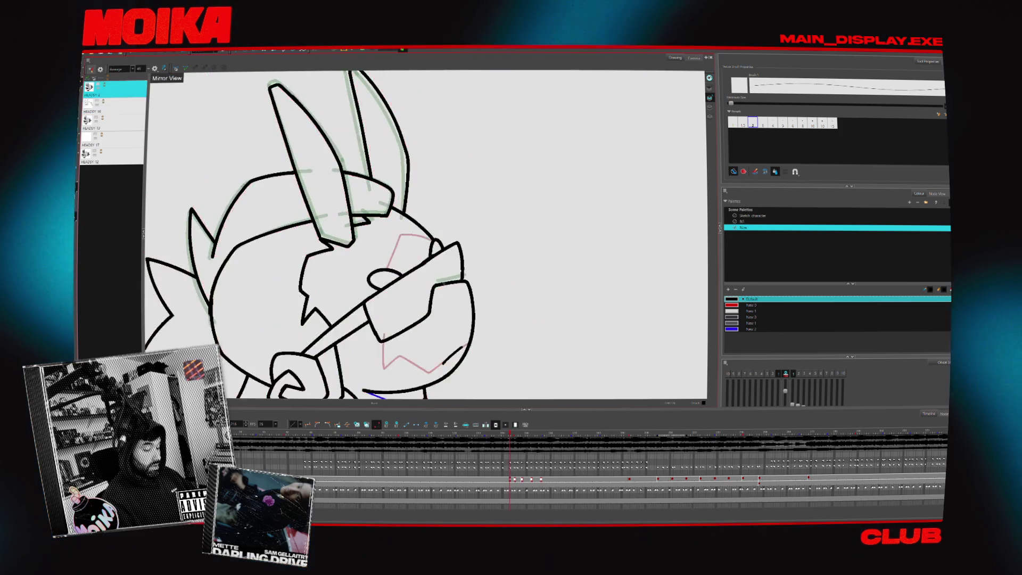
key("comma")
left_click(155, 70)
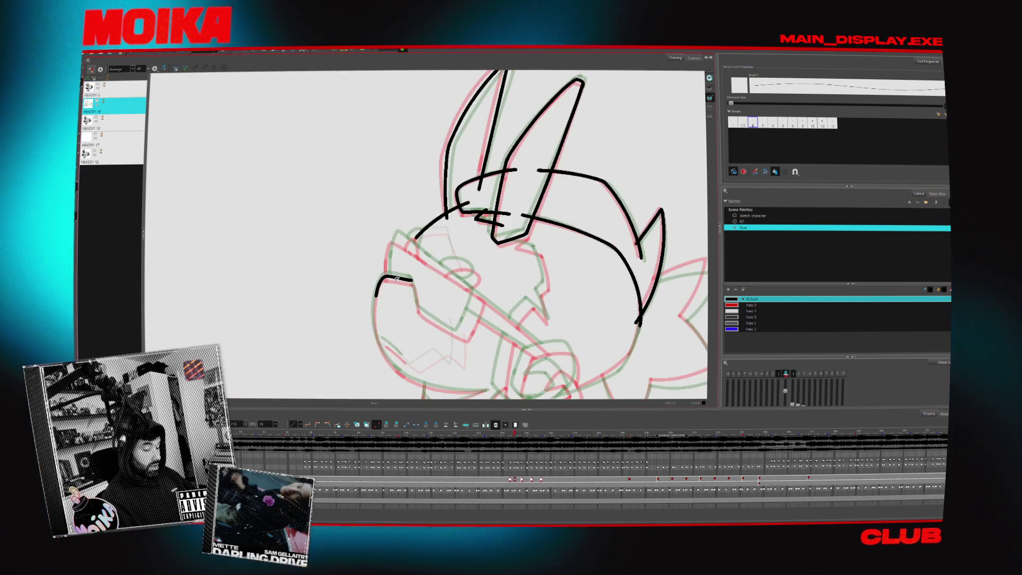
key("comma")
key("period")
key("period")
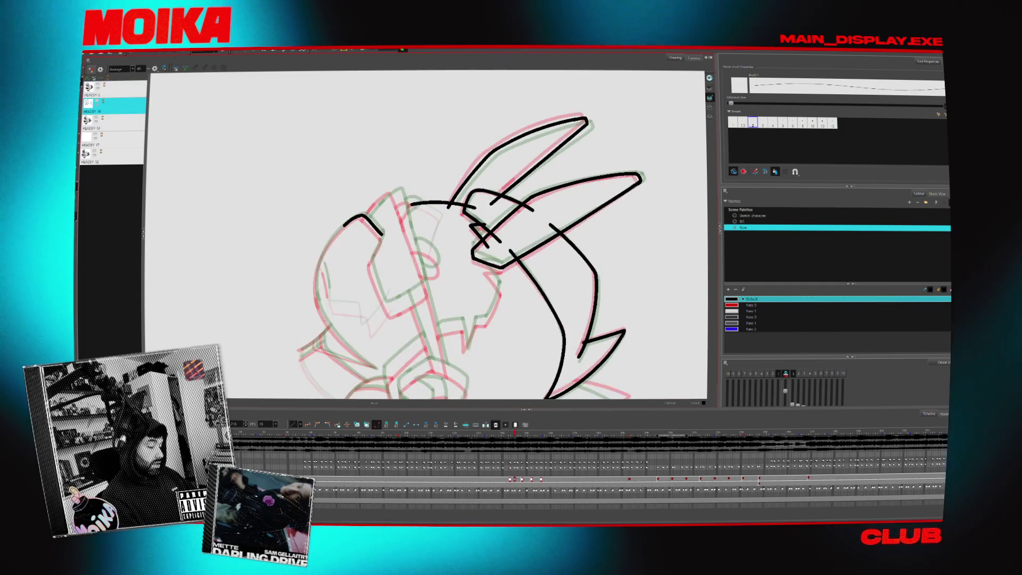
left_click_drag(343, 226, 334, 331)
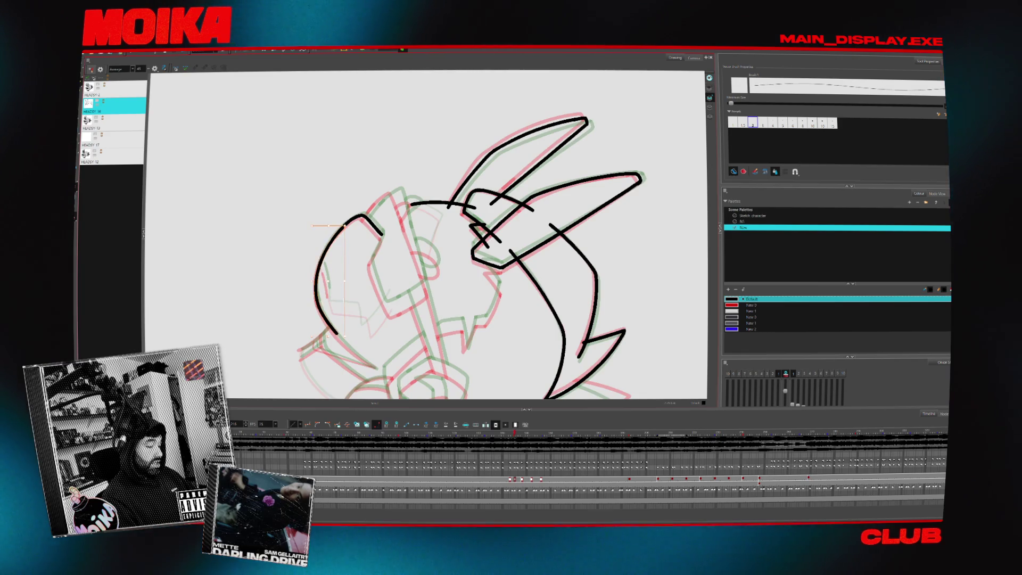
key("comma")
key("comma")
key("period")
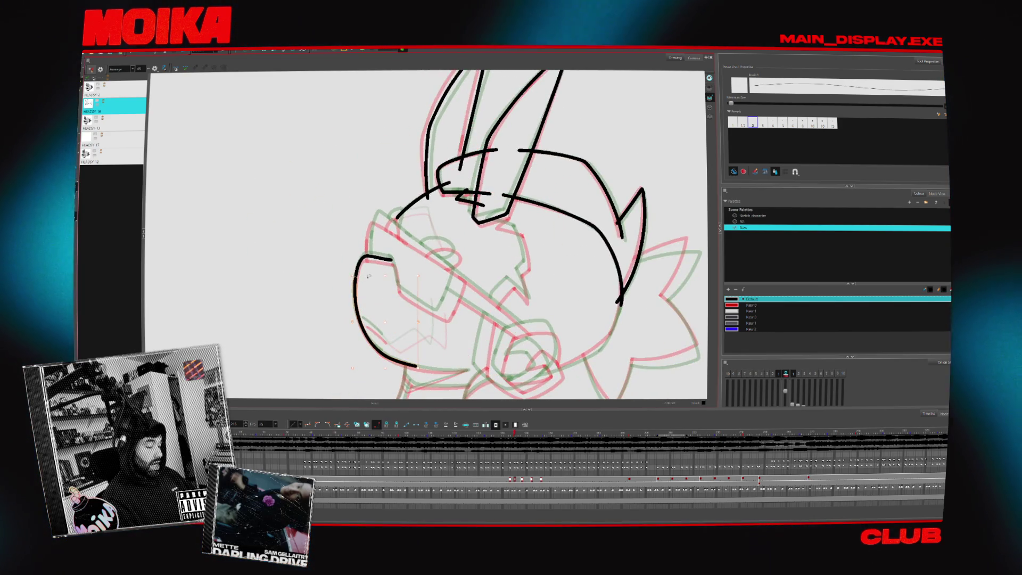
key("Escape")
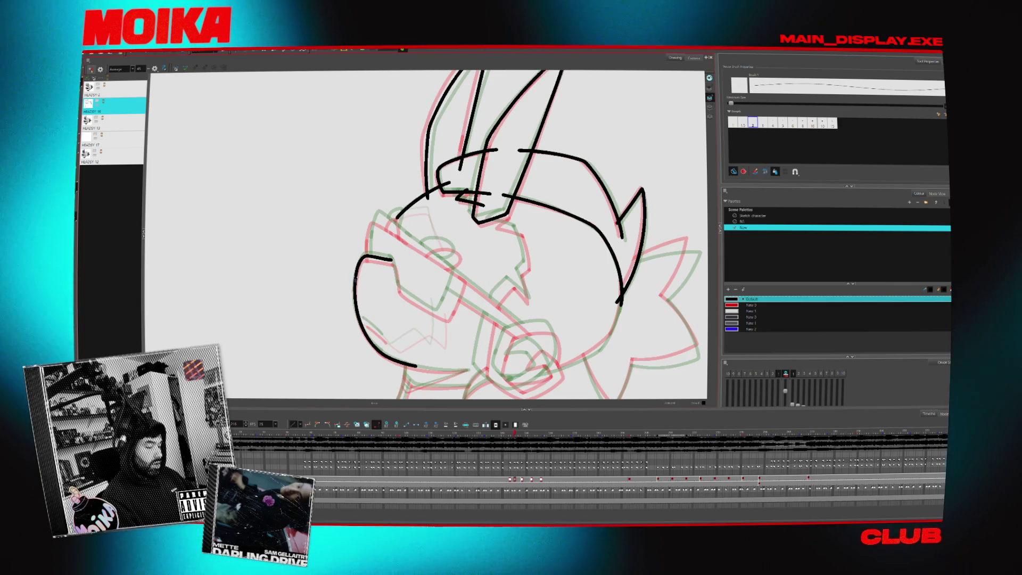
Undo the end of the chin stroke and redraw it.
key("comma")
key("comma")
key("period")
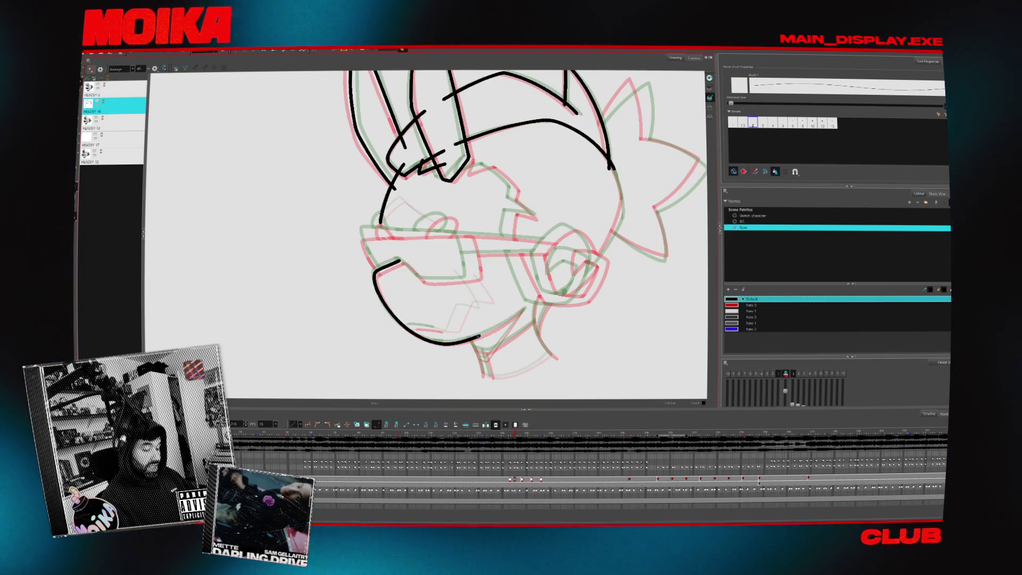
key("ctrl+z")
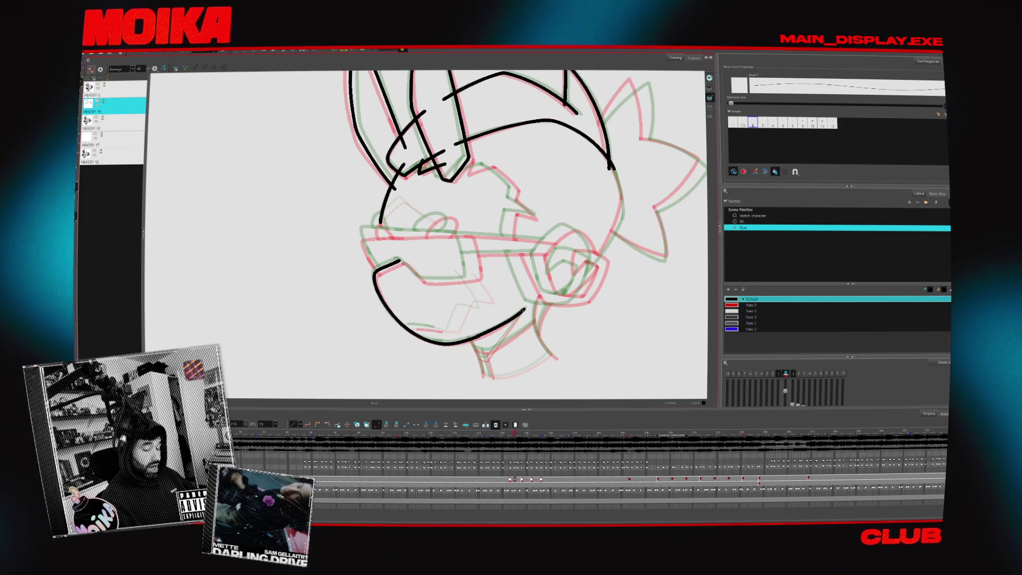
key("ctrl+z")
mouse_move(480, 336)
left_mouse_down()
mouse_move(525, 309)
mouse_move(446, 286)
left_mouse_up()
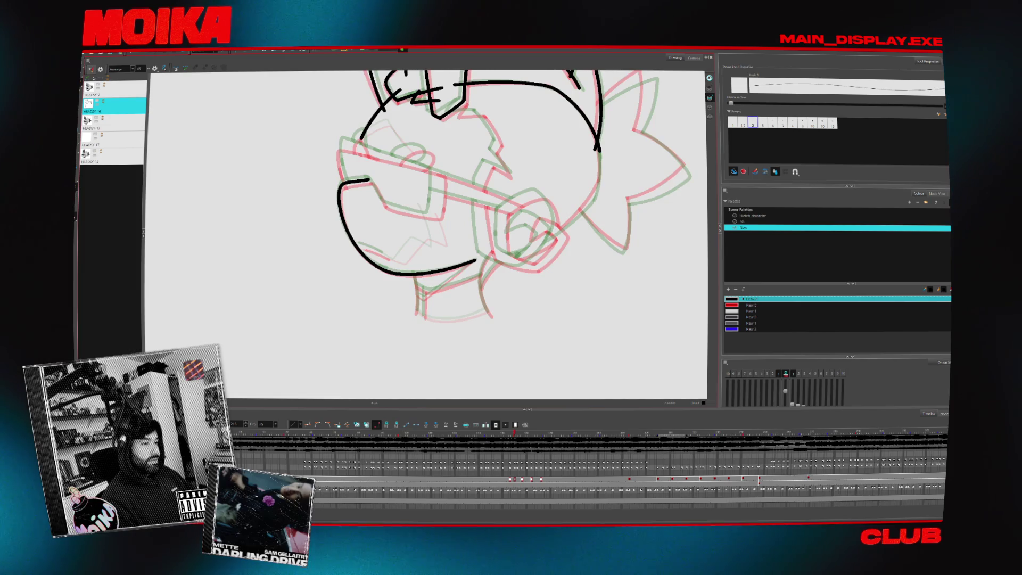
left_click_drag(446, 286, 506, 309)
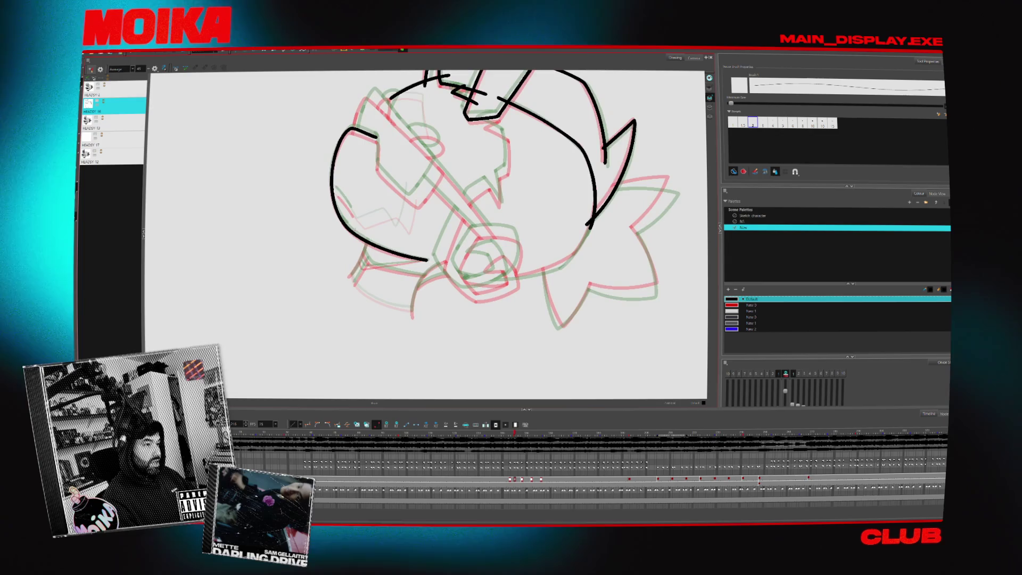
Remove the stray lower-left marks and trace the neck line over the green reference.
key(".")
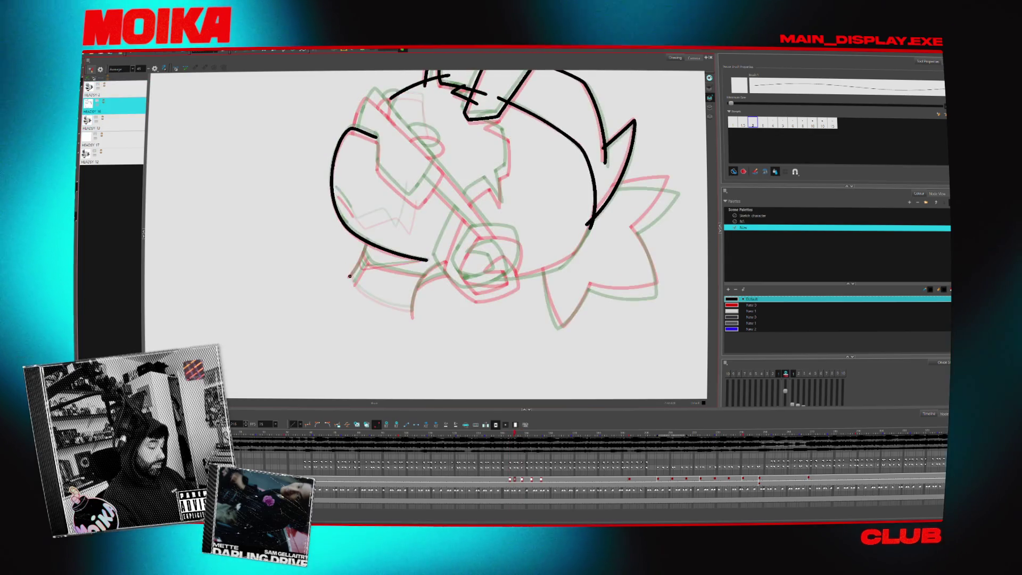
key("ctrl+z")
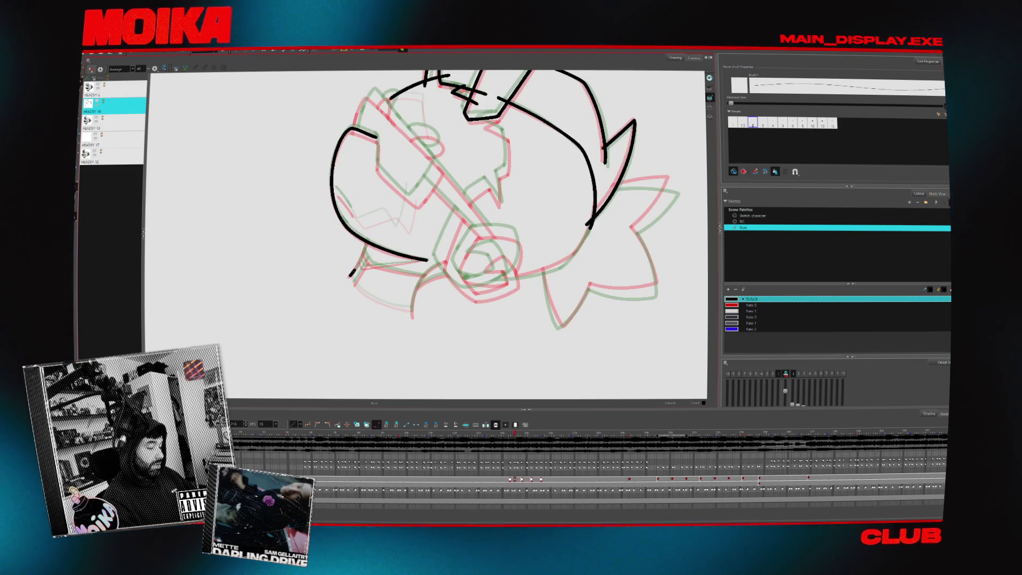
left_click_drag(352, 272, 349, 276)
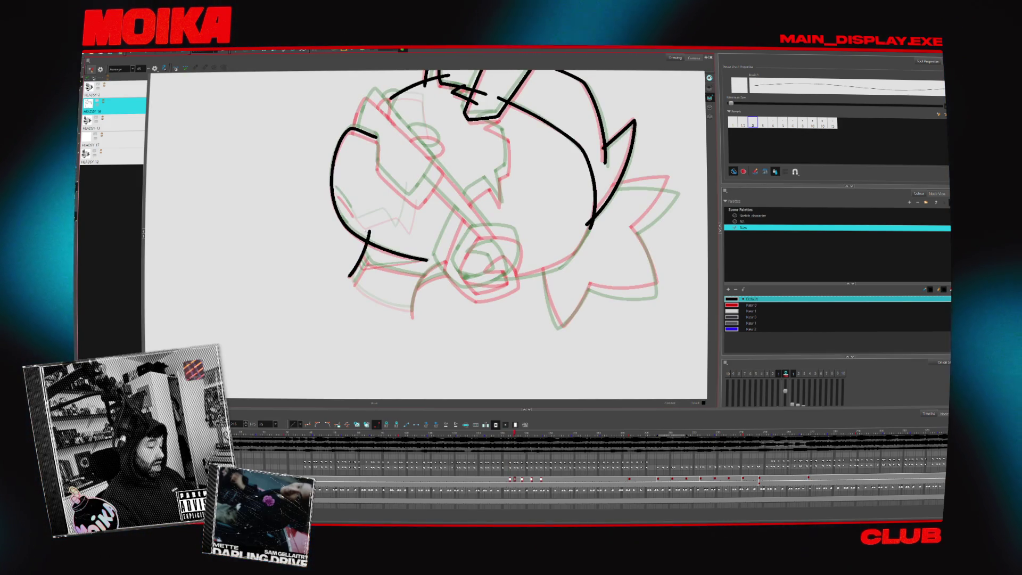
key("ctrl+z")
left_click_drag(479, 239, 469, 213)
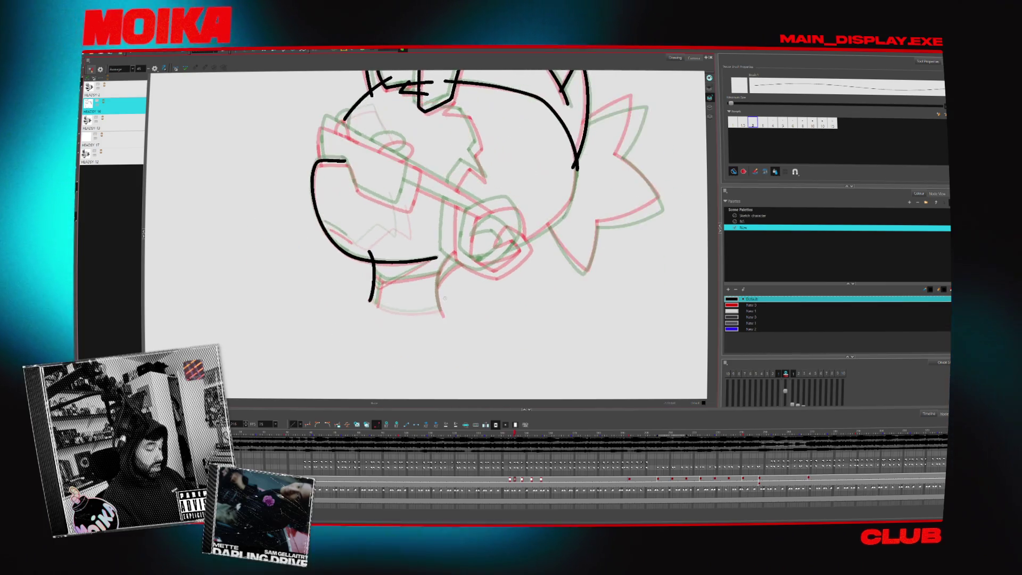
left_click_drag(441, 314, 451, 256)
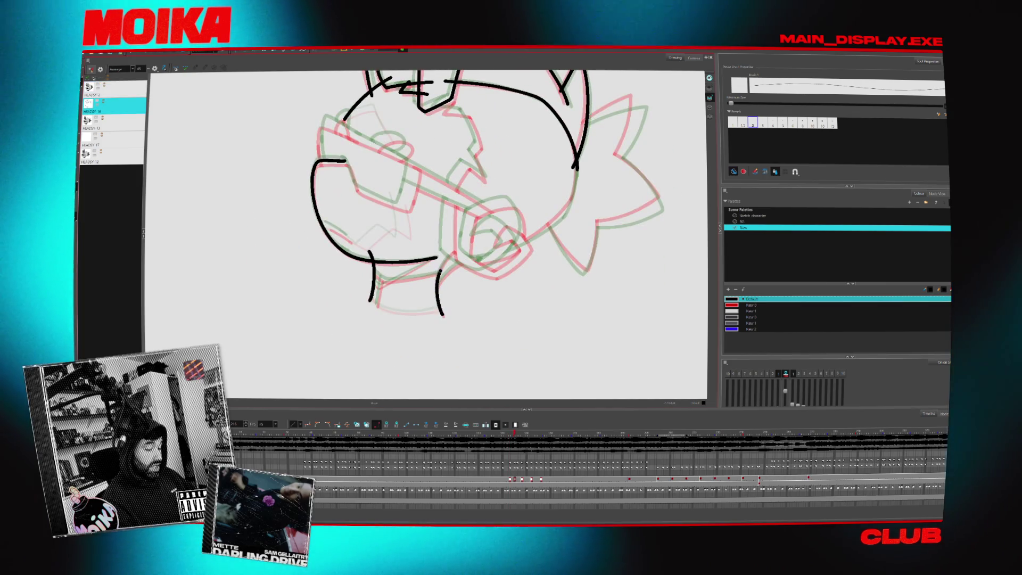
mouse_move(479, 319)
left_mouse_down()
mouse_move(509, 359)
mouse_move(453, 298)
left_mouse_up()
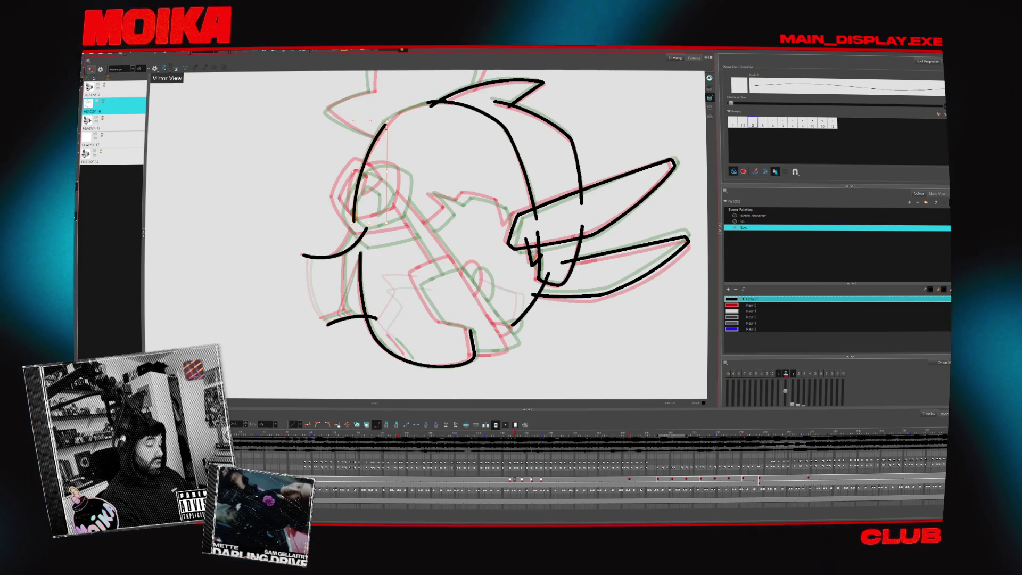
Tilt the view and trim the end of the head outline.
key("shift+x")
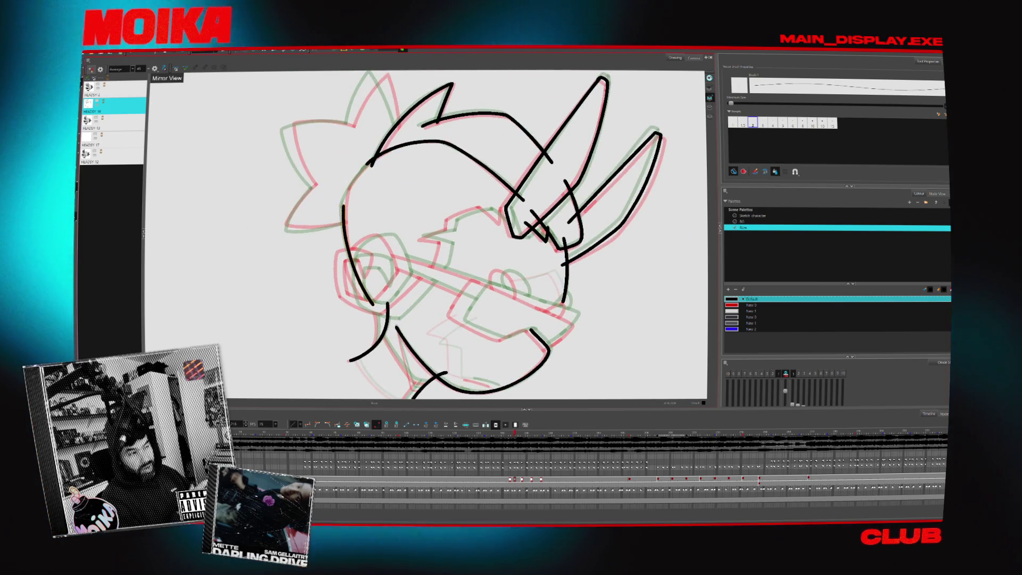
left_click(345, 250)
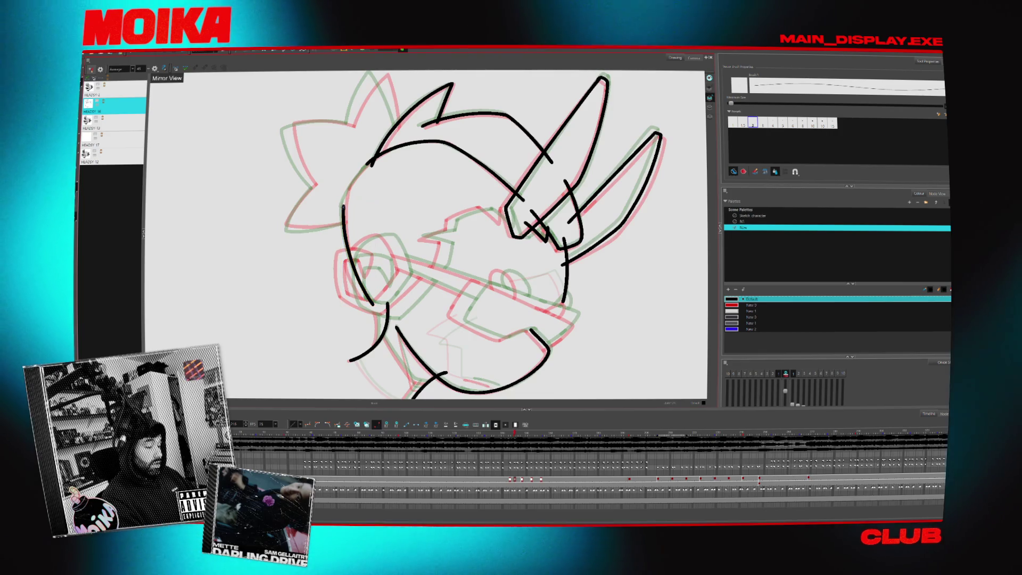
left_click(371, 162)
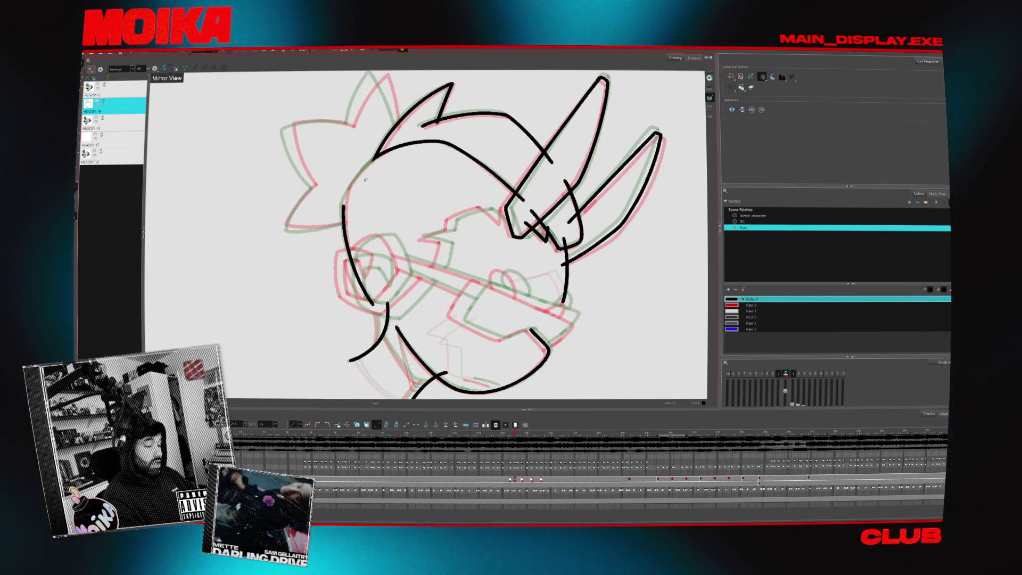
left_click(371, 163)
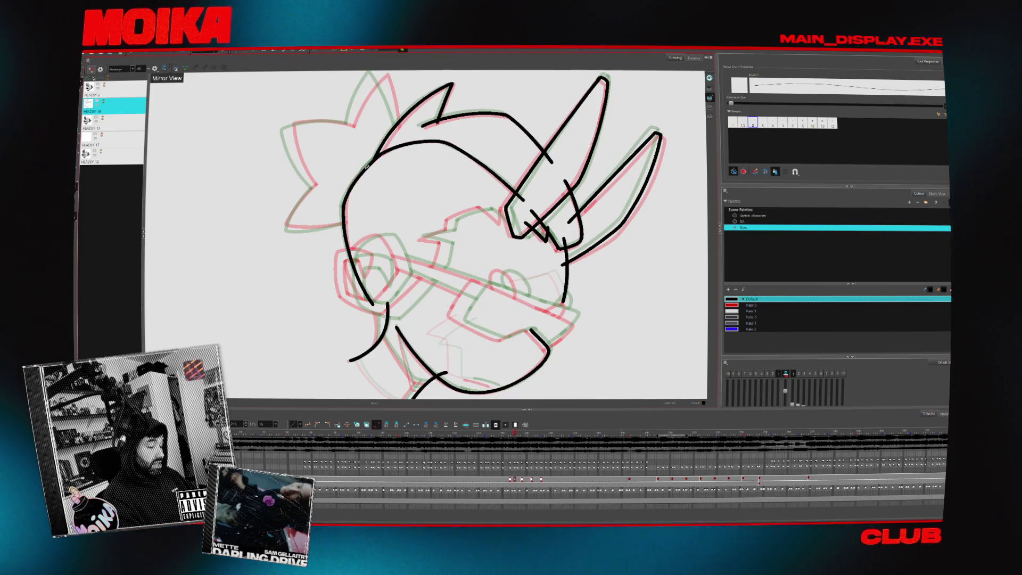
Rotate the head upright and draw the left edge of the top hair spike.
scroll(320, 270, "up", 3)
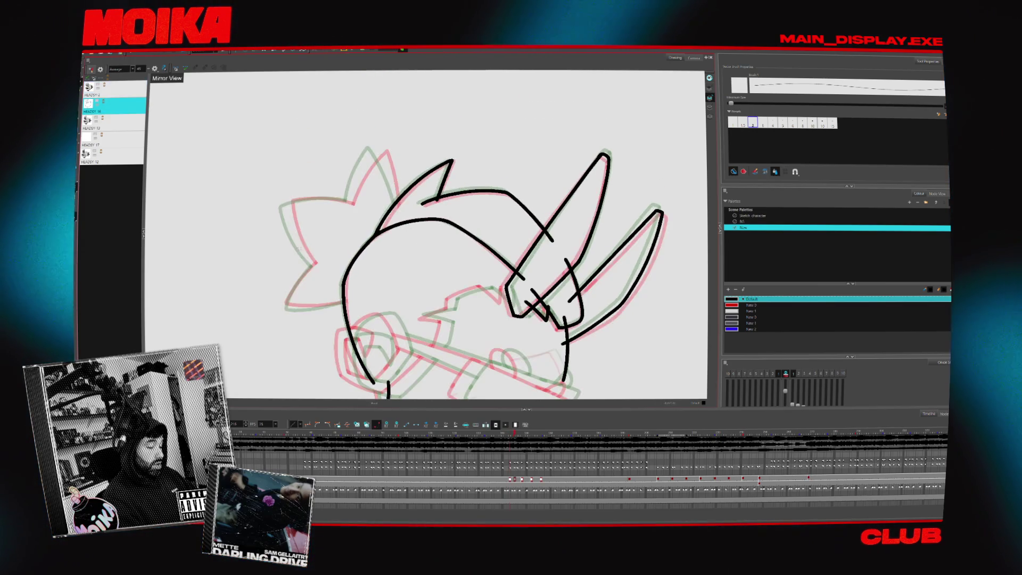
mouse_move(404, 223)
left_mouse_down()
mouse_move(349, 161)
mouse_move(325, 213)
mouse_move(319, 266)
mouse_move(330, 308)
mouse_move(351, 330)
left_mouse_up()
left_click_drag(416, 195, 396, 235)
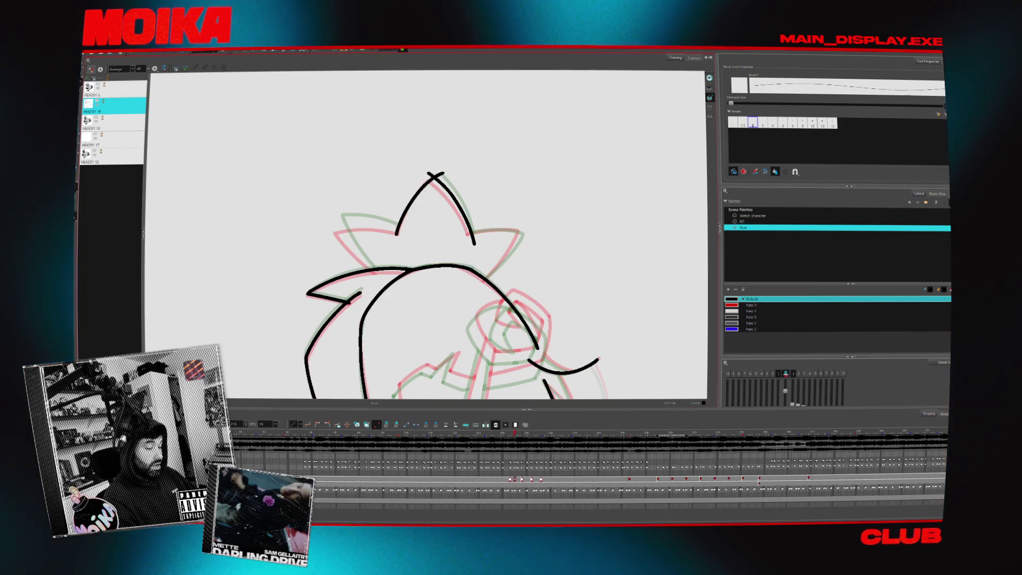
Draw the right side of the top spike and another hair spike in mirrored view.
left_click(165, 69)
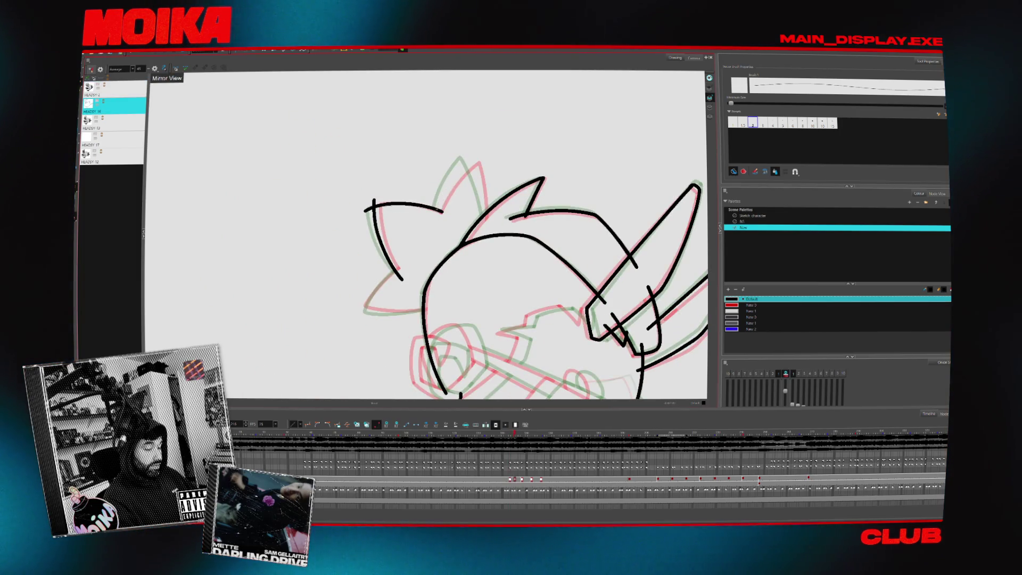
left_click_drag(471, 158, 486, 215)
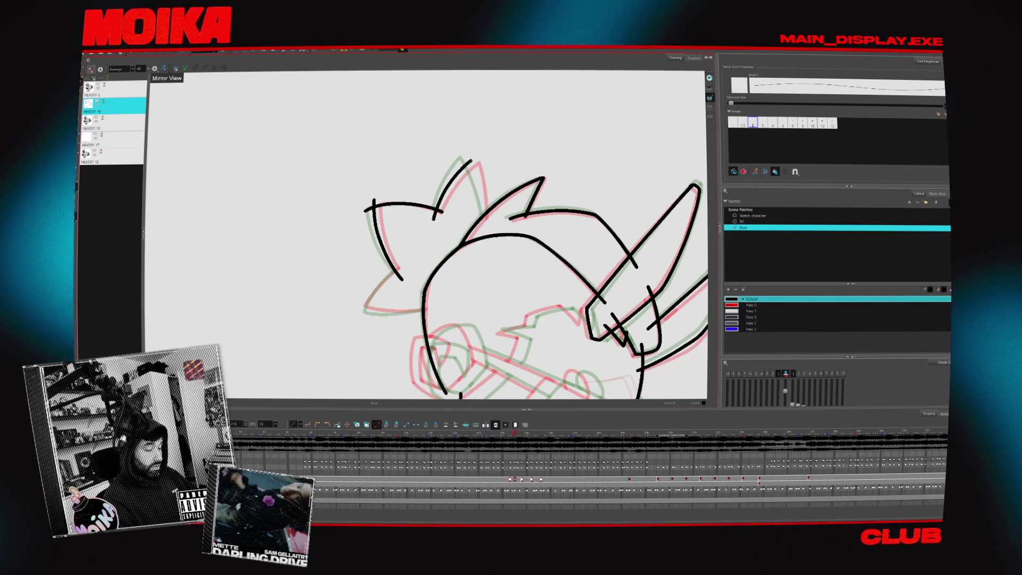
key(".")
key("period")
key("period")
key("period")
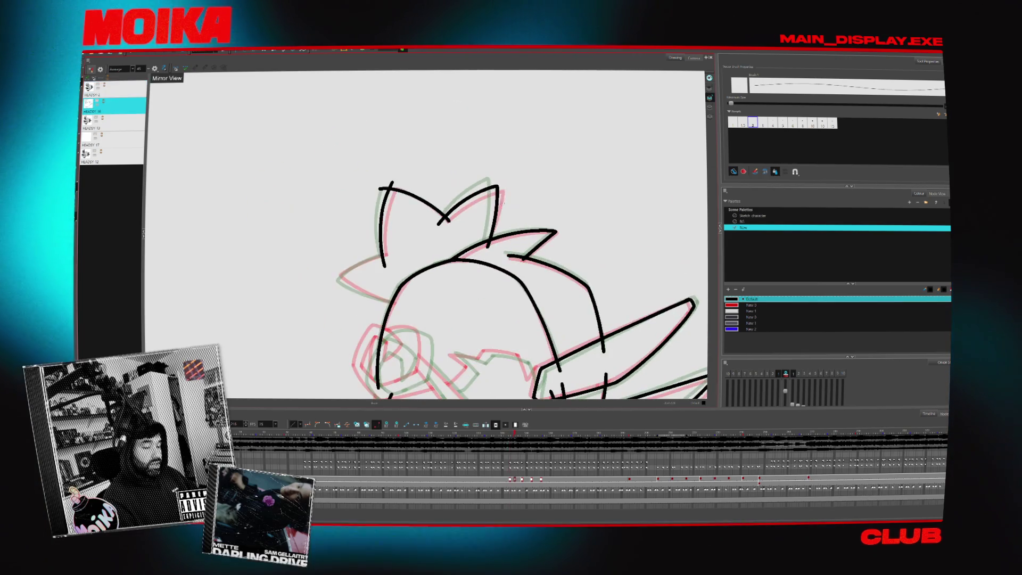
left_click_drag(439, 224, 486, 249)
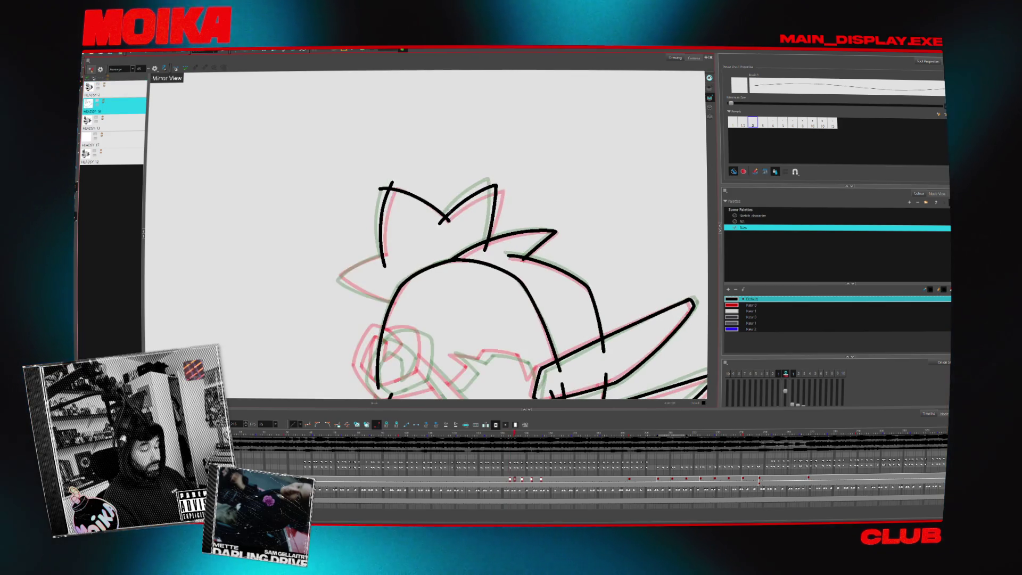
mouse_move(469, 288)
left_mouse_down()
mouse_move(415, 223)
mouse_move(337, 173)
mouse_move(441, 163)
left_mouse_up()
Select the new spike stroke, nudge it slightly right, and select the lower spike.
key("alt+s")
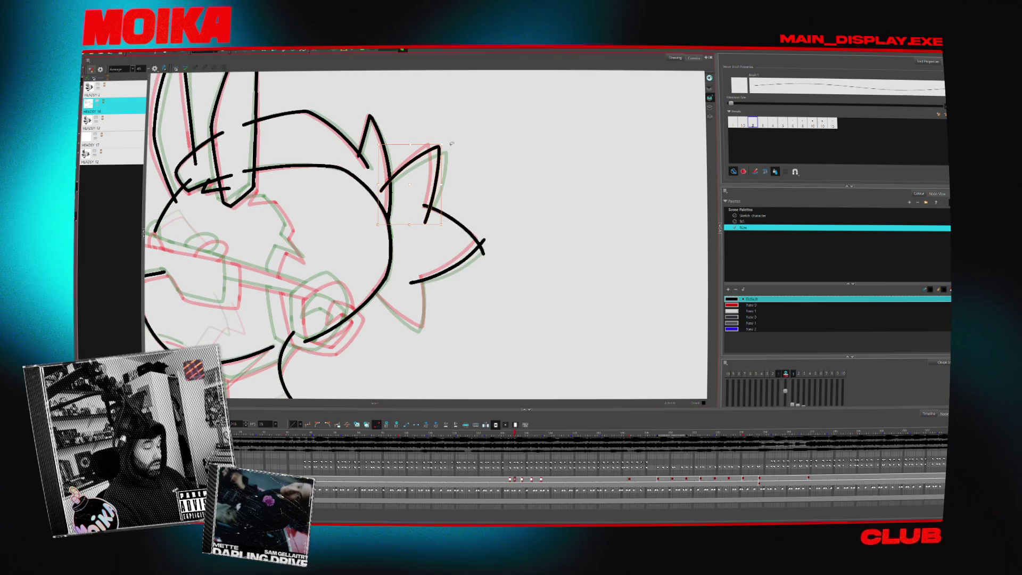
left_click_drag(373, 139, 446, 225)
key("4")
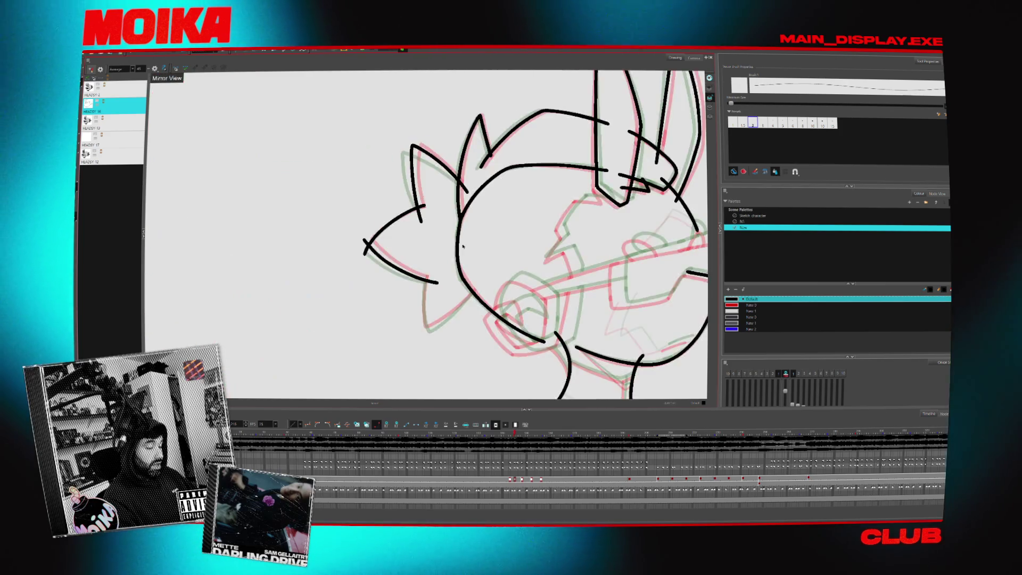
left_click_drag(456, 189, 458, 189)
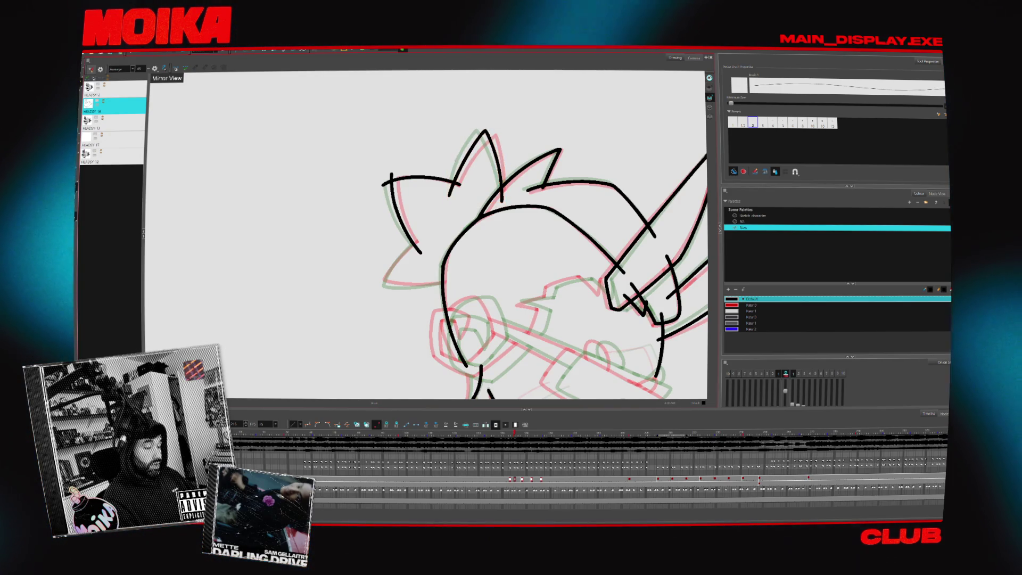
left_click_drag(527, 282, 557, 242)
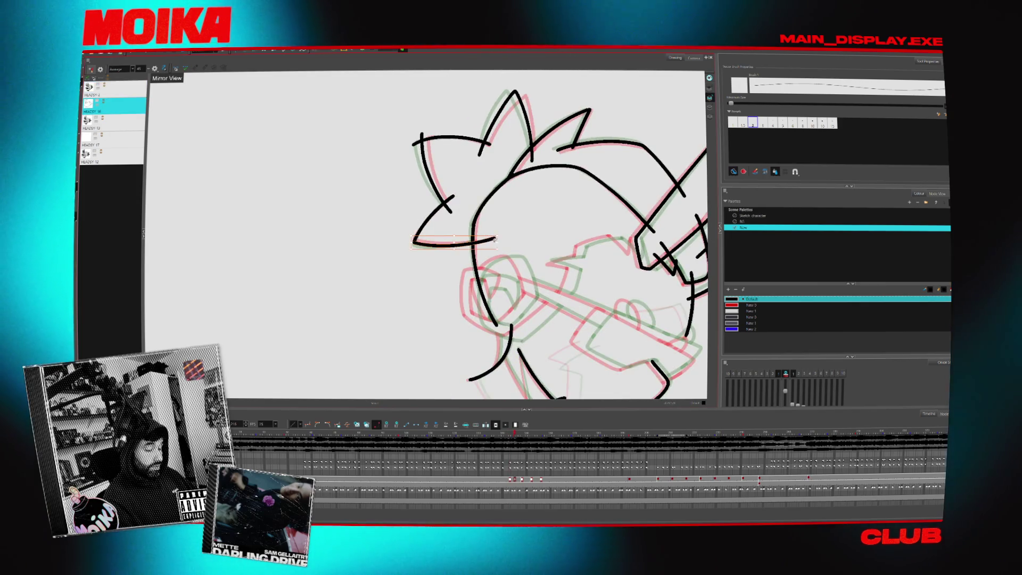
left_click(481, 241)
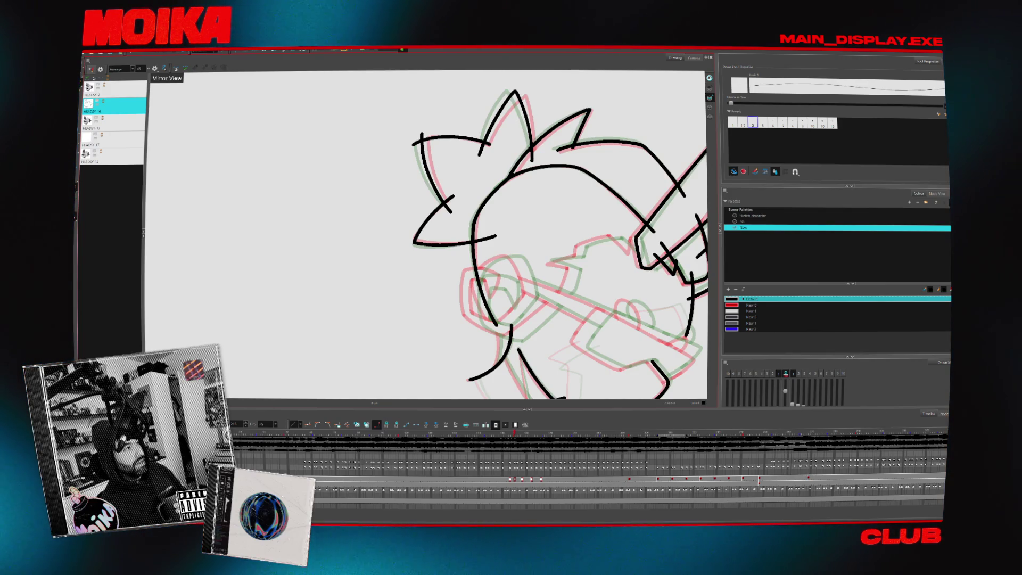
key("alt+Tab")
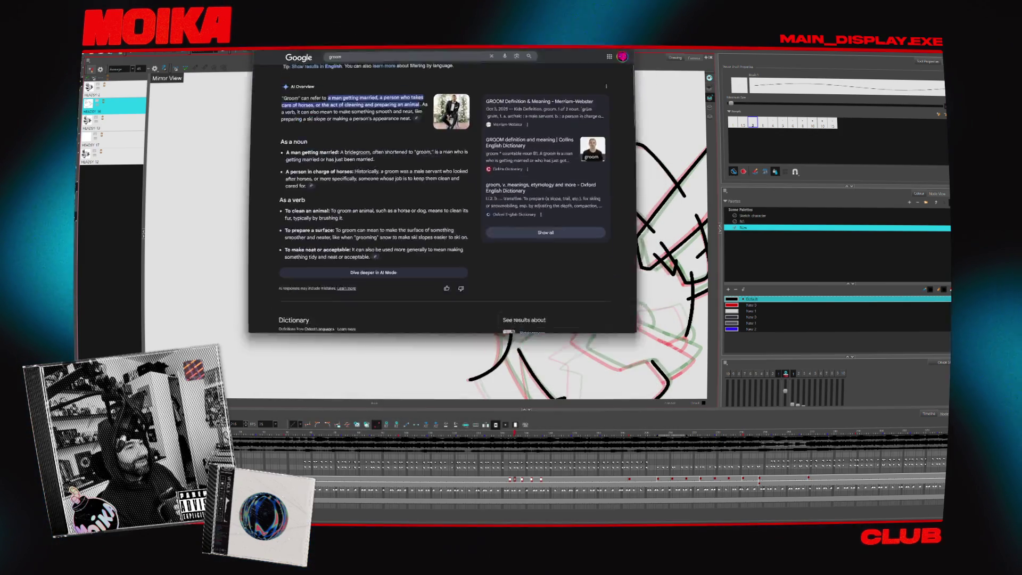
Move the Chrome results window lower, then switch back to Harmony.
mouse_move(404, 74)
left_mouse_down()
mouse_move(433, 170)
mouse_move(373, 128)
left_mouse_up()
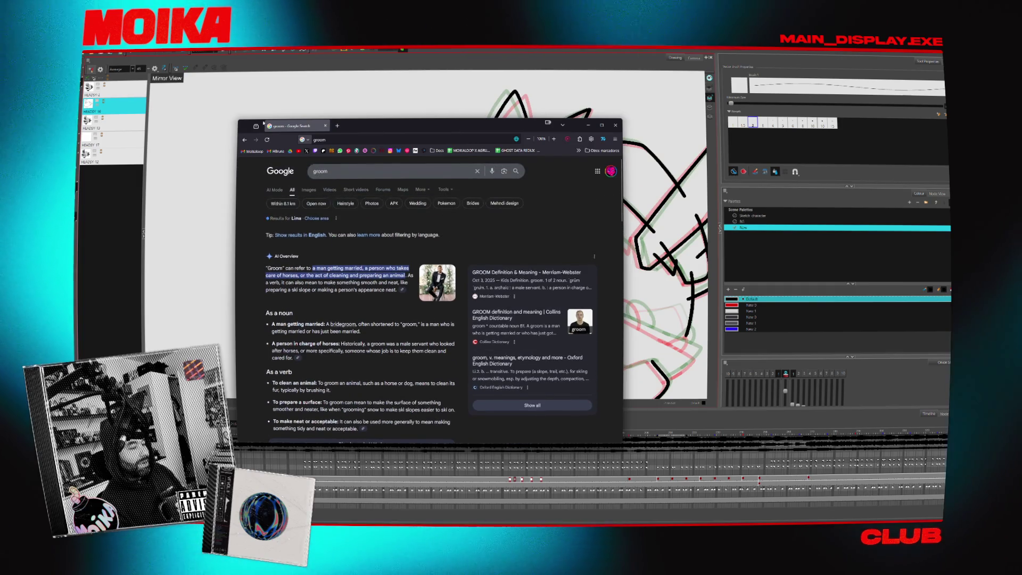
key("alt+Tab")
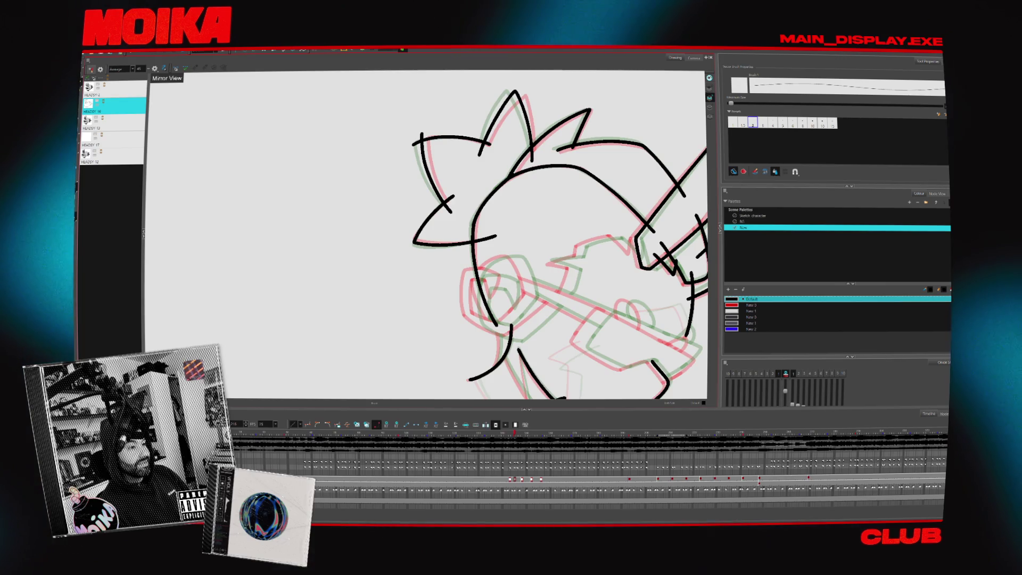
Send the test message 'asdasdasd' in the Twitch stream chat.
key("alt+Tab")
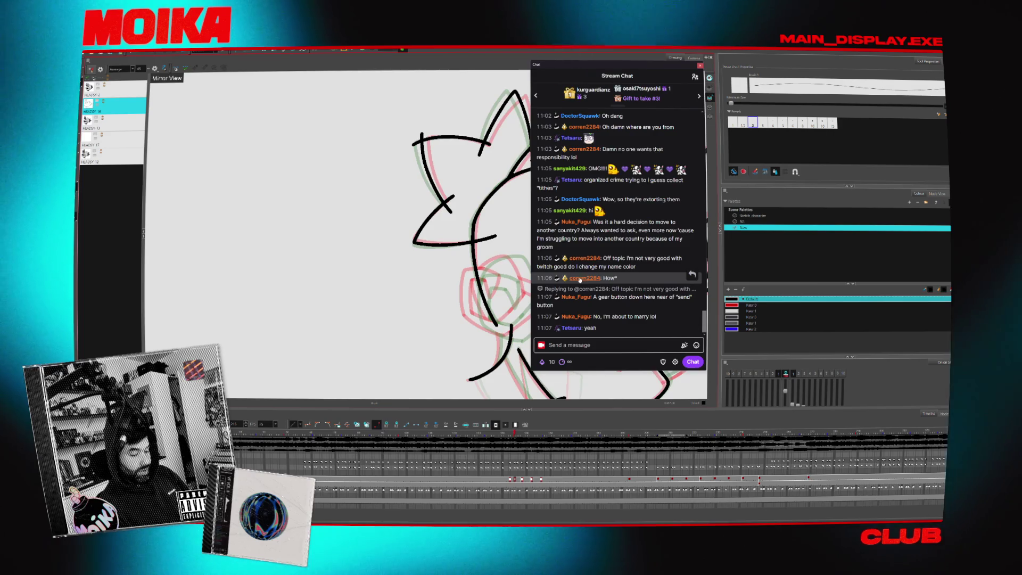
left_click(608, 345)
type("asdasdasd")
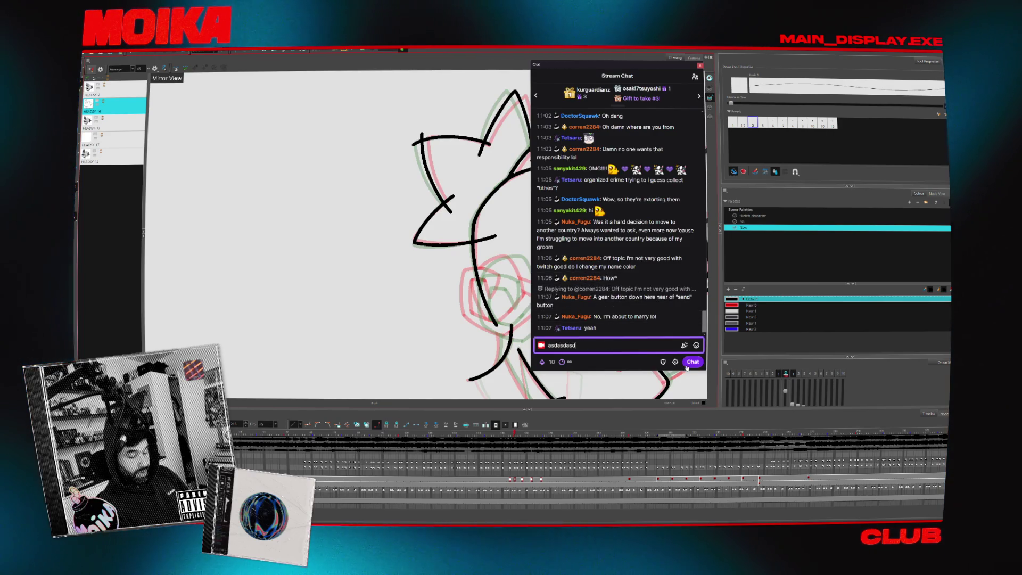
left_click(687, 365)
Look over your user card and Chat Identity settings without changes, then close the chat.
left_click(585, 328)
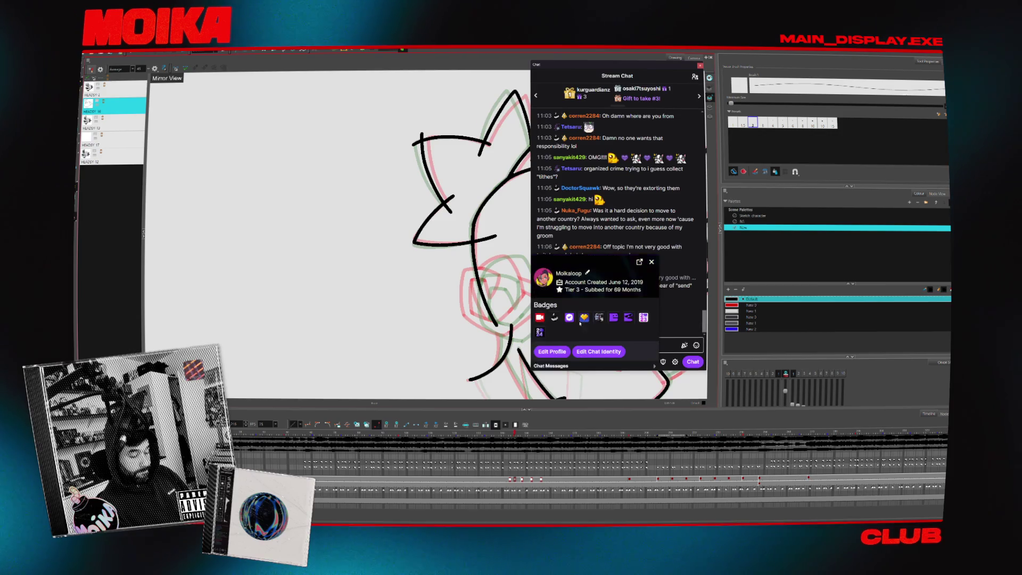
left_click(588, 238)
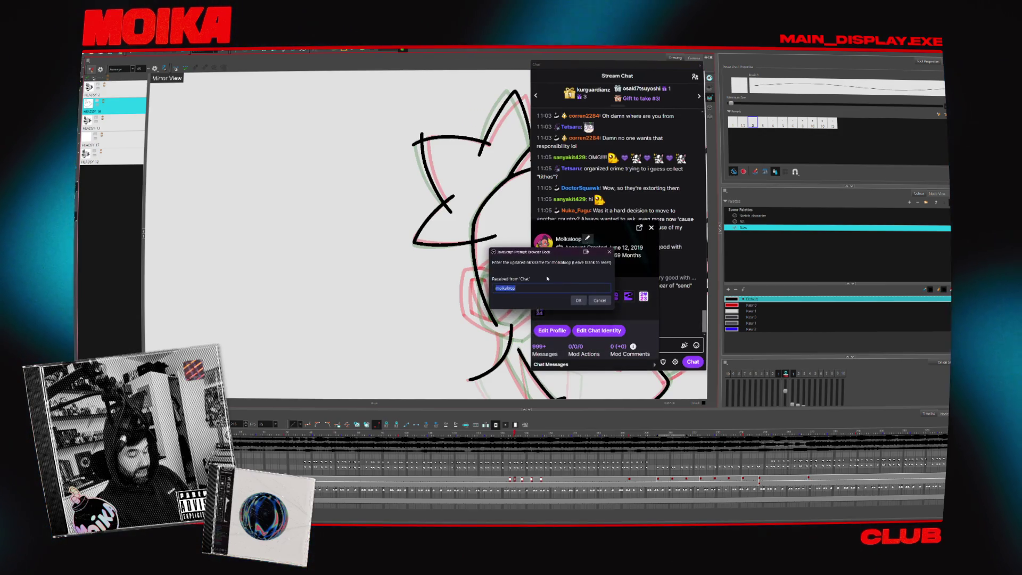
left_click(575, 298)
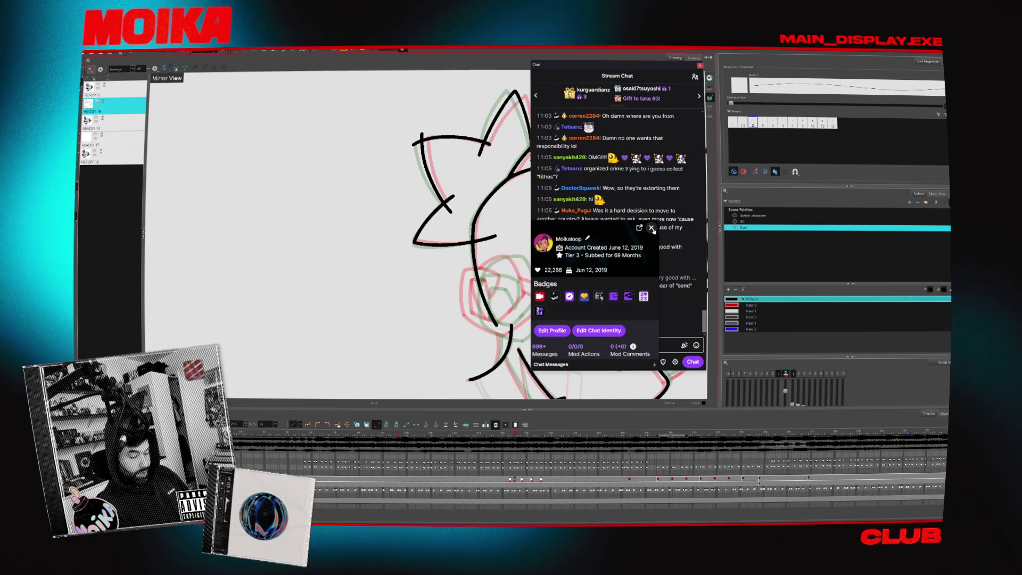
left_click(607, 330)
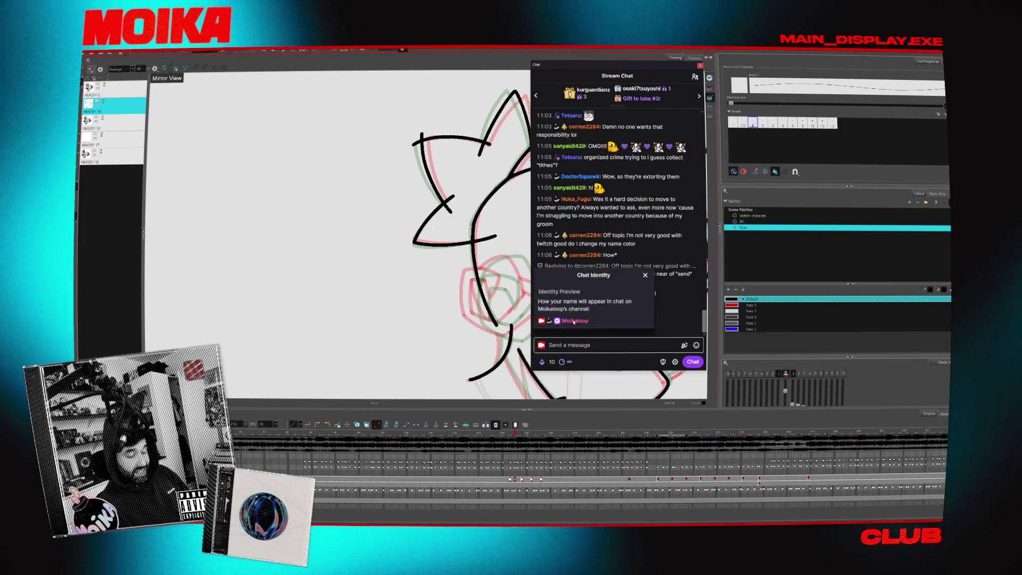
scroll(587, 274, "up", 3)
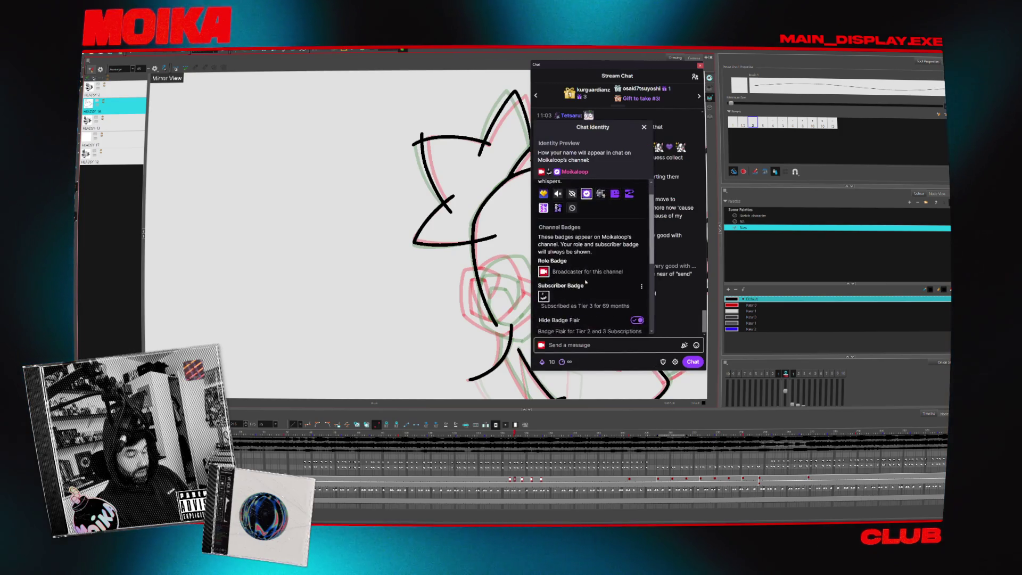
scroll(628, 229, "up", 1)
scroll(541, 257, "down", 5)
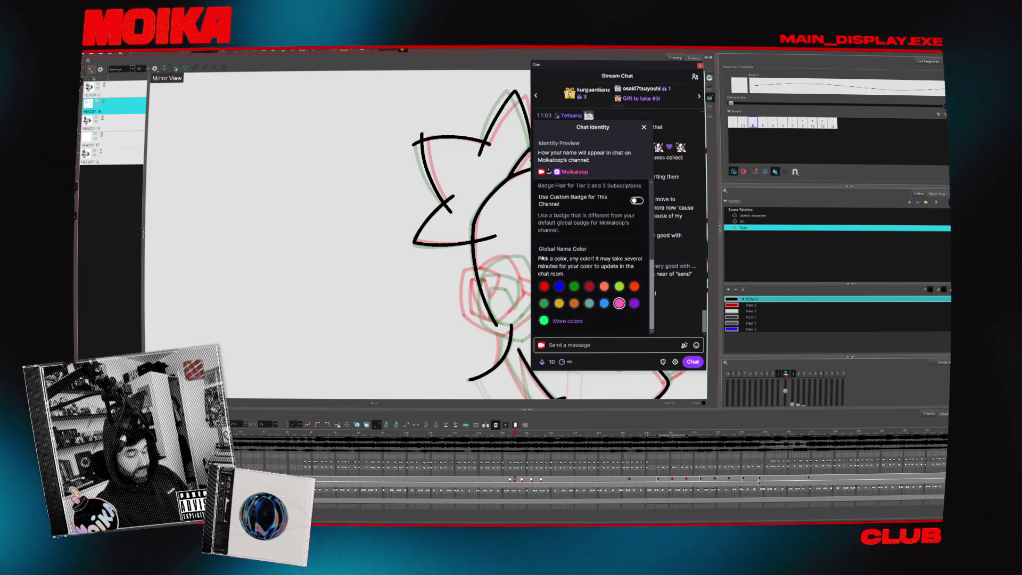
left_click(644, 127)
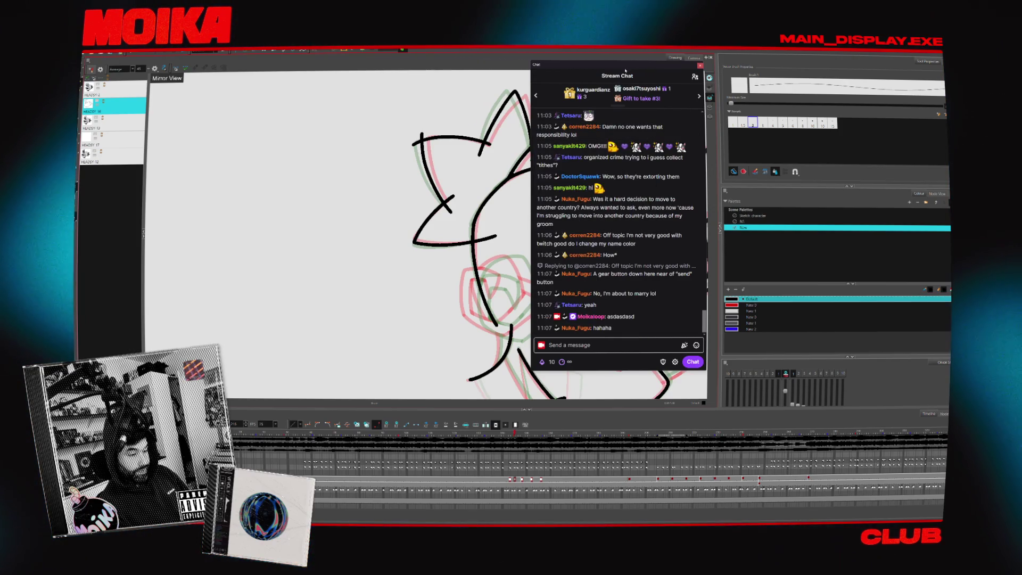
left_click(699, 66)
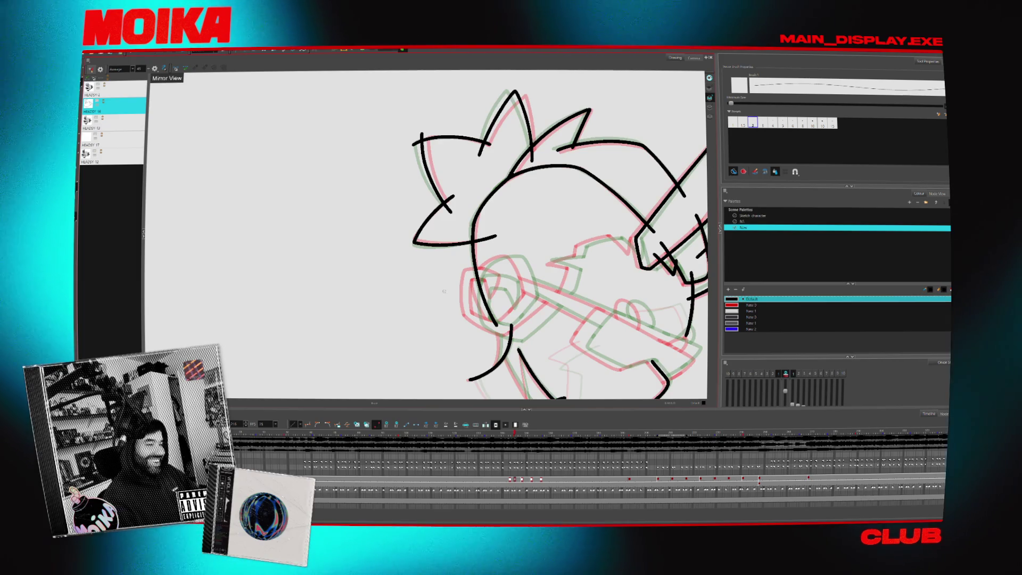
Turn Mirror View off and rotate the head sketch back upright.
left_click(150, 69)
mouse_move(579, 304)
left_mouse_down()
mouse_move(297, 248)
mouse_move(301, 232)
left_mouse_up()
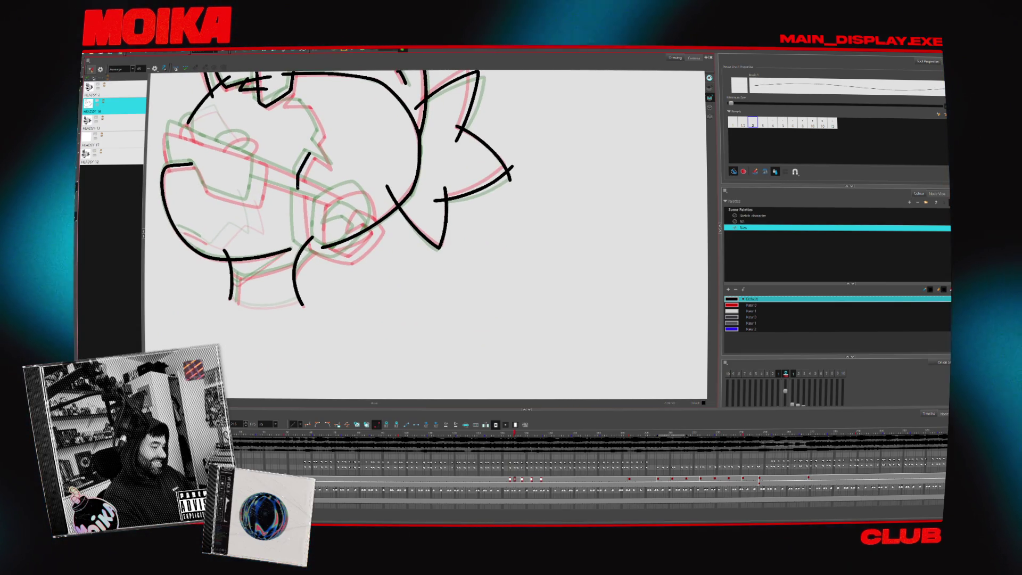
Extend the short vertical stroke upward into a long line and mirror the view.
left_click_drag(300, 228, 299, 171)
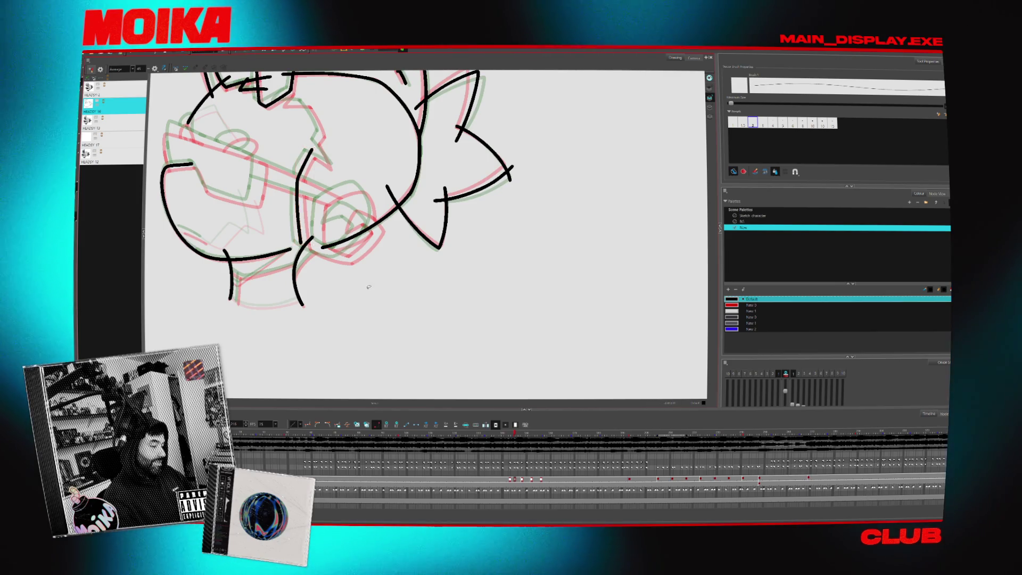
key("4")
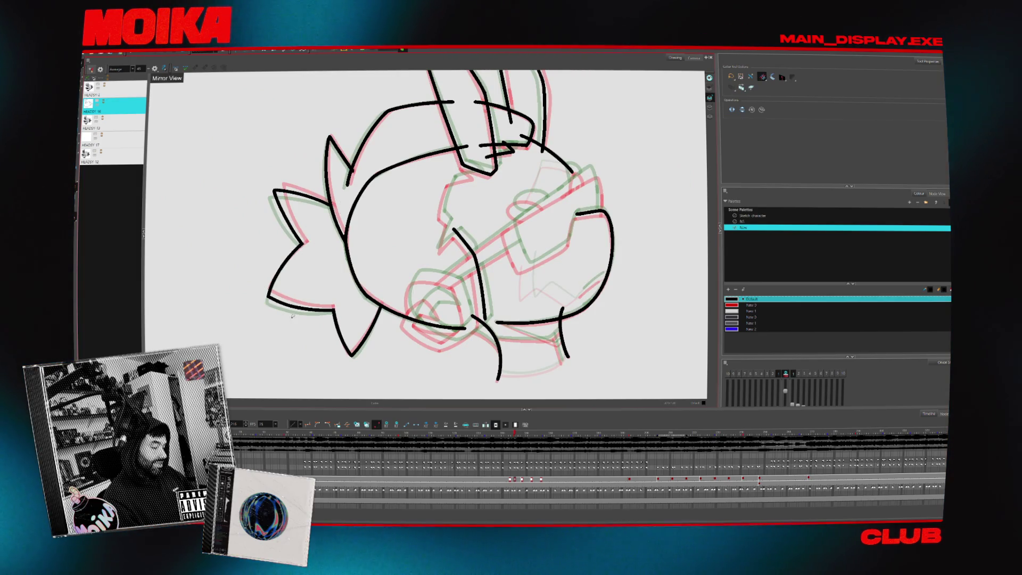
scroll(292, 316, "up", 3)
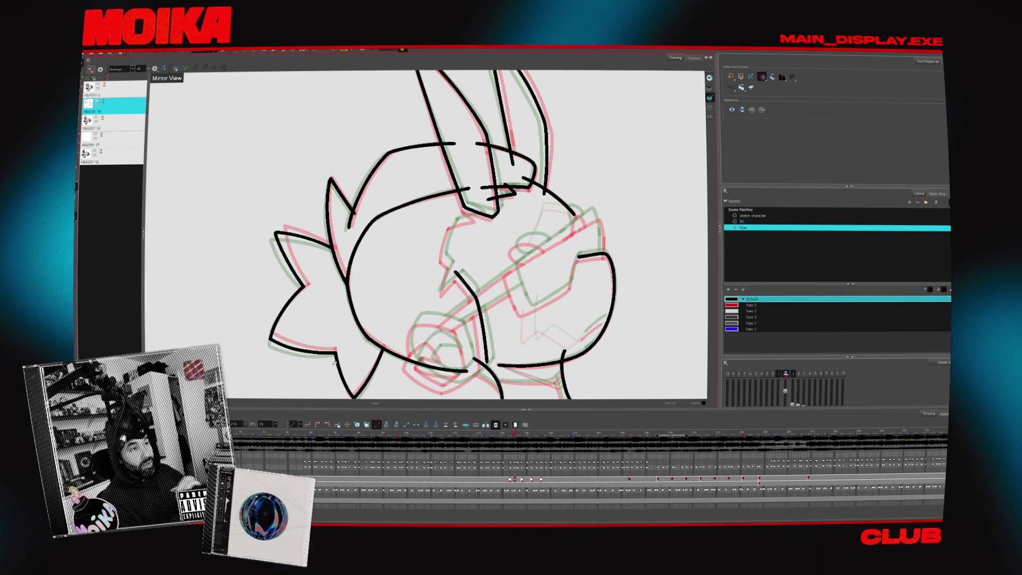
scroll(361, 203, "up", 3)
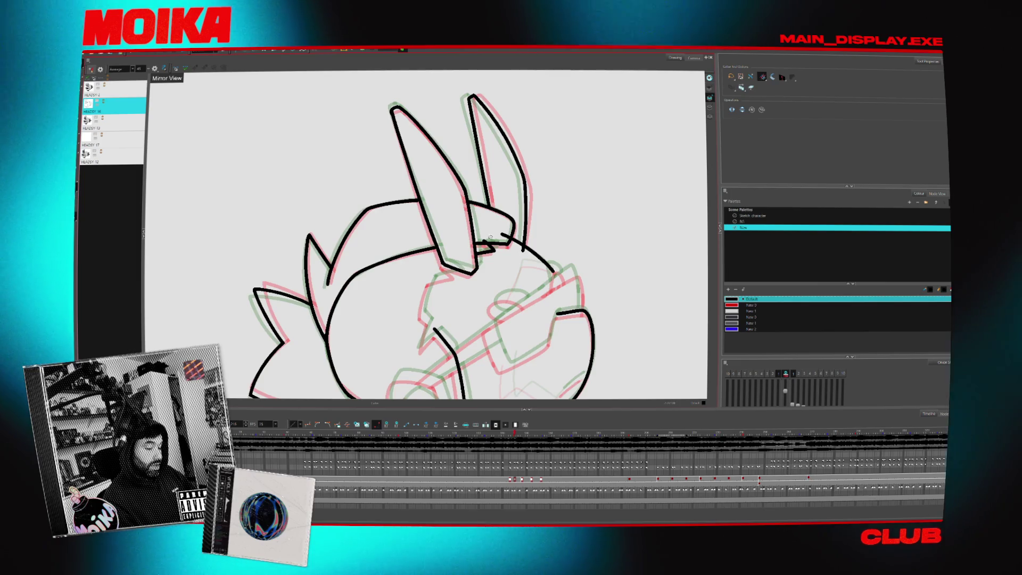
scroll(529, 290, "down", 3)
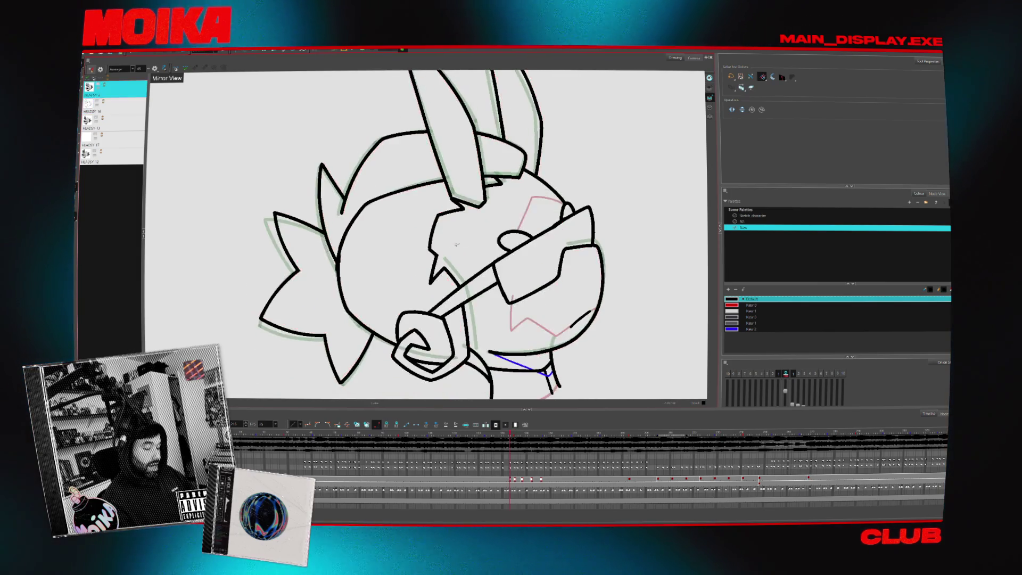
key("alt+b")
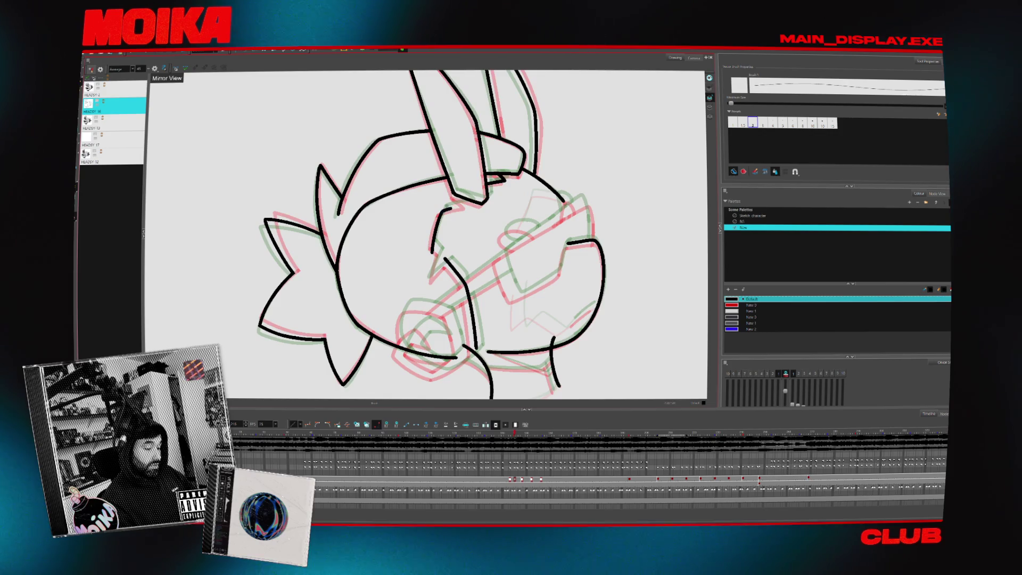
Rotate the head sideways, undo two stray short strokes, and recheck proportions mirrored.
left_click(155, 68)
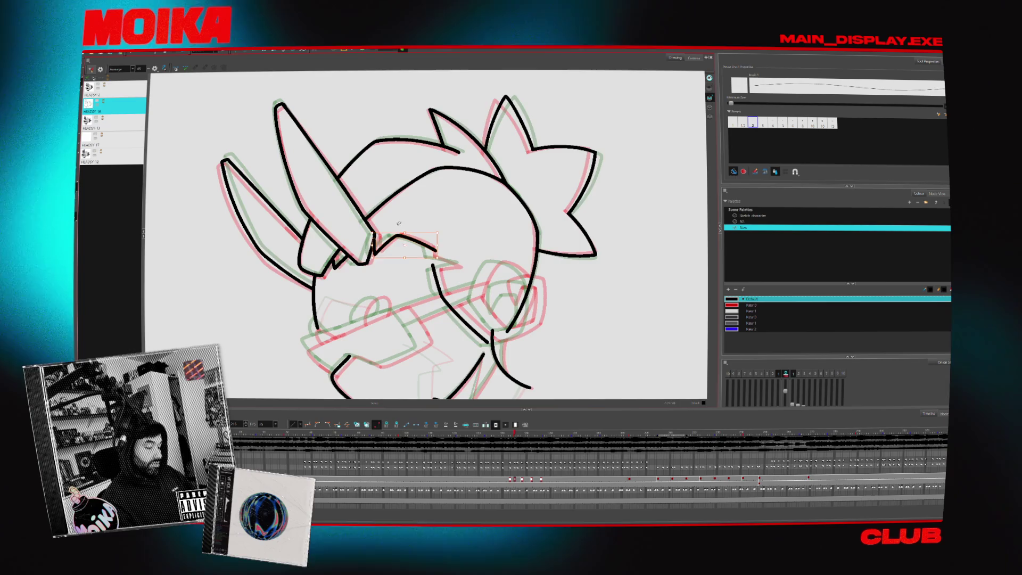
key("v")
key(".")
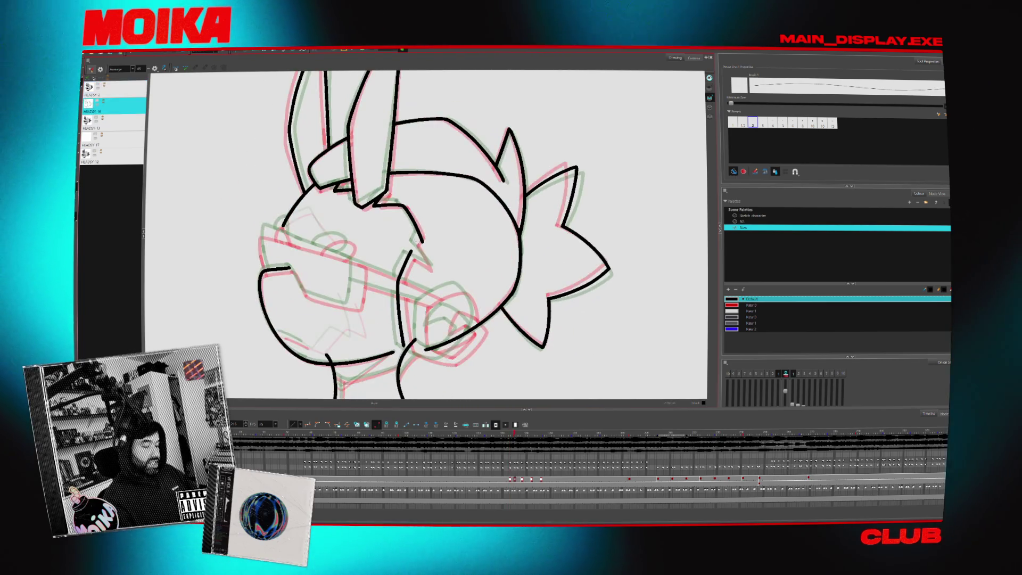
key("v")
key("v")
key("v")
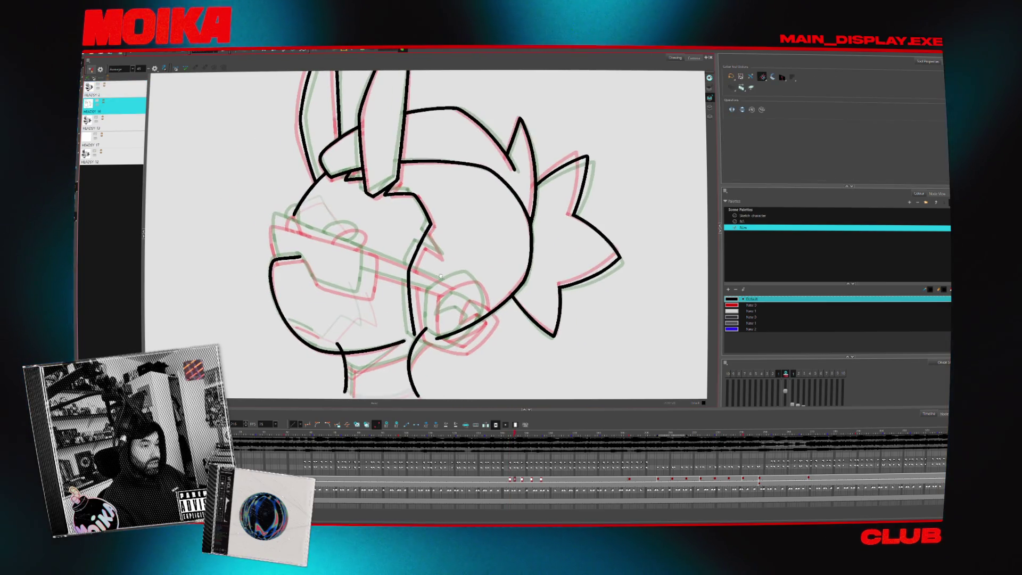
key("alt+b")
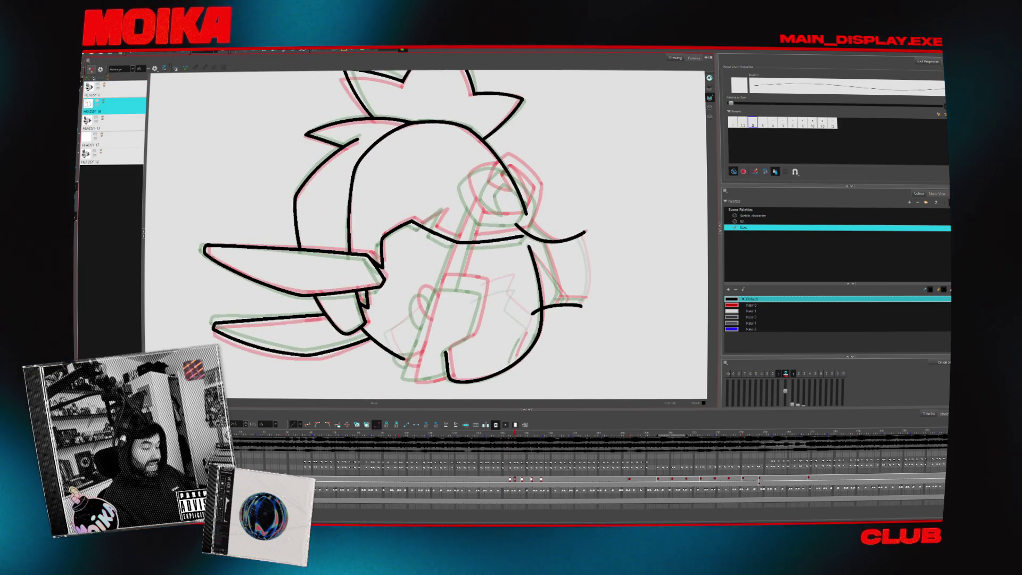
key("ctrl+z")
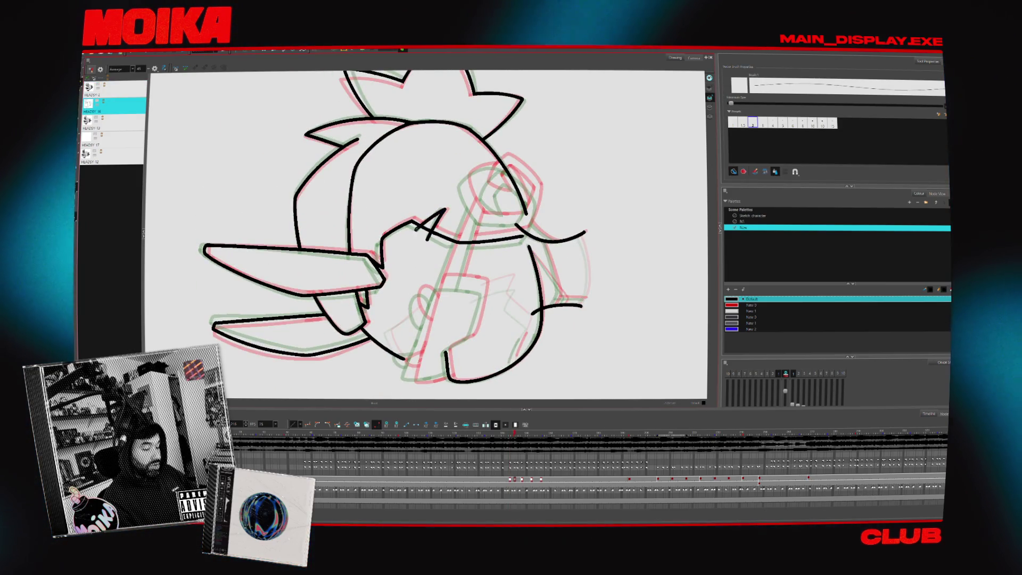
key("ctrl+z")
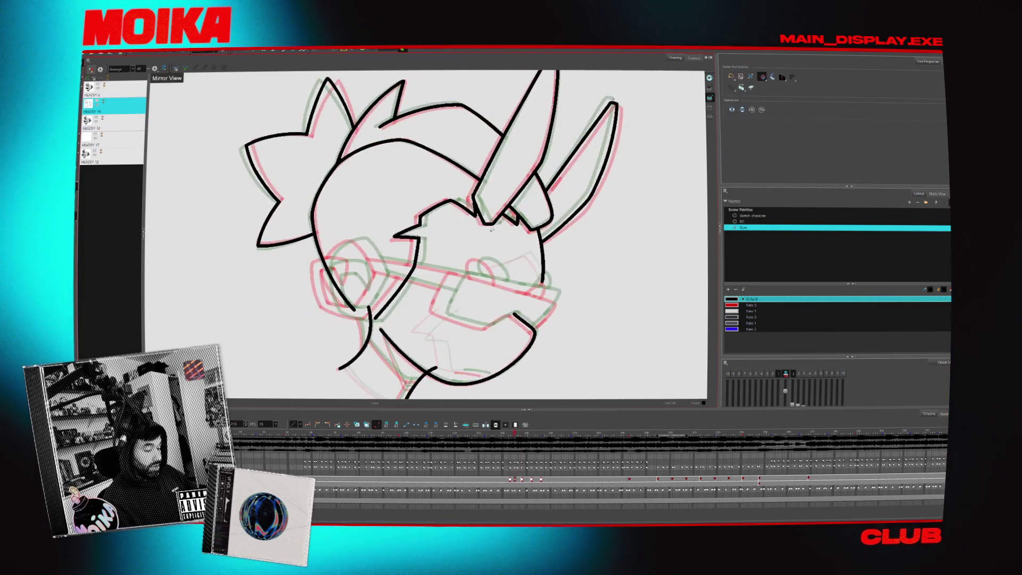
left_click(154, 69)
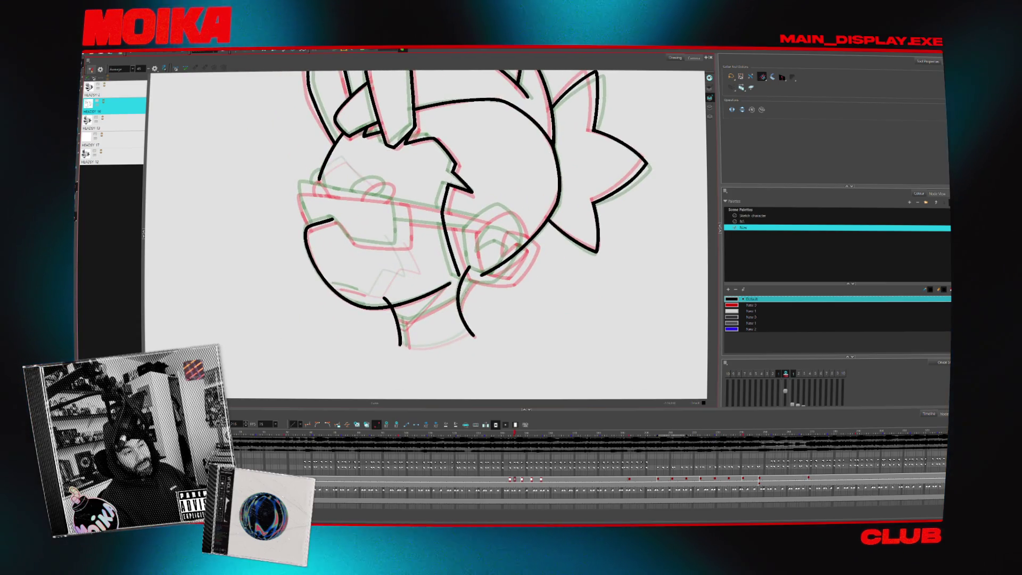
key("alt+b")
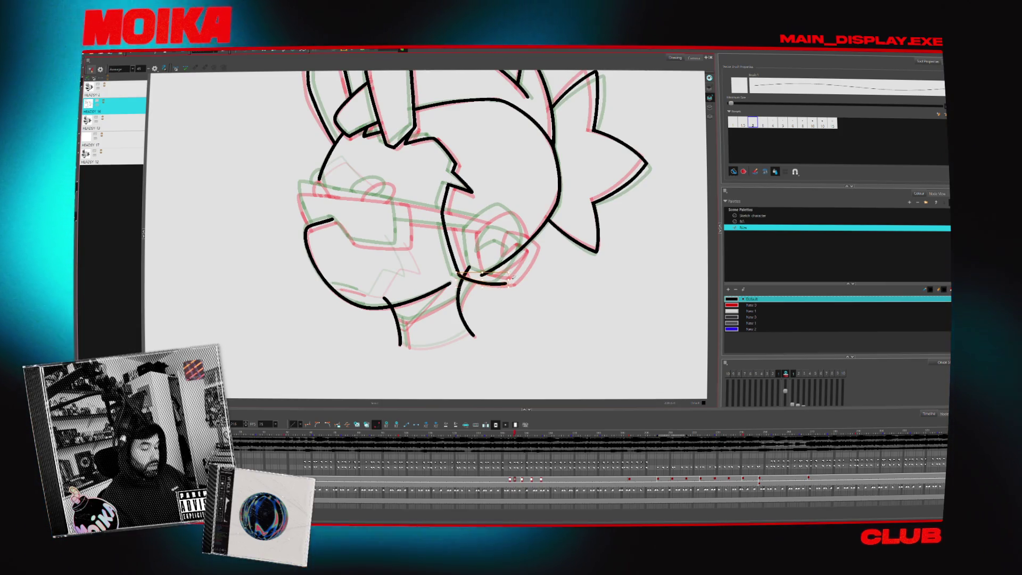
Add a short stroke across the chin and a curved line along the neck.
left_click_drag(516, 301, 523, 282)
scroll(522, 282, "up", 2)
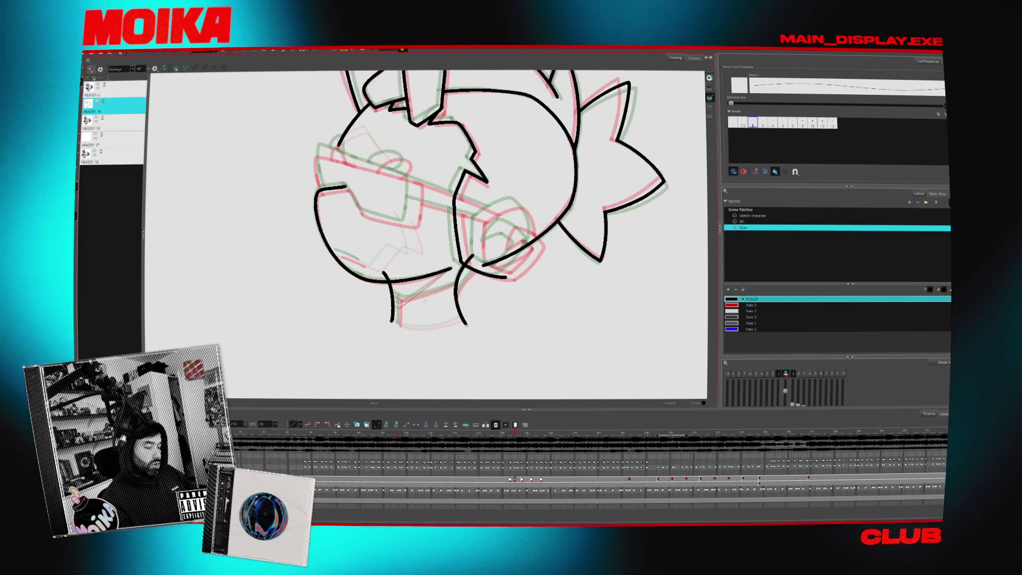
left_click_drag(382, 287, 399, 297)
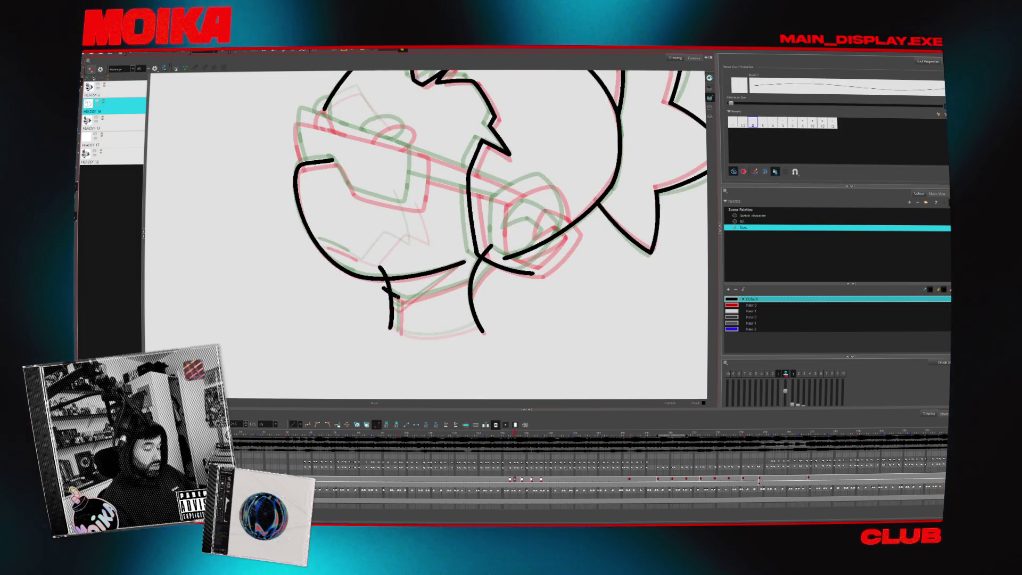
key("period")
key("period")
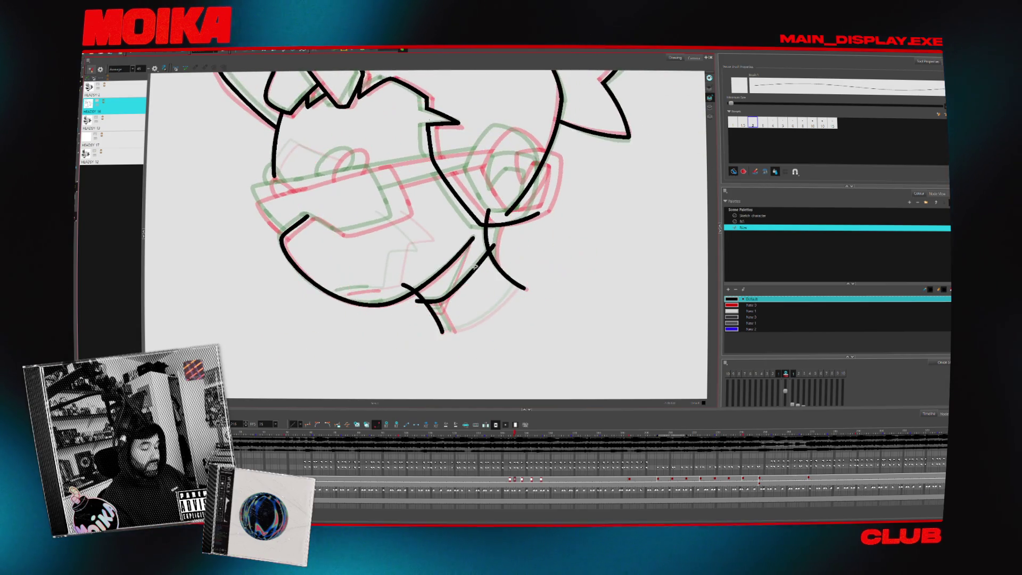
left_click_drag(496, 273, 493, 272)
key("alt+s")
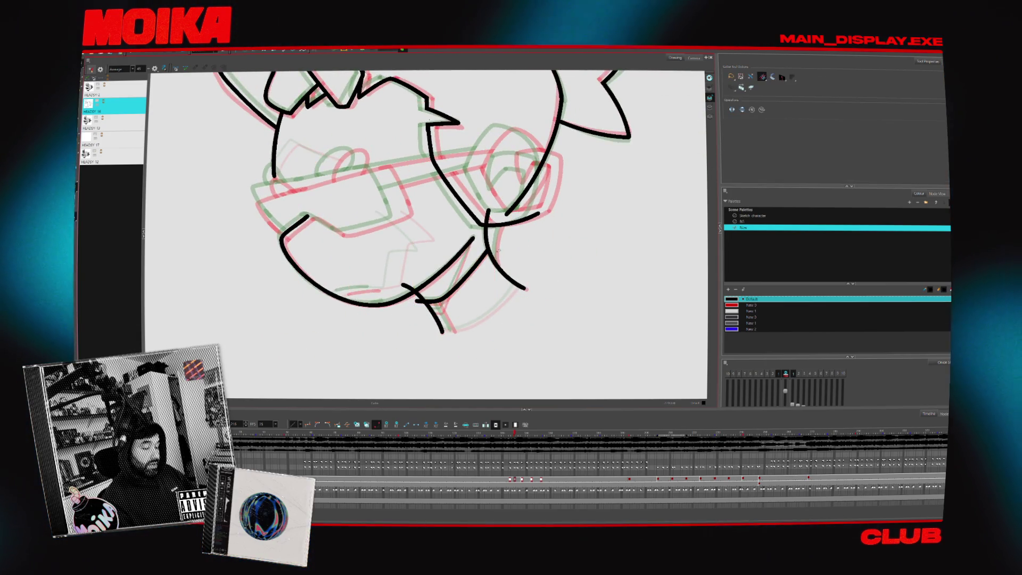
key("period")
key("period")
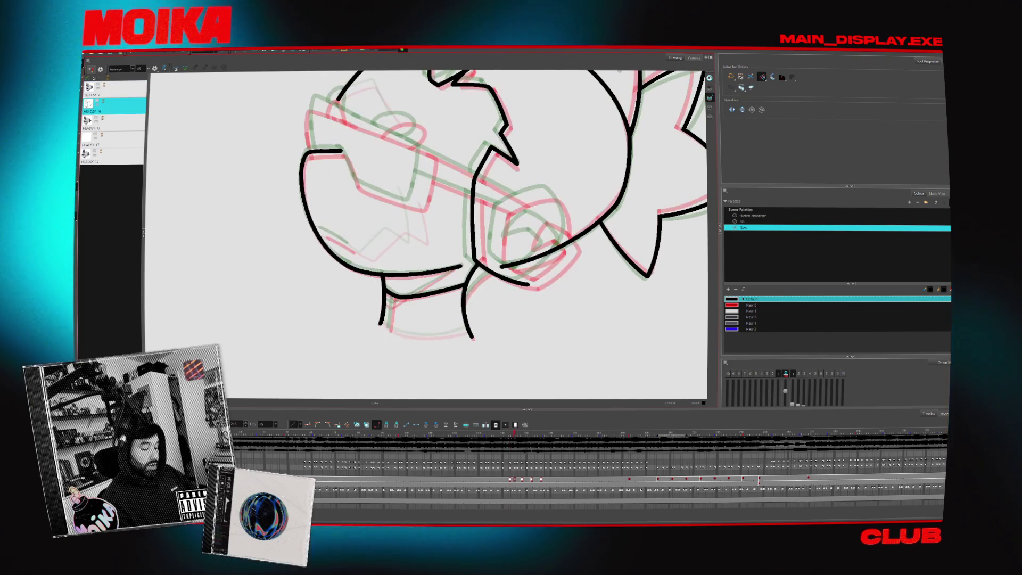
key("alt+b")
mouse_move(498, 268)
left_mouse_down()
mouse_move(468, 294)
mouse_move(497, 269)
mouse_move(500, 371)
mouse_move(355, 374)
left_mouse_up()
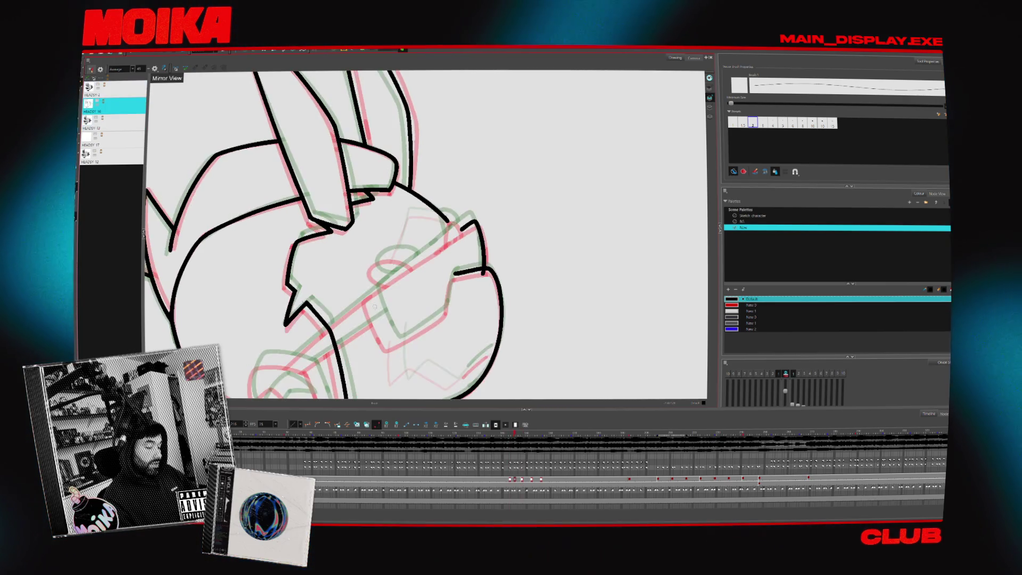
Add a short rough stroke to the head and flip through the head poses.
left_click_drag(370, 302, 378, 326)
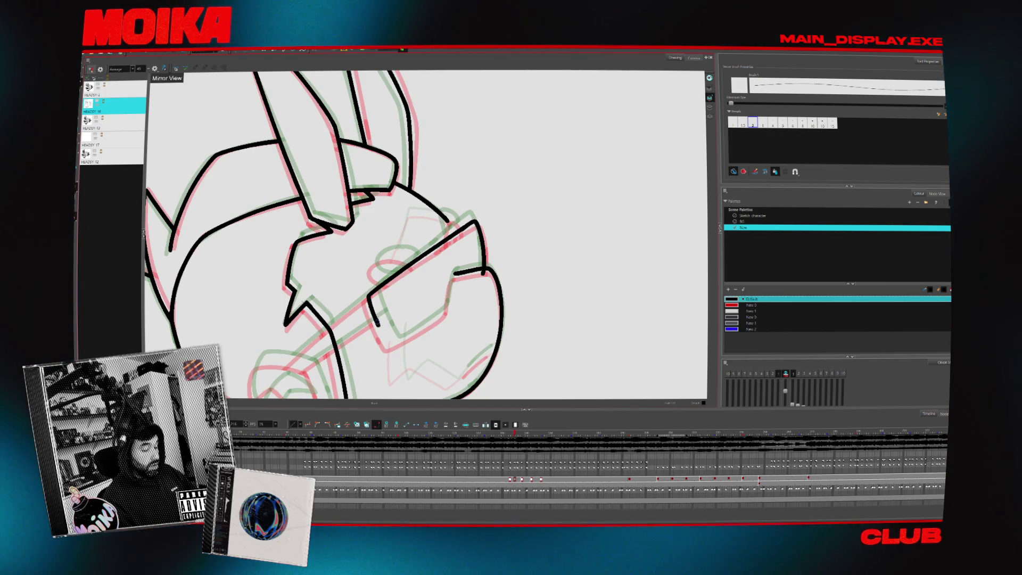
key(".")
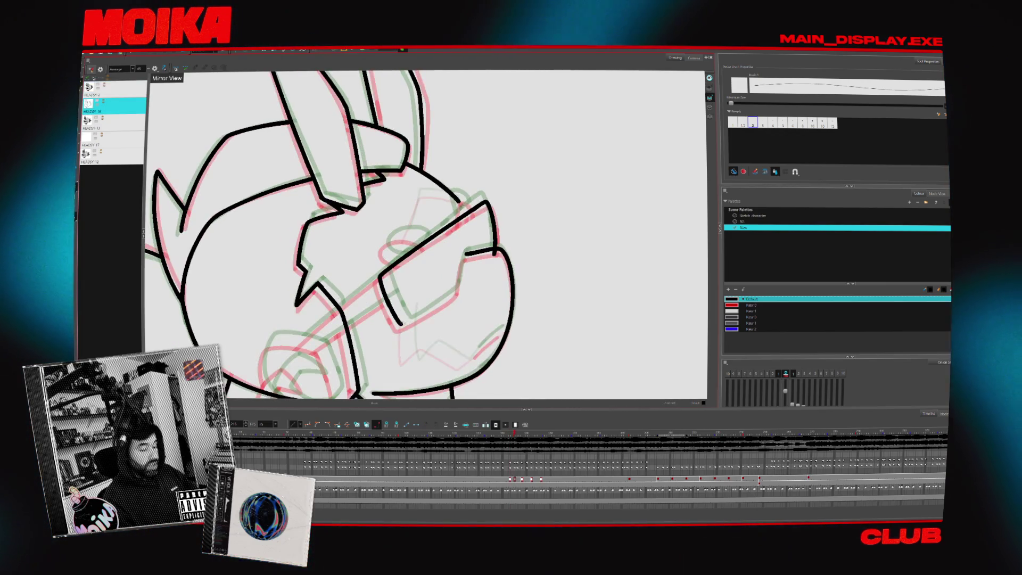
key(".")
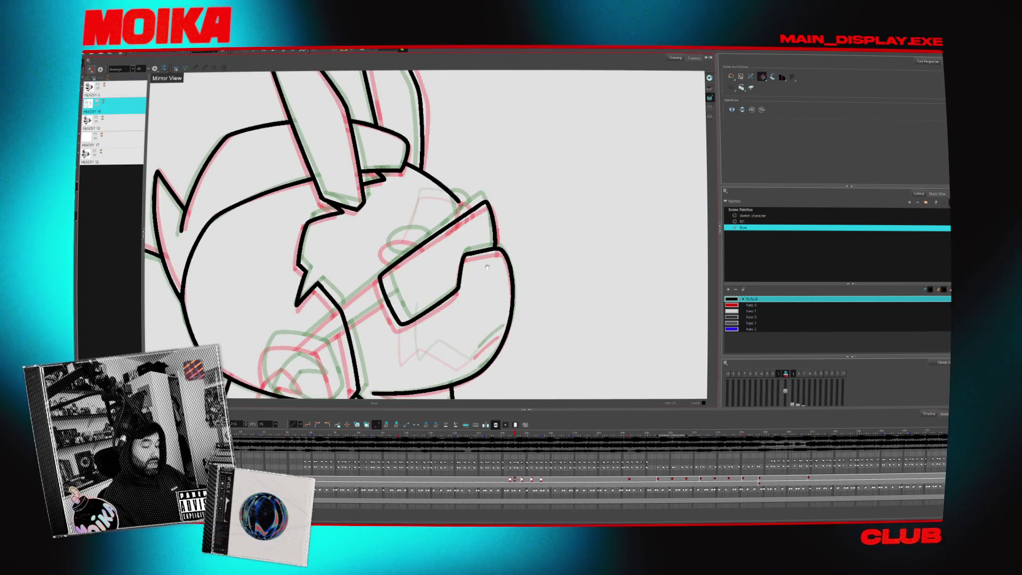
key("period")
key("period")
key("period")
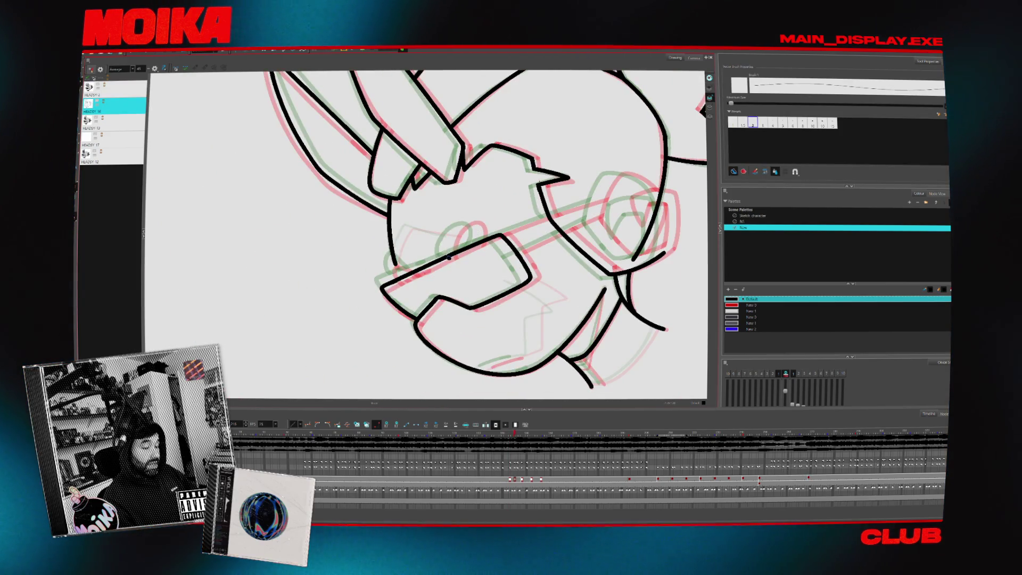
Close the eye outline into an oval and extend it downward, checking in mirrored view.
left_click_drag(471, 220, 472, 249)
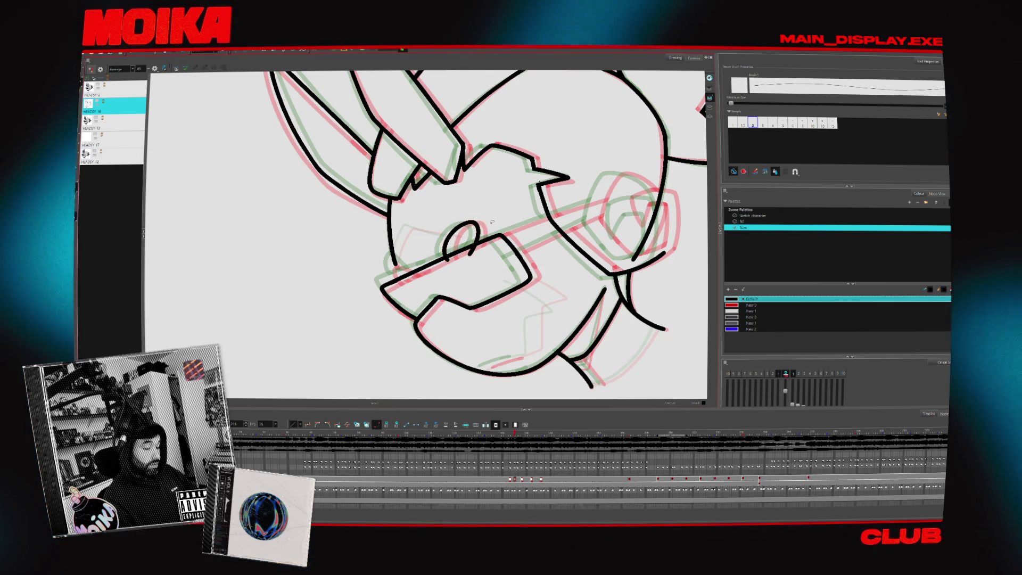
key("4")
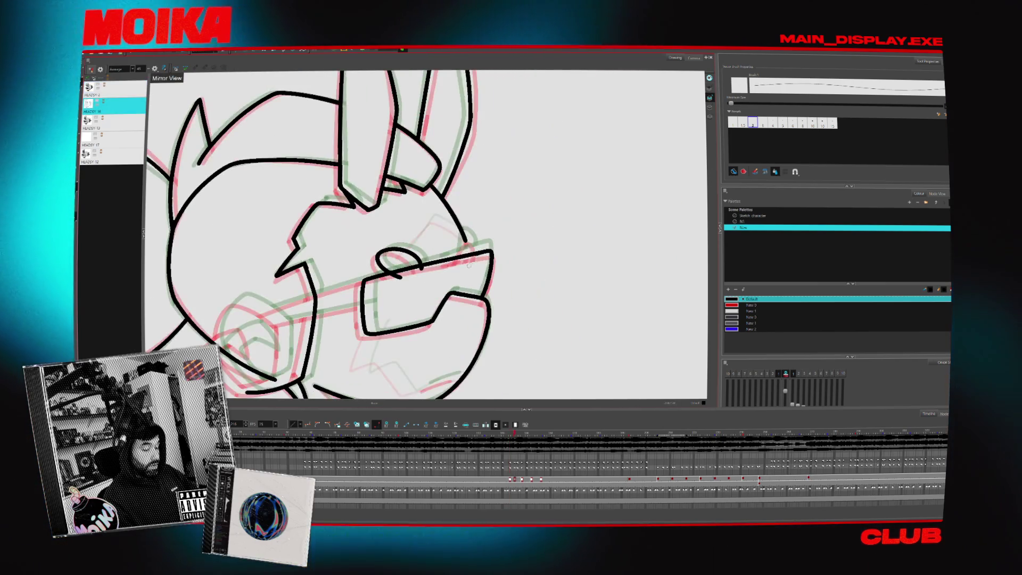
left_click_drag(467, 238, 471, 262)
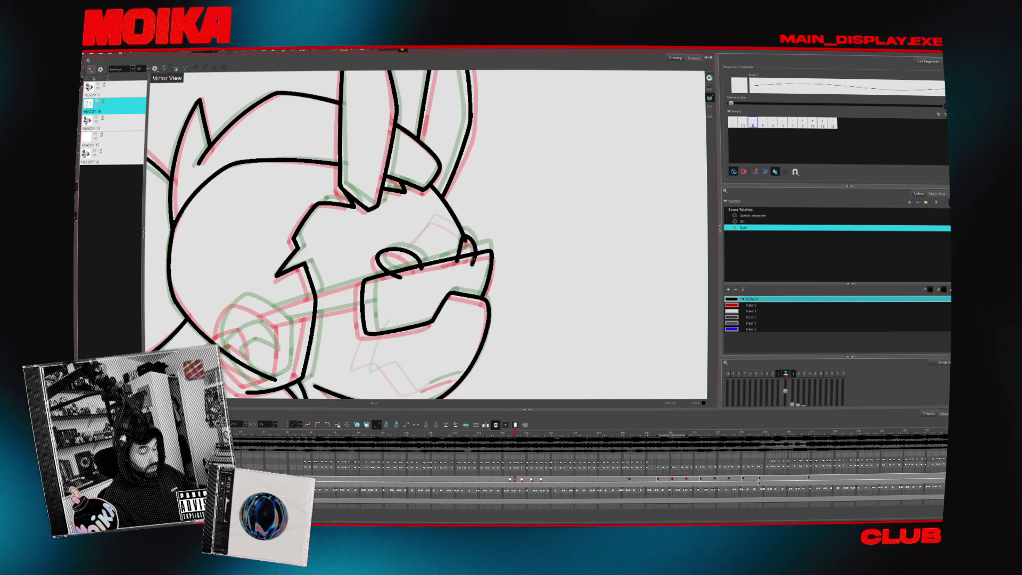
key("alt+t")
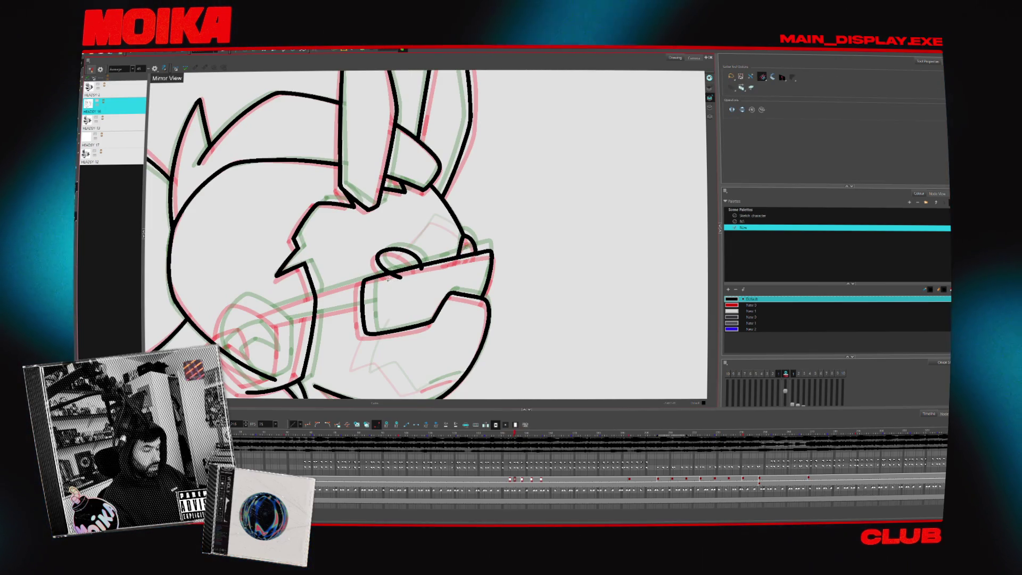
mouse_move(445, 321)
left_mouse_down()
mouse_move(526, 246)
mouse_move(512, 260)
left_mouse_up()
key("4")
key("alt+b")
key("period")
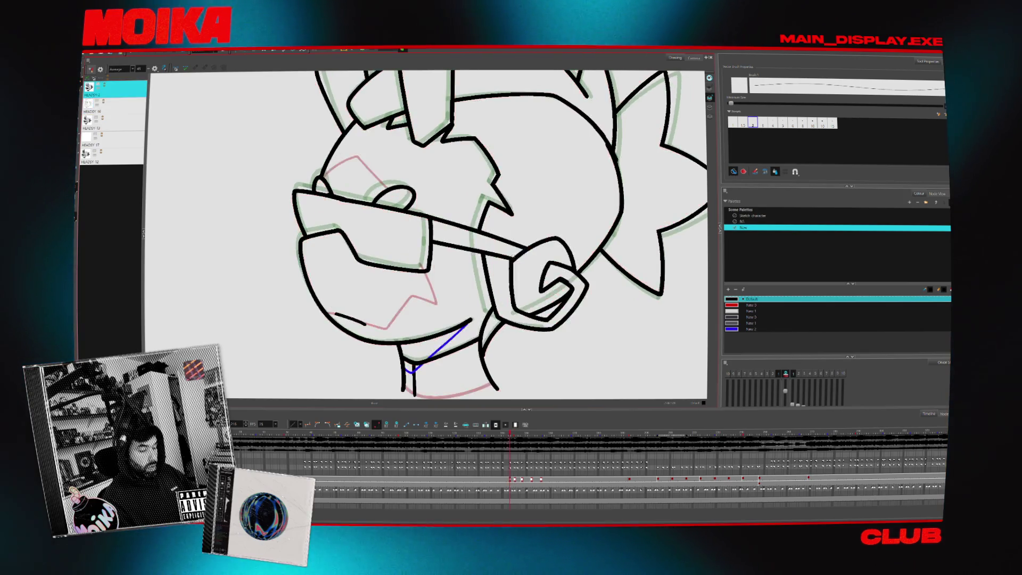
key("comma")
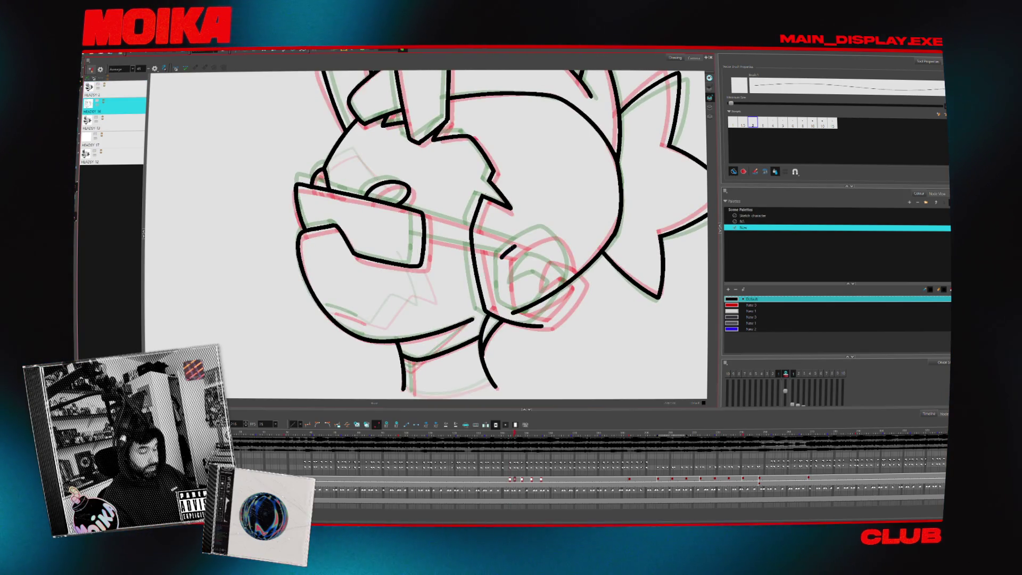
left_click_drag(550, 233, 563, 272)
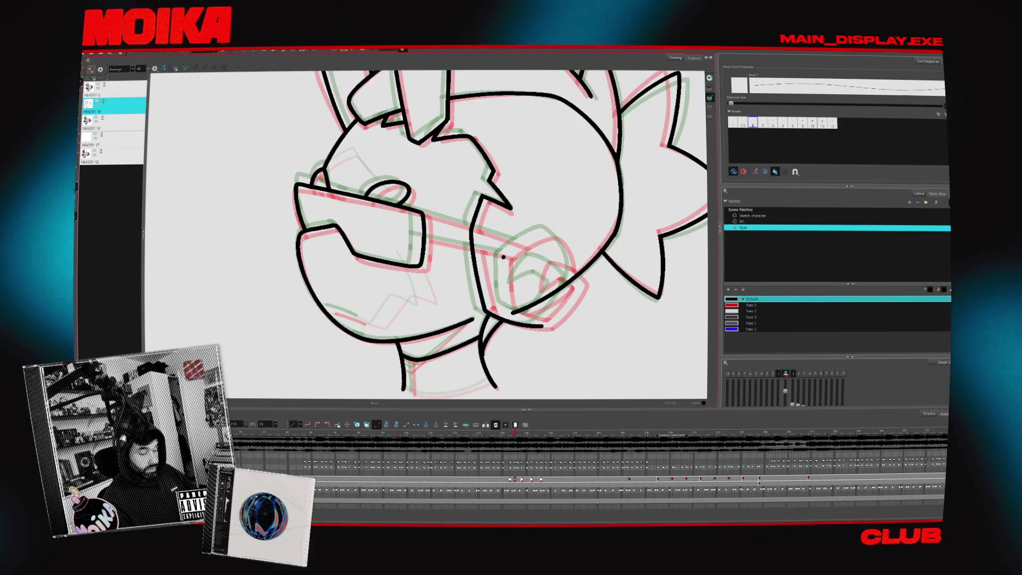
mouse_move(502, 257)
left_mouse_down()
mouse_move(550, 233)
mouse_move(577, 279)
left_mouse_up()
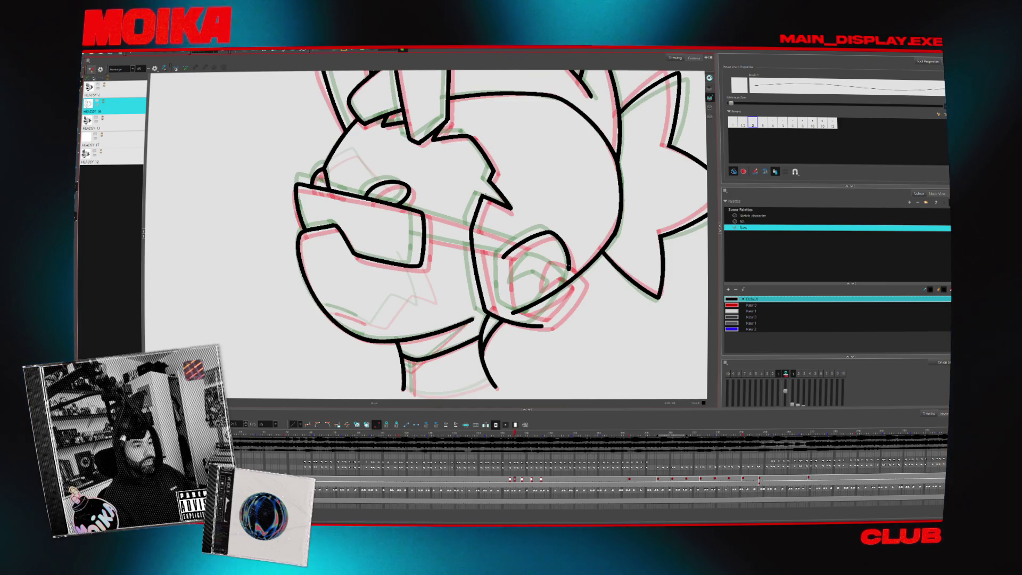
key("4")
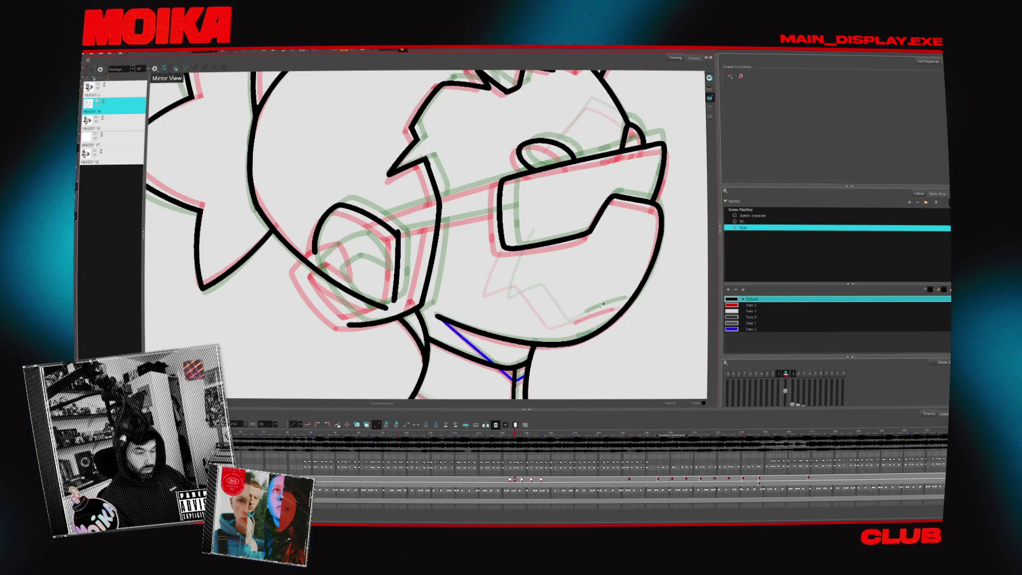
left_click_drag(571, 322, 586, 314)
key("ctrl+z")
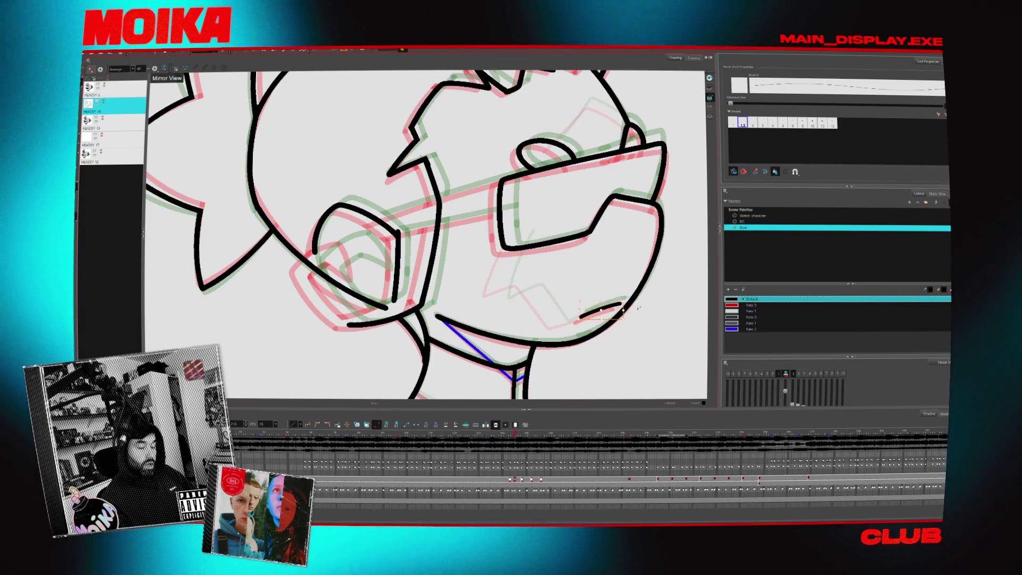
left_click_drag(617, 305, 526, 319)
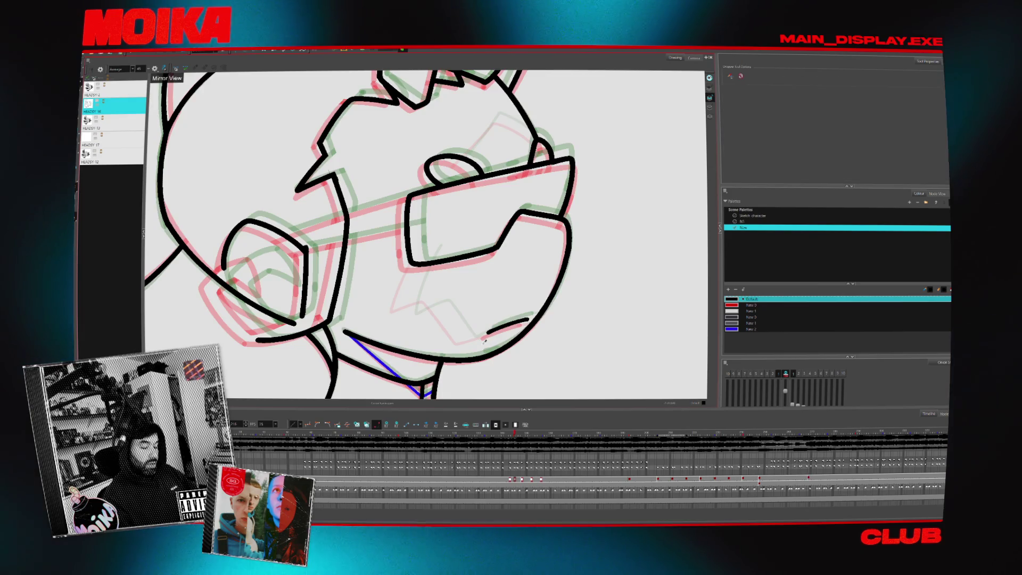
key("comma")
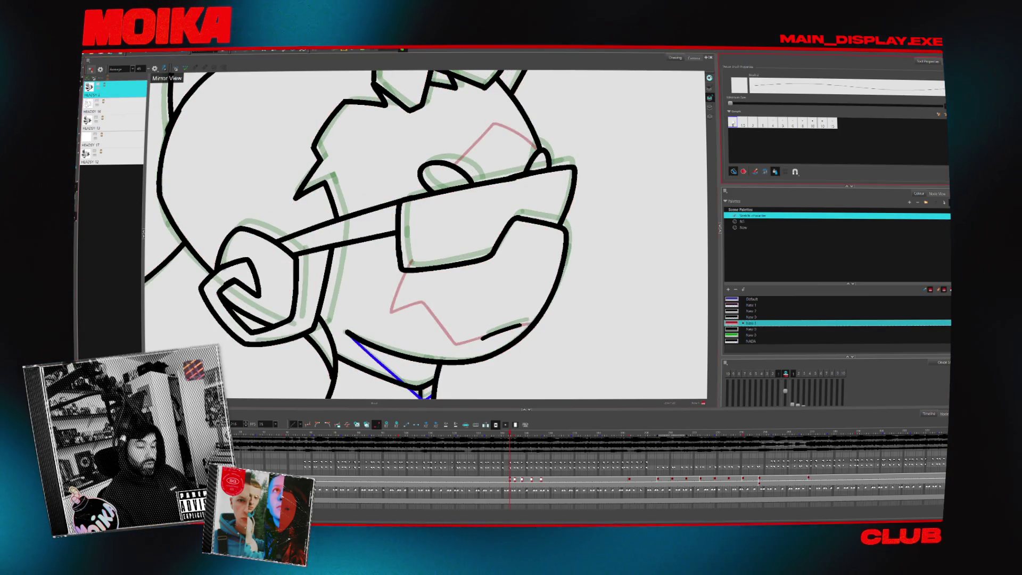
key("period")
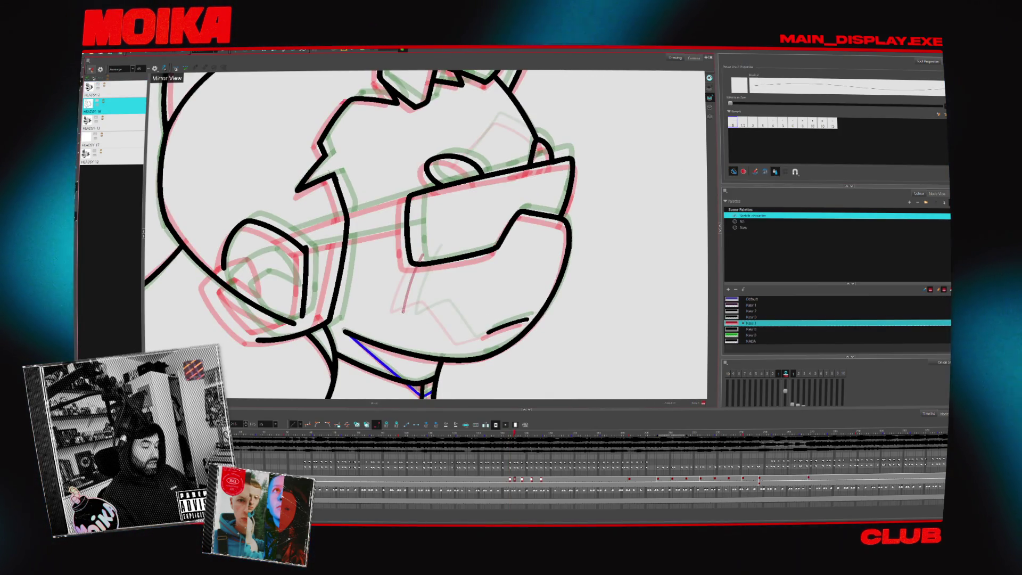
left_click(164, 68)
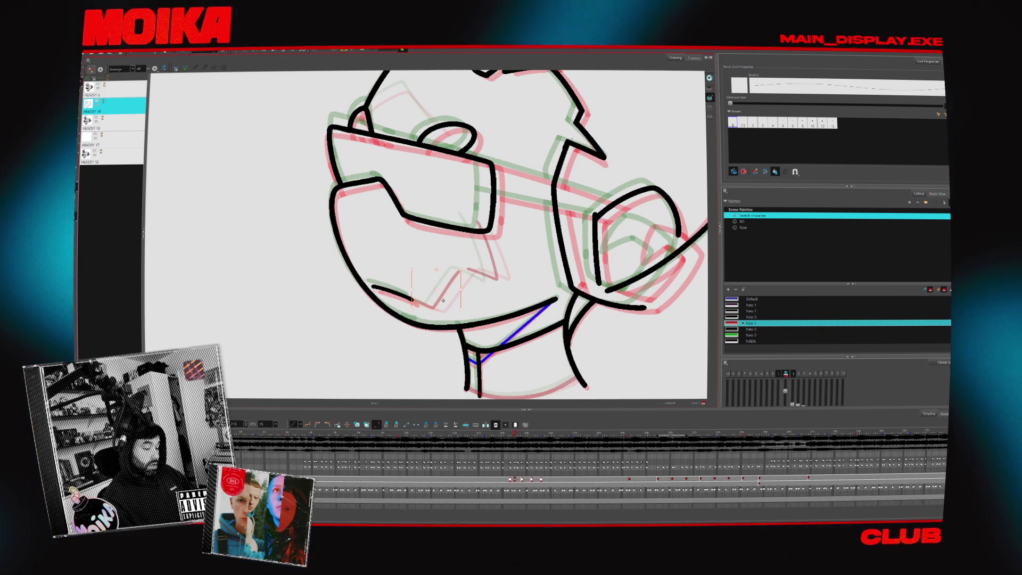
key("Escape")
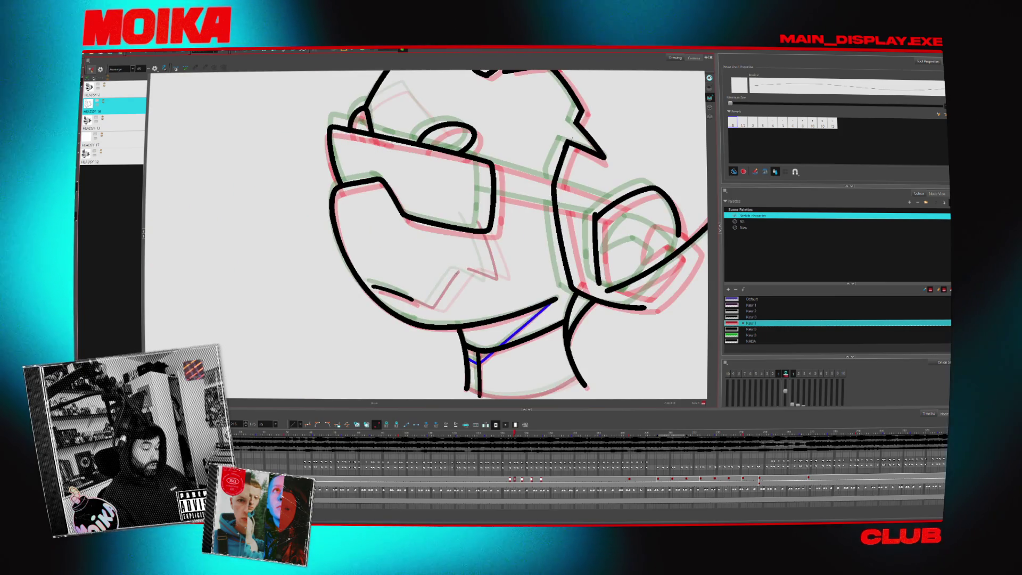
left_click(154, 69)
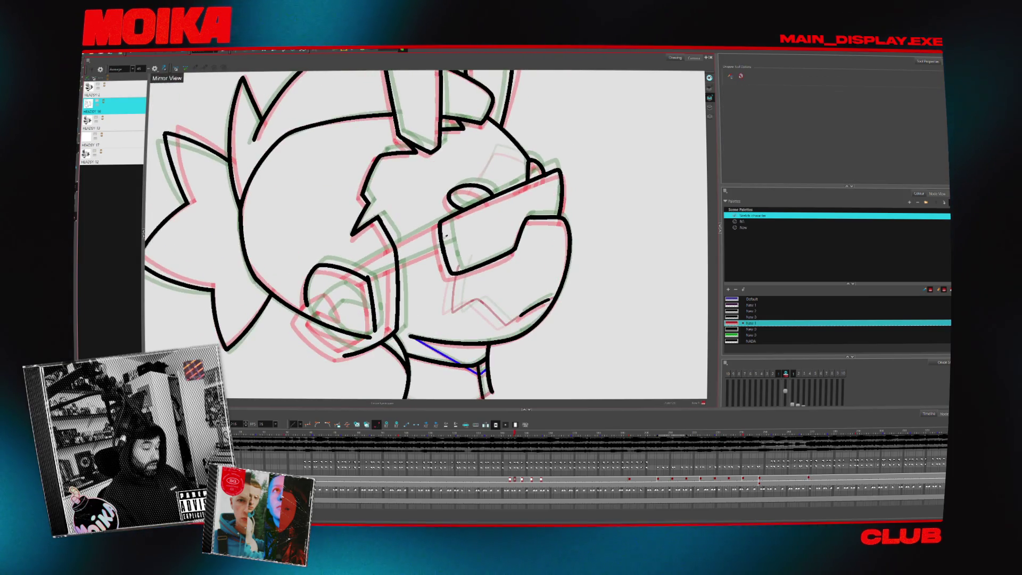
Sketch thin red guide lines over the eye area on a zoomed, rotated view.
key("alt+z")
left_click(477, 205)
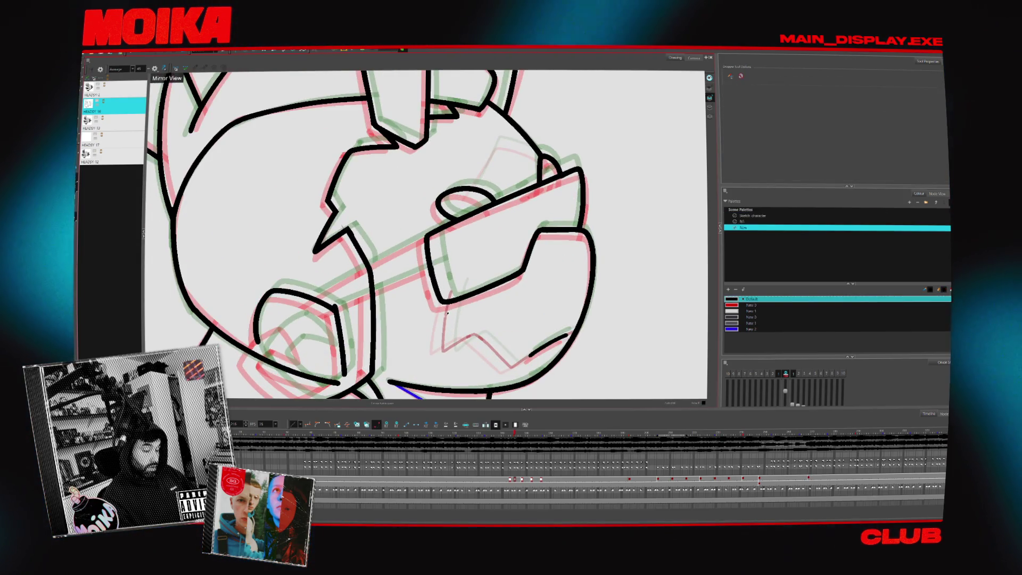
left_click(470, 189)
key("alt+b")
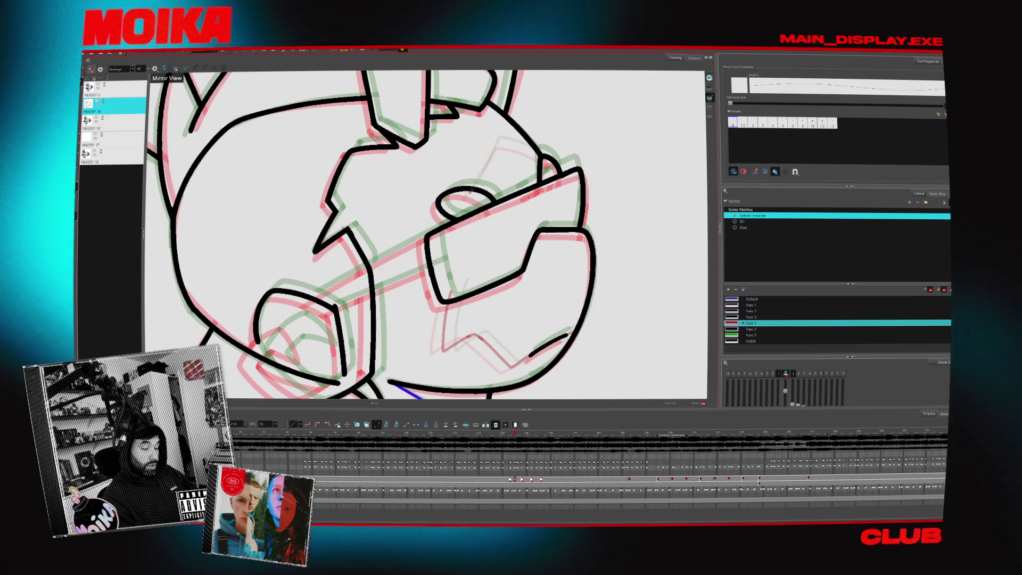
left_click_drag(497, 141, 480, 173)
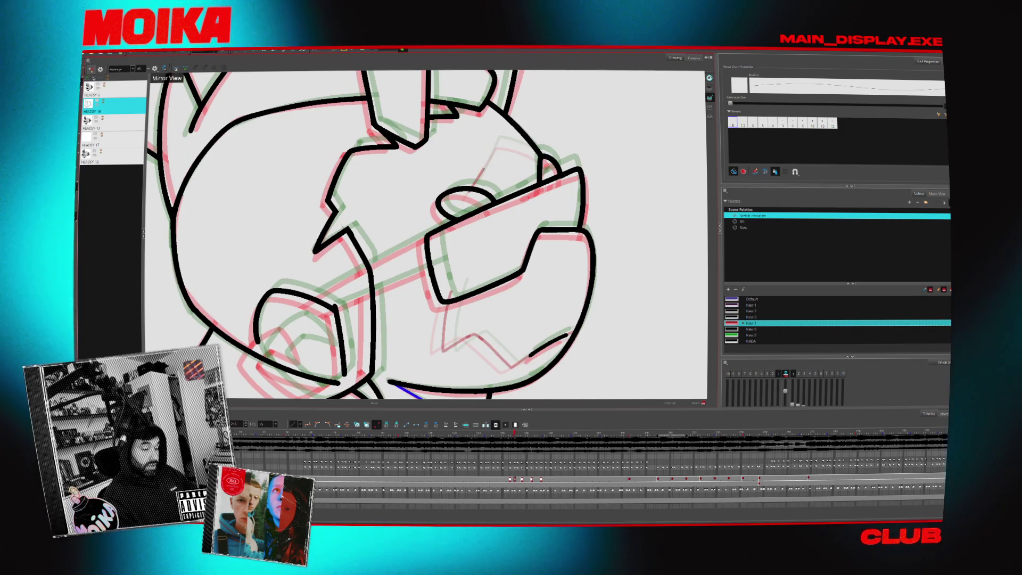
scroll(426, 234, "up", 3)
key("ctrl+alt+bracketright")
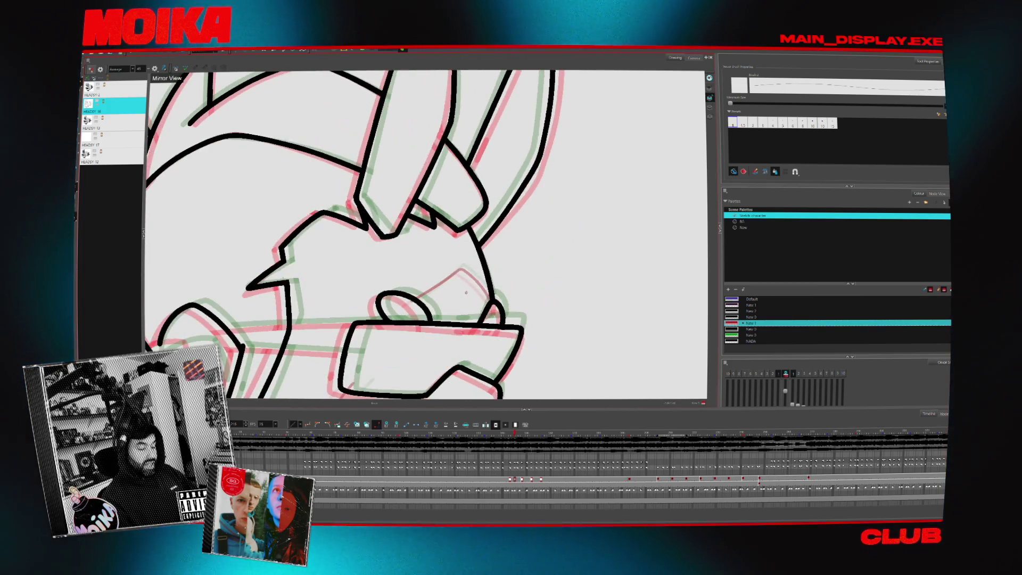
scroll(471, 291, "up", 2)
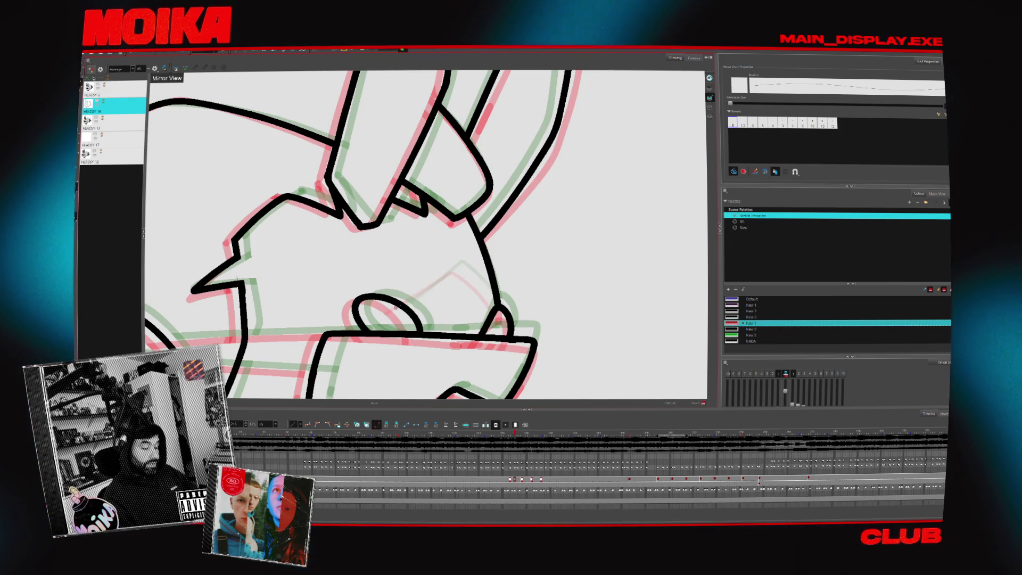
left_click_drag(395, 307, 455, 268)
key("ctrl+alt+bracketleft")
key("ctrl+alt+bracketleft")
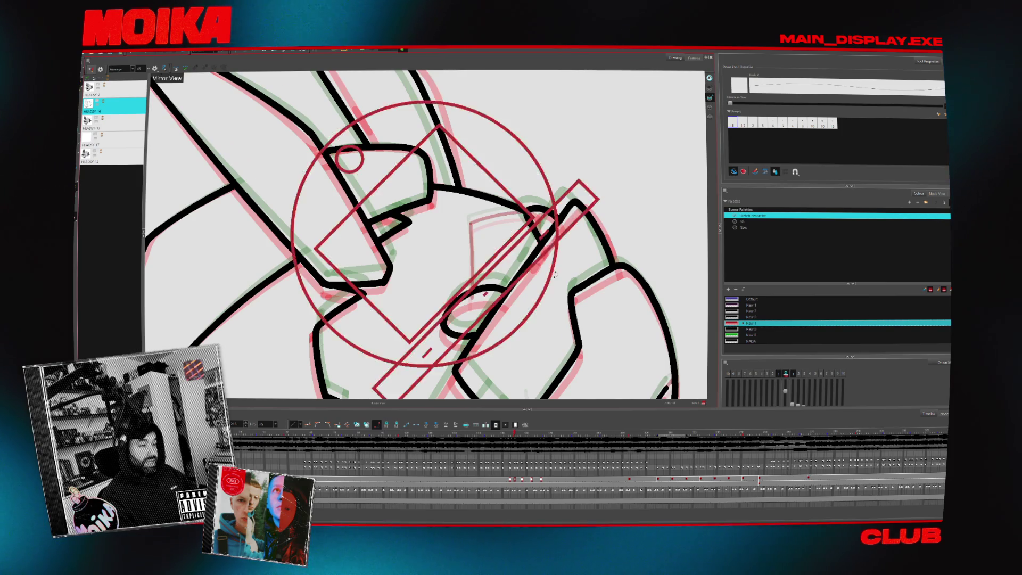
Reset to the upright whole-head view and flip through neighbouring frames back to HEADSY 16.
key("shift+m")
scroll(446, 261, "up", 3)
key("alt+b")
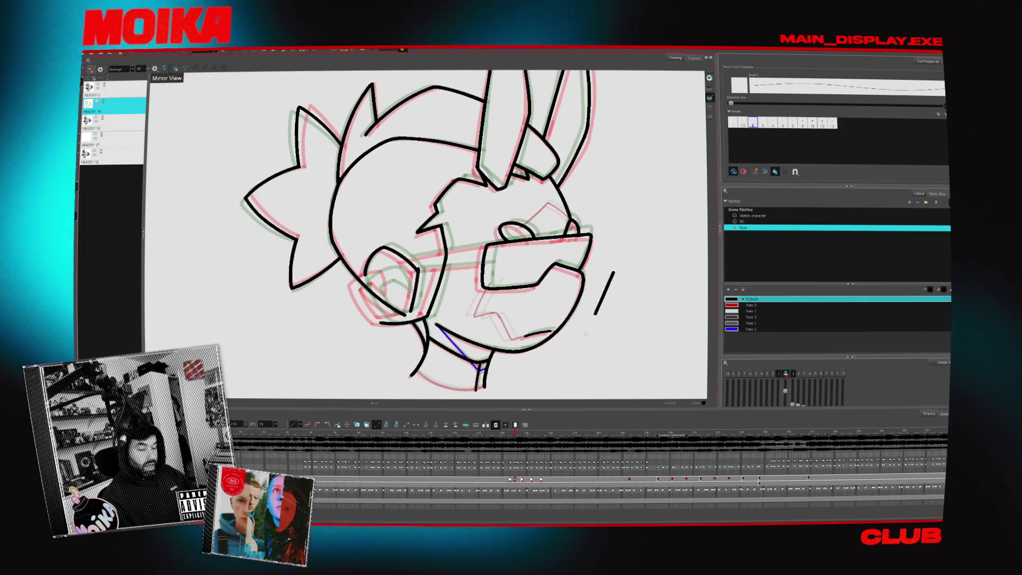
key("comma")
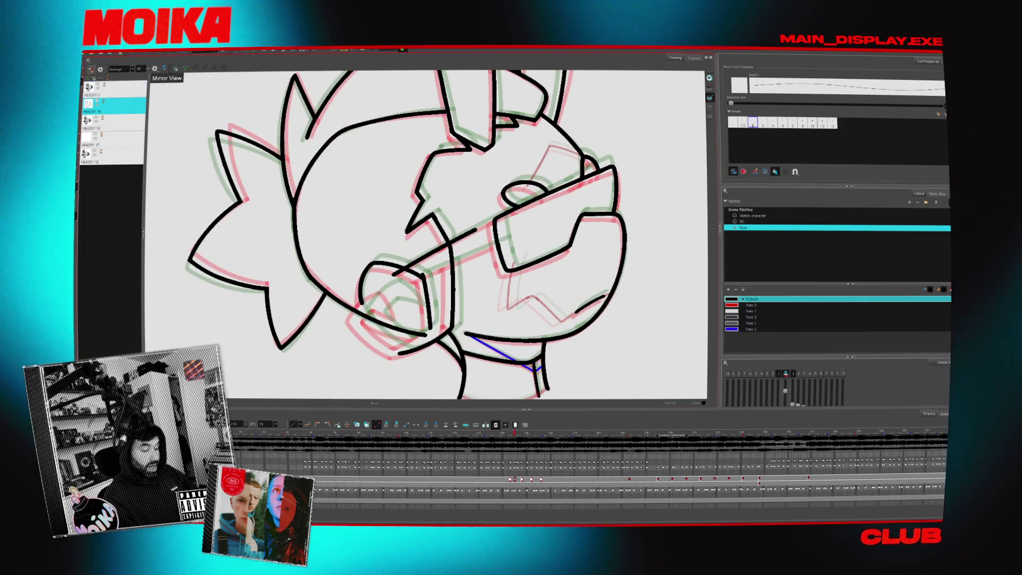
key("period")
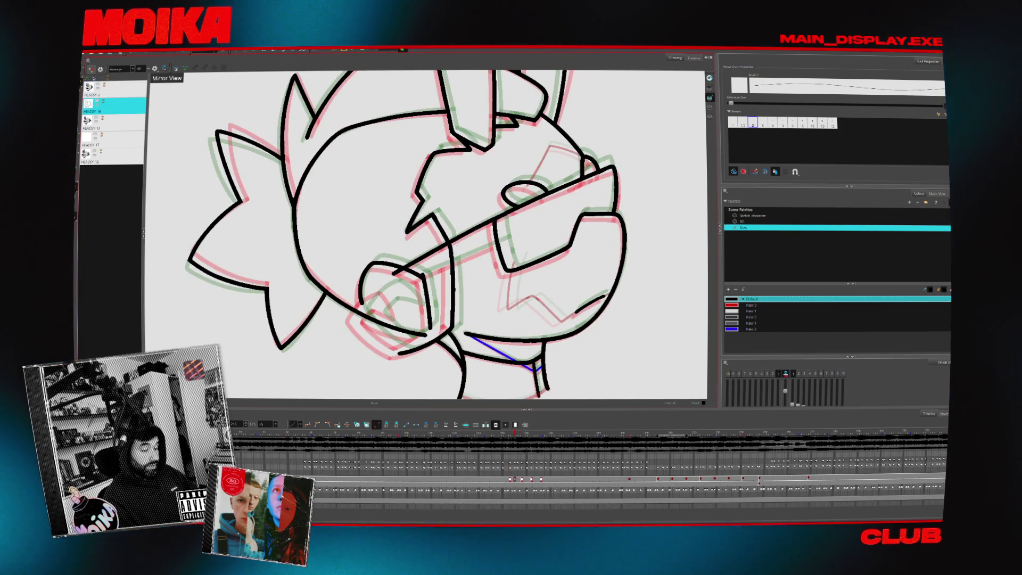
key("alt+s")
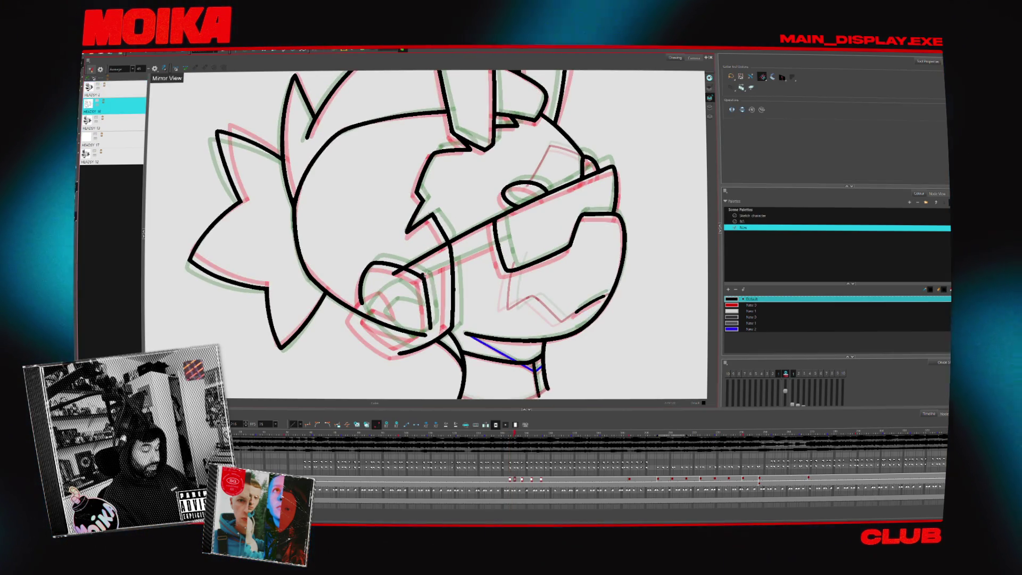
key("alt+b")
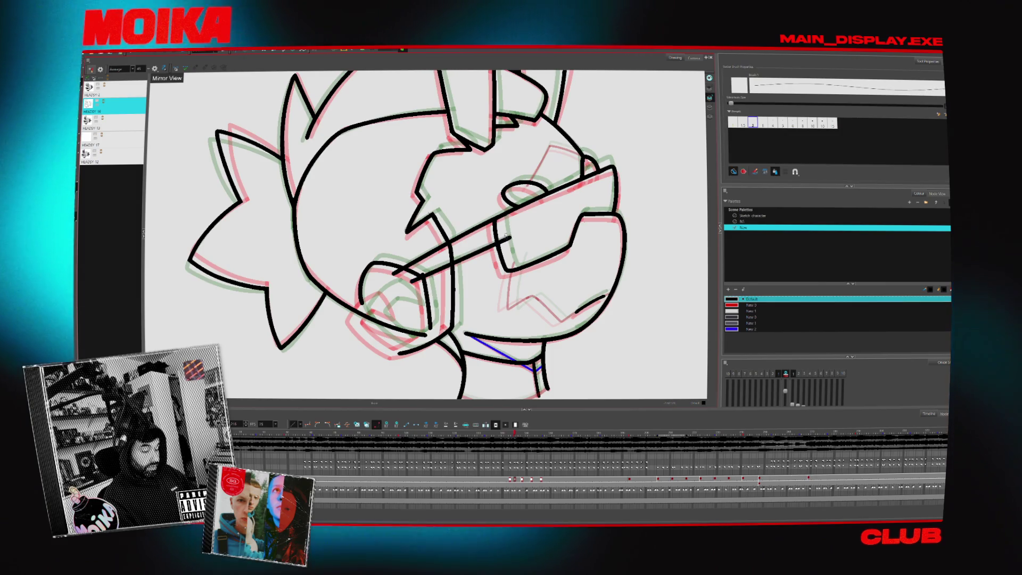
key("alt+s")
key("comma")
key("comma")
key("comma")
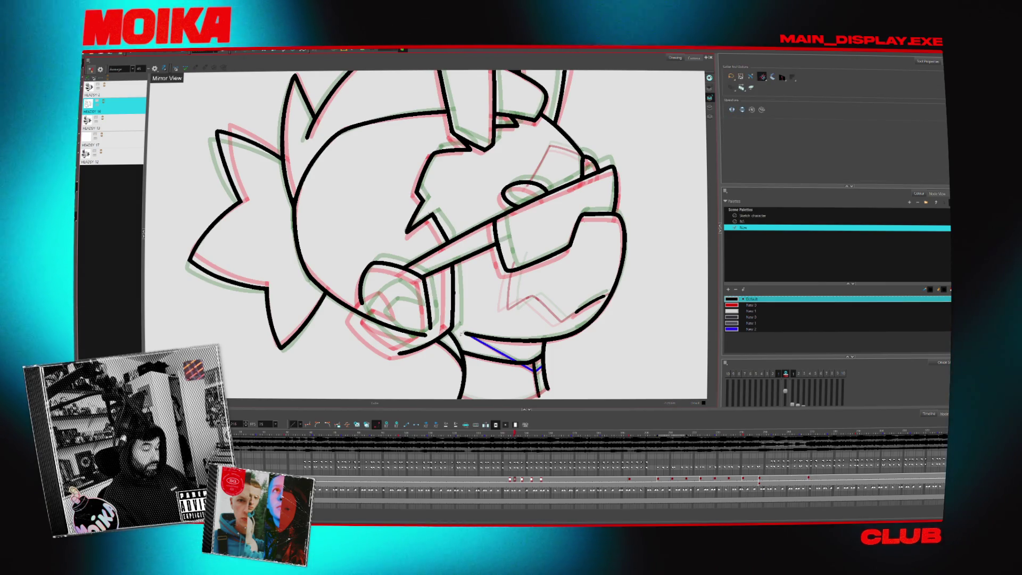
key("period")
key("alt+b")
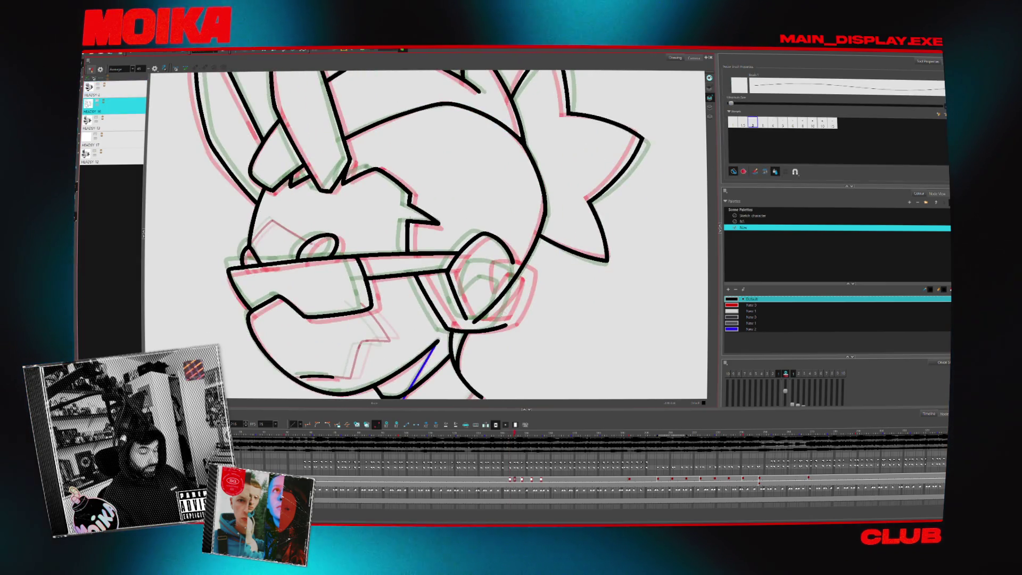
key("comma")
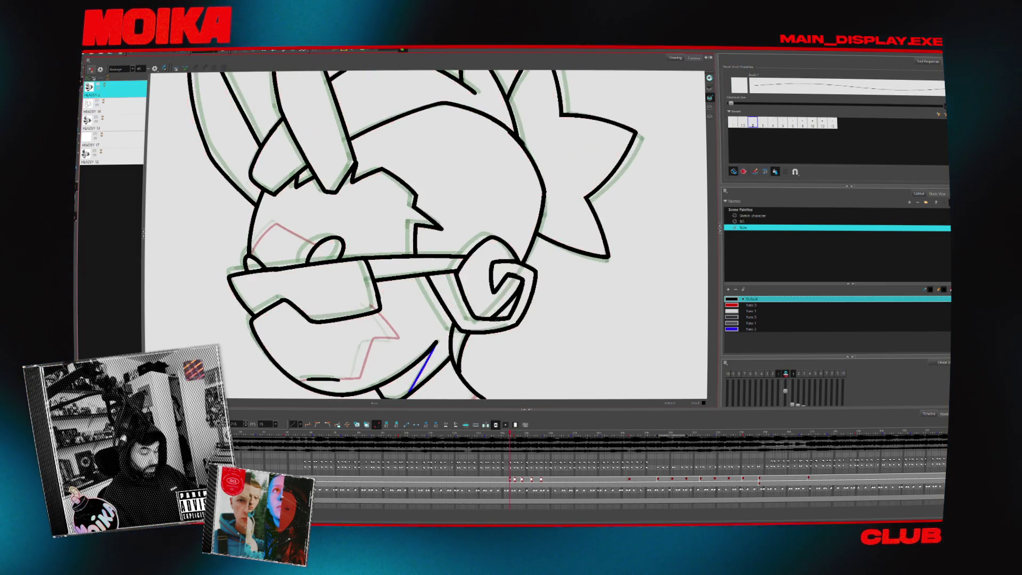
key("comma")
key("period")
key("period")
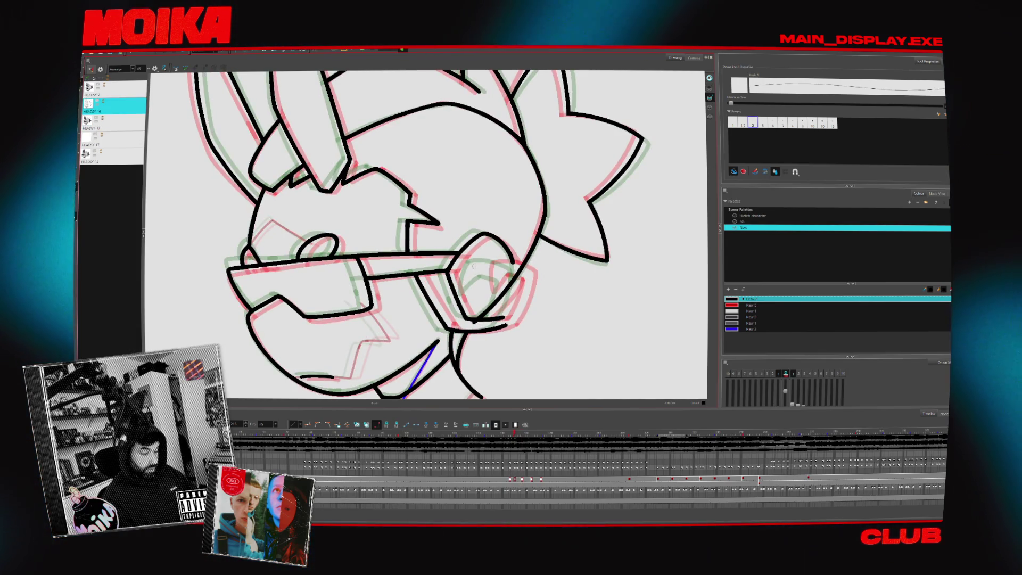
Draw the curled inner line in the right eyepiece, checking adjacent frames, and cut a stray chin mark.
left_click_drag(474, 261, 472, 284)
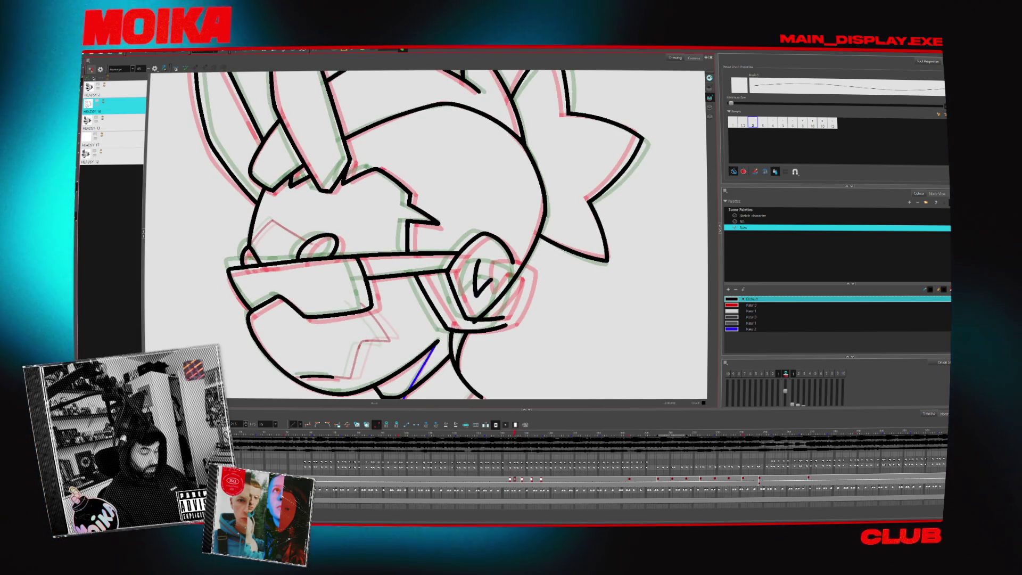
key("period")
key("period")
key("comma")
key("comma")
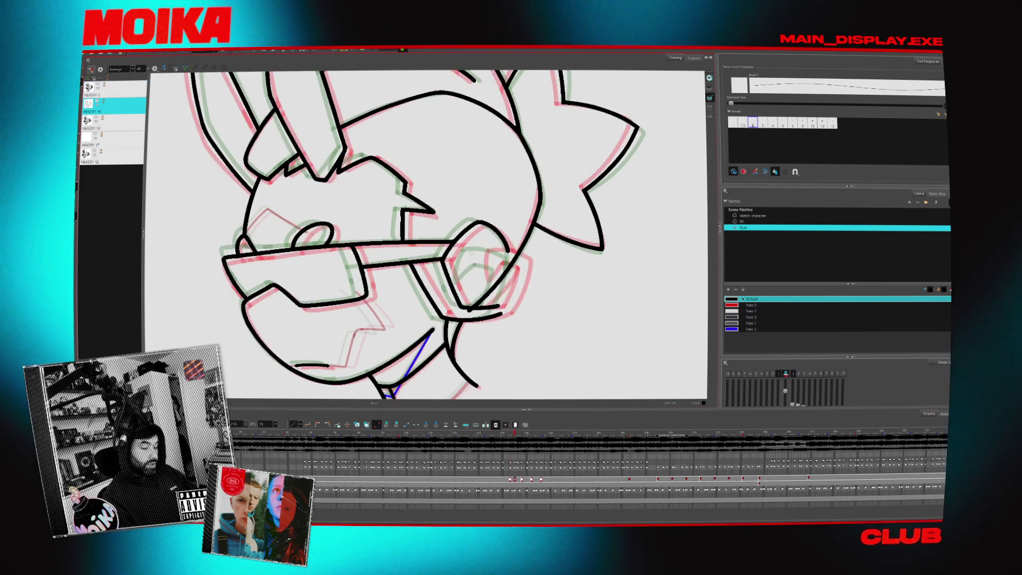
left_click_drag(483, 269, 499, 264)
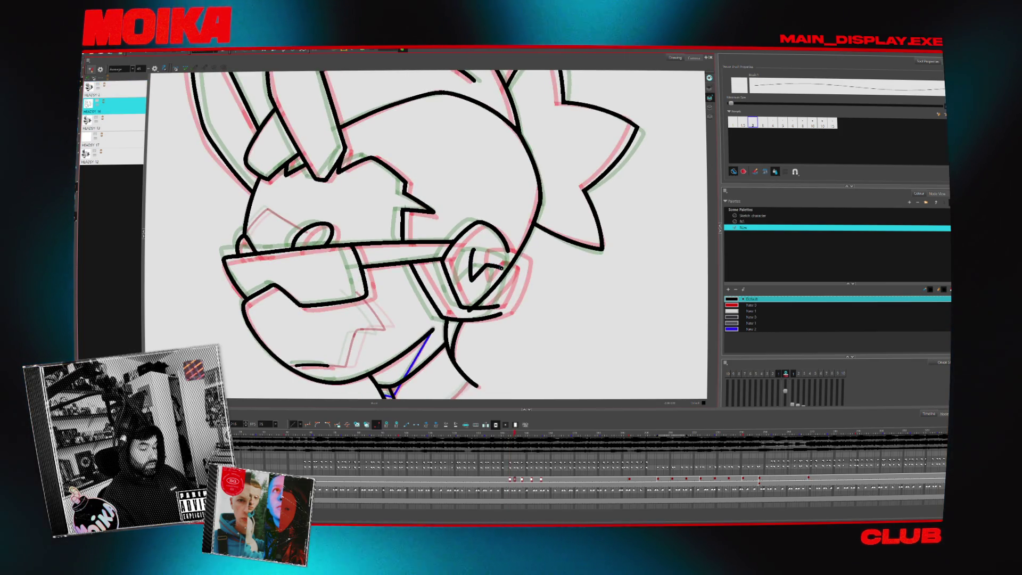
key("period")
key("comma")
key("comma")
key("period")
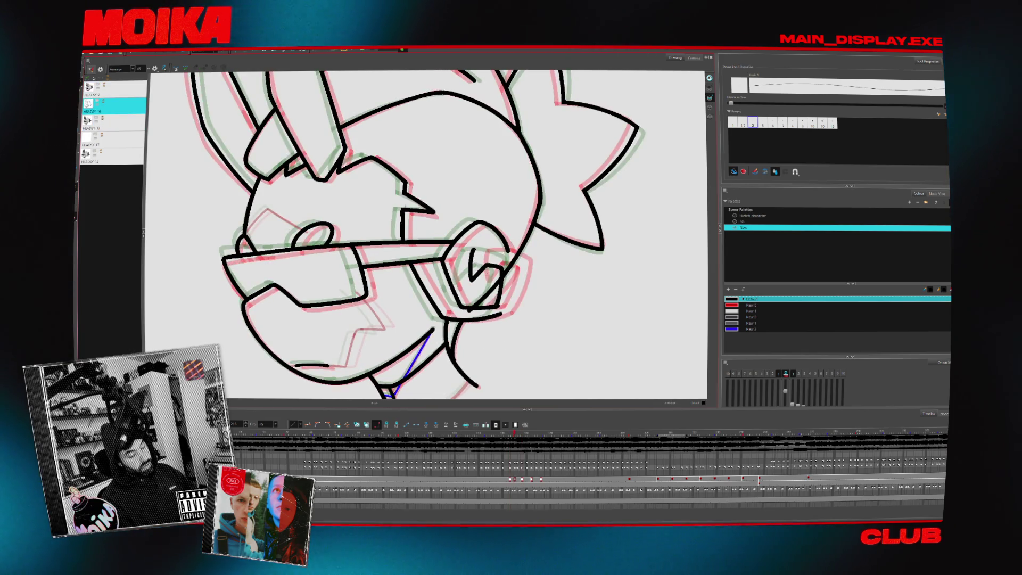
left_click_drag(473, 249, 471, 270)
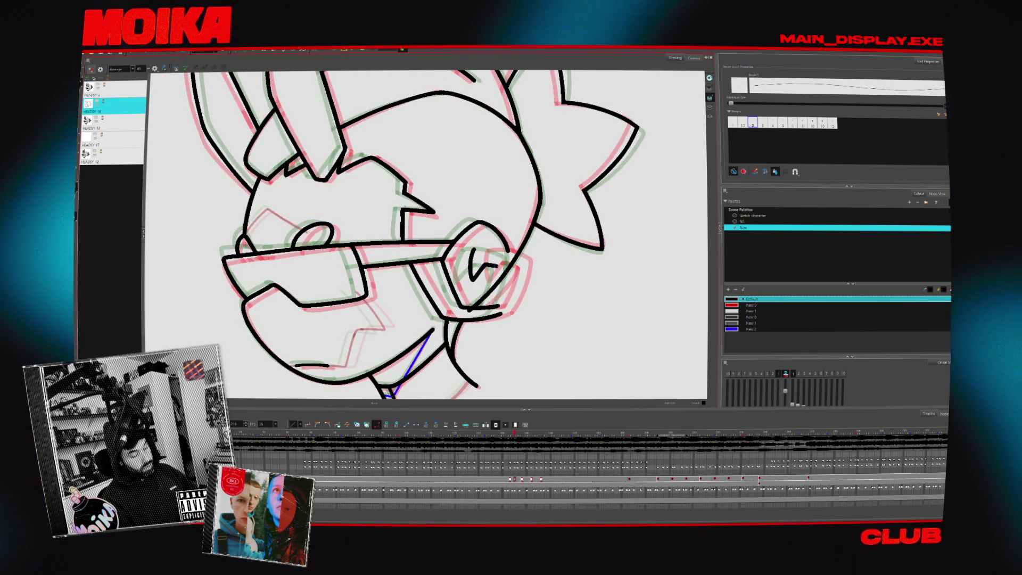
key("period")
key("period")
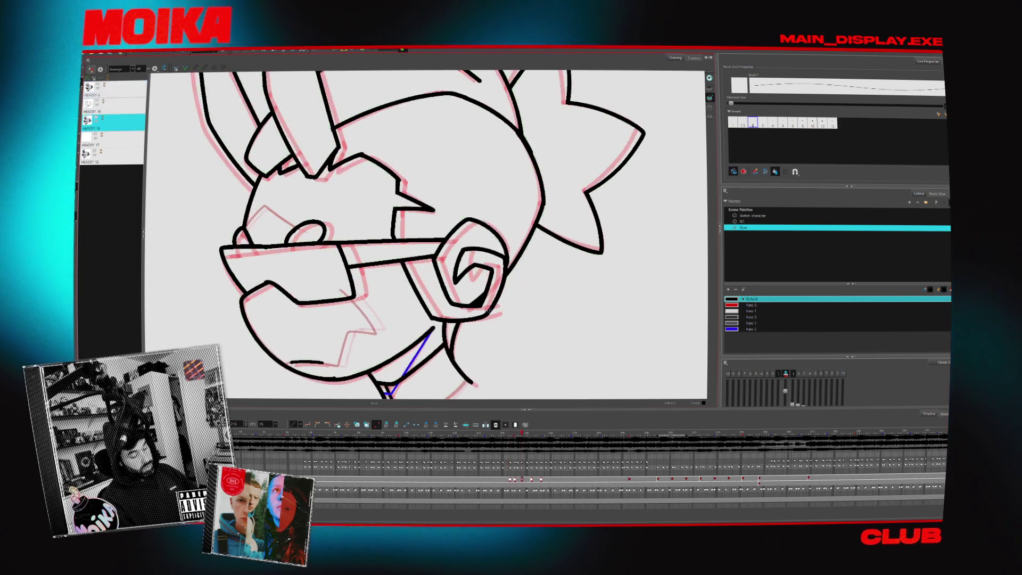
key("comma")
key("comma")
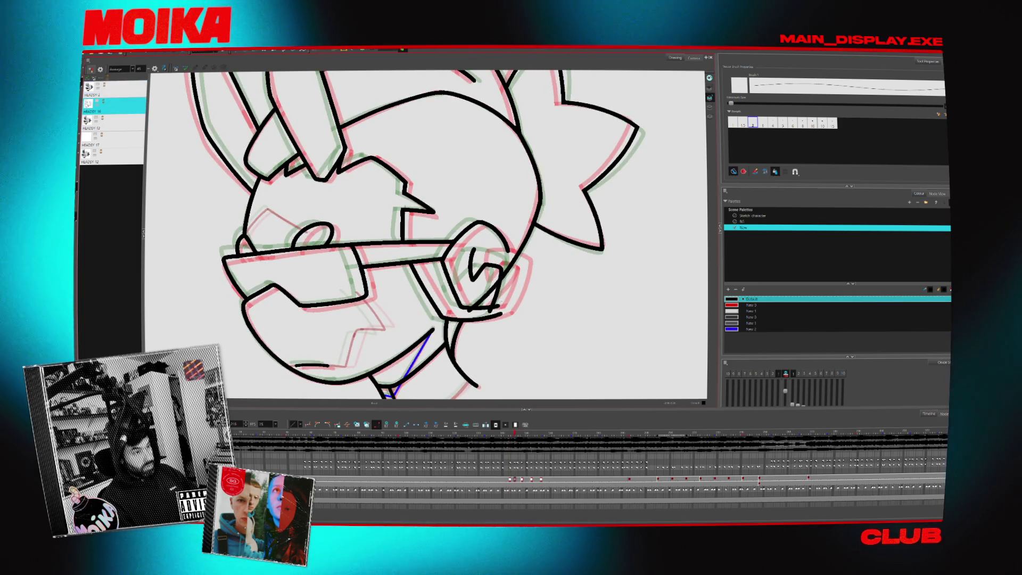
key("period")
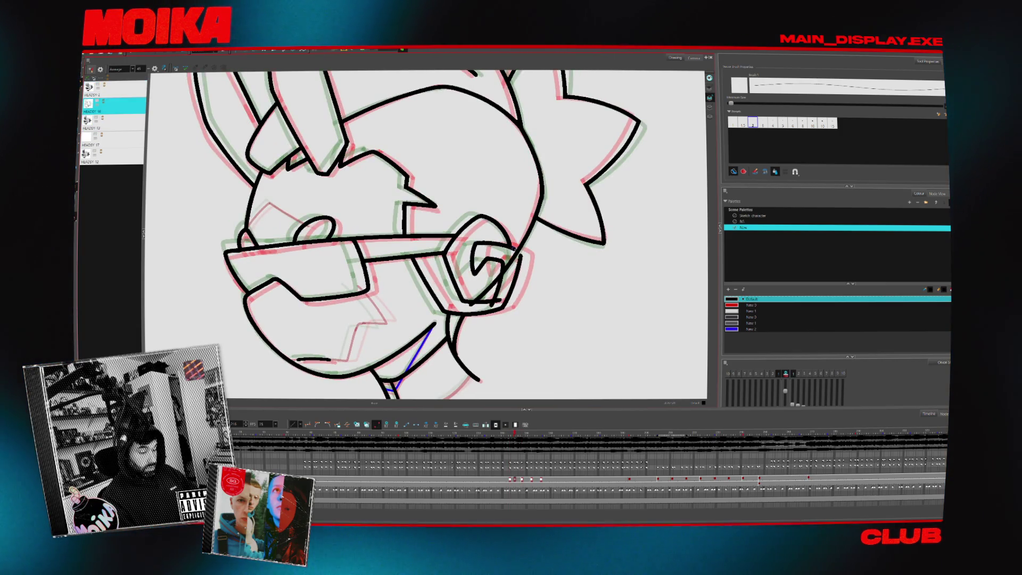
key("alt+t")
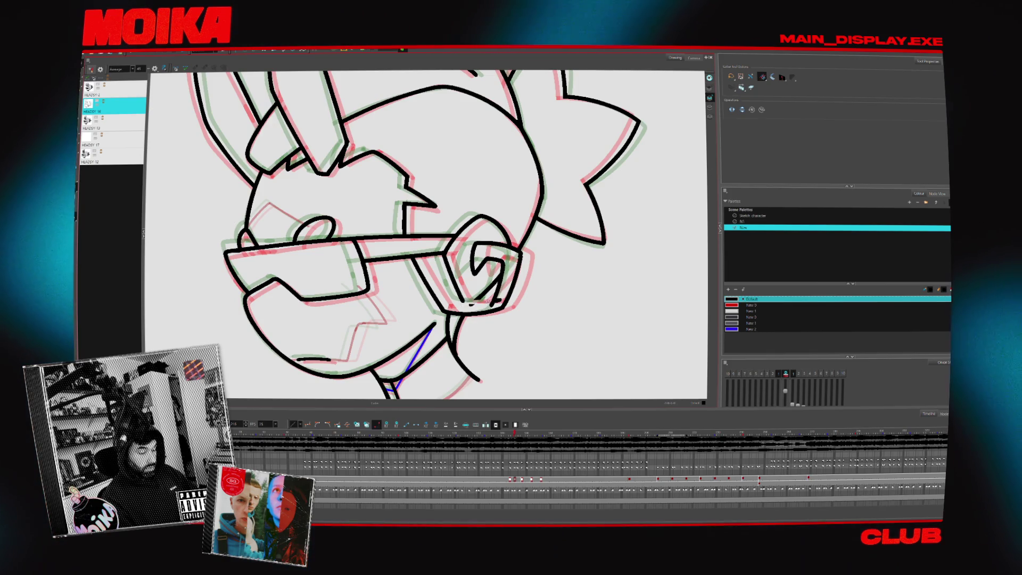
left_click_drag(470, 303, 497, 301)
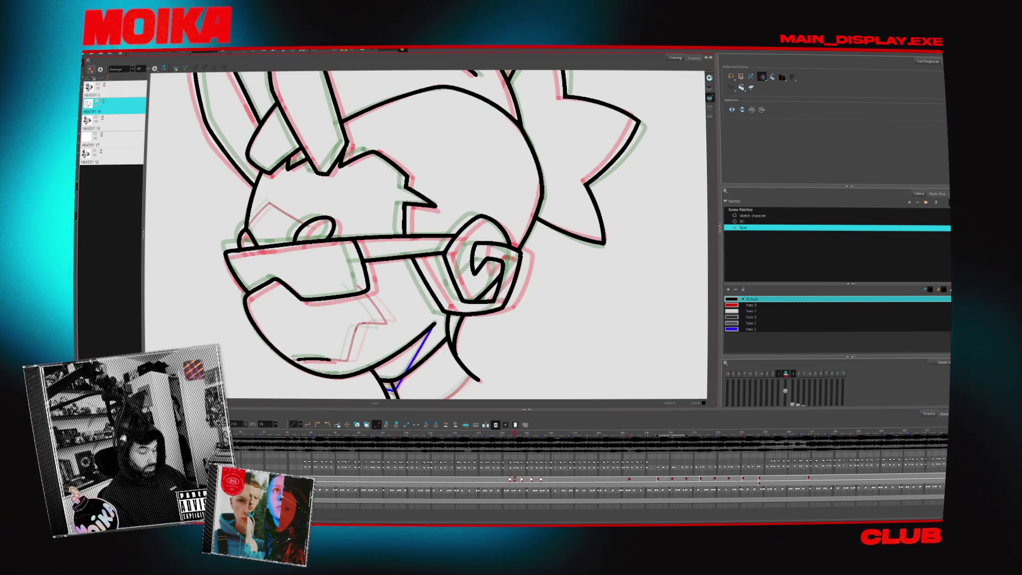
Compare the HEADSY 12, 16 and 17 poses, then zoom into the top of HEADSY 17's head.
key("alt+z")
scroll(473, 338, "down", 3)
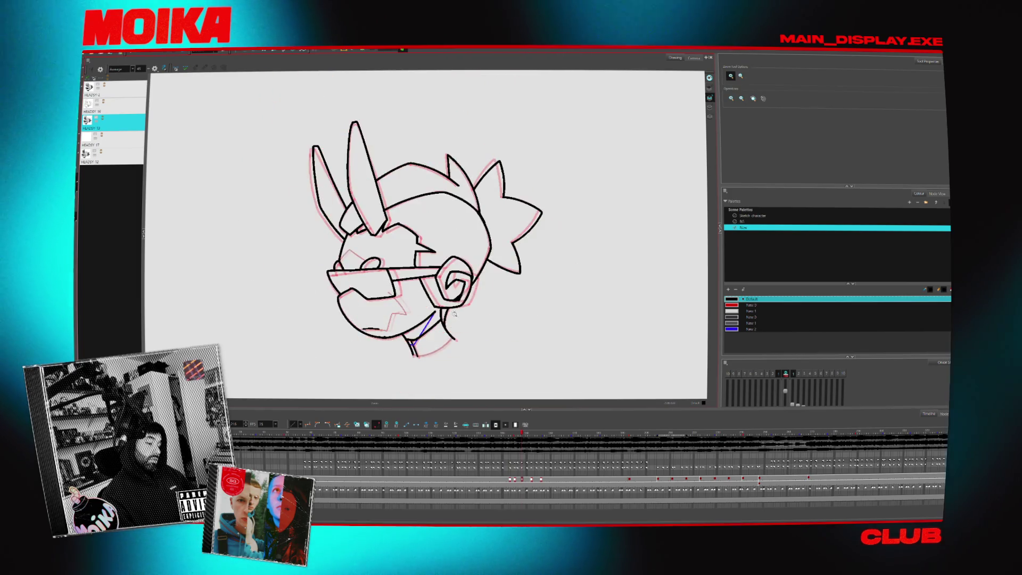
key("comma")
key("period")
key("period")
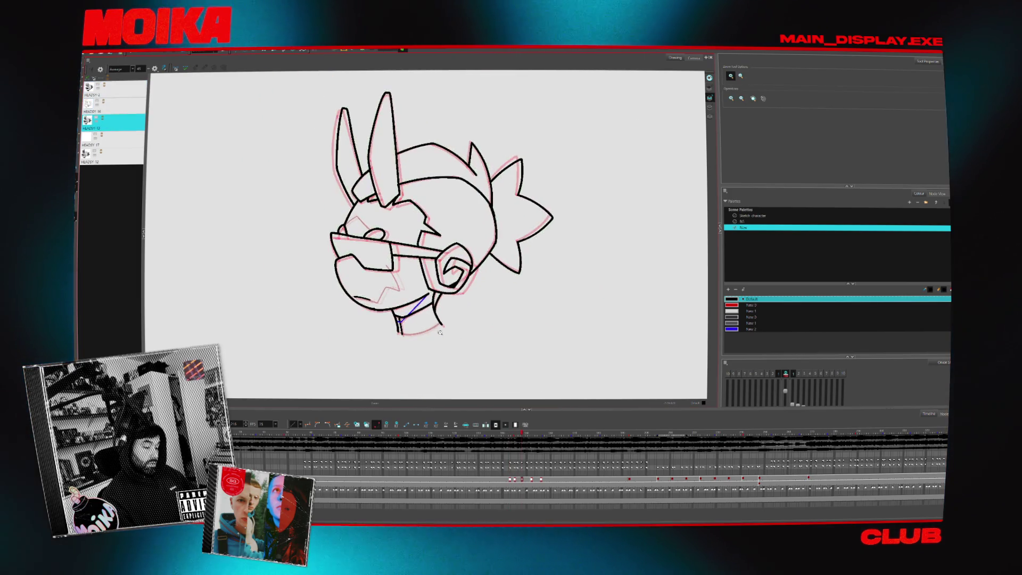
key("comma")
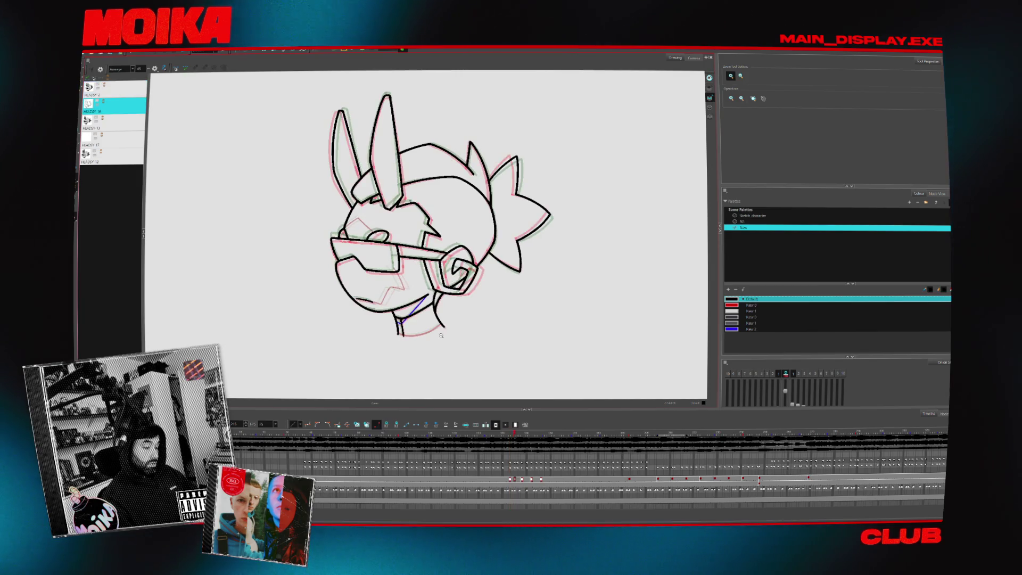
key("period")
key("period")
key("period")
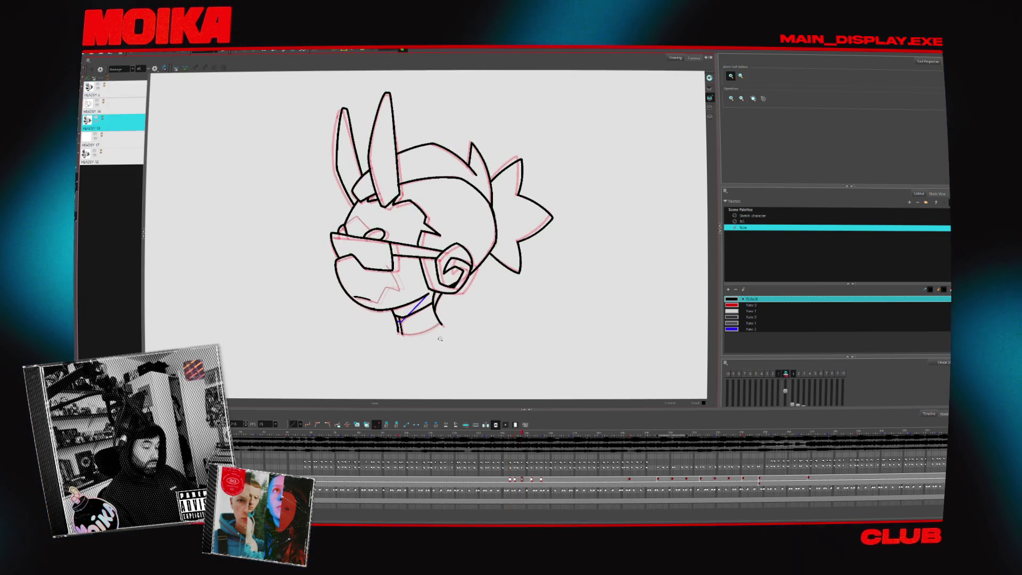
left_click(489, 218)
Draw the first black hair spike strokes on a mirrored, rotated view, undoing a stray hook.
key("alt+b")
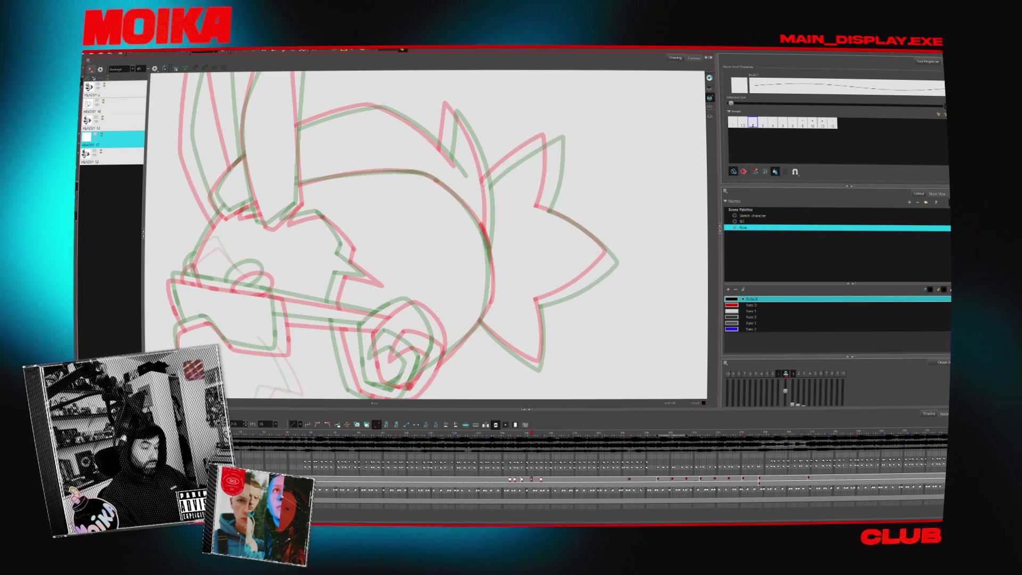
mouse_move(482, 186)
left_mouse_down()
mouse_move(539, 142)
mouse_move(557, 142)
left_mouse_up()
key("4")
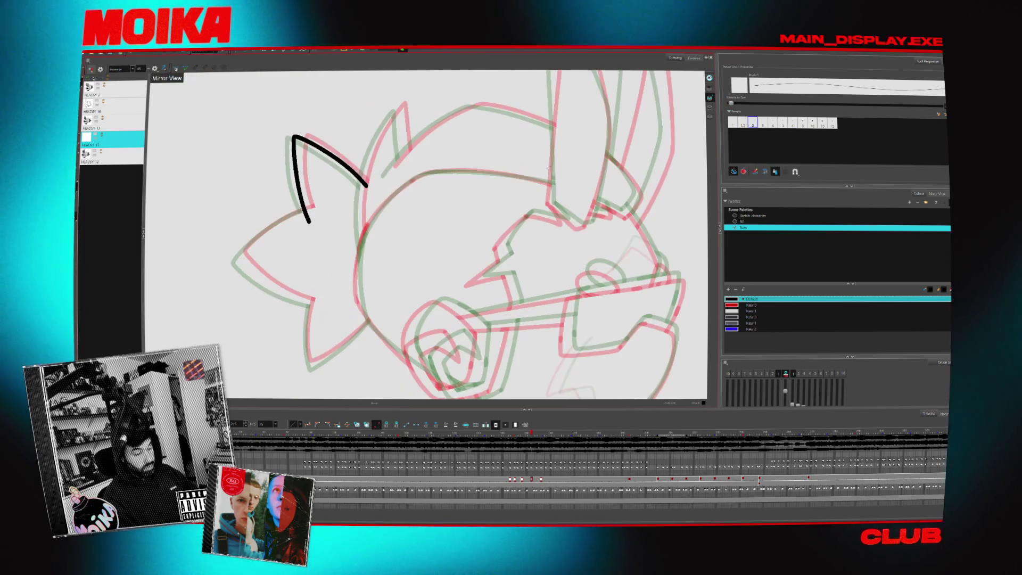
key("v")
key("v")
left_click_drag(389, 317, 405, 272)
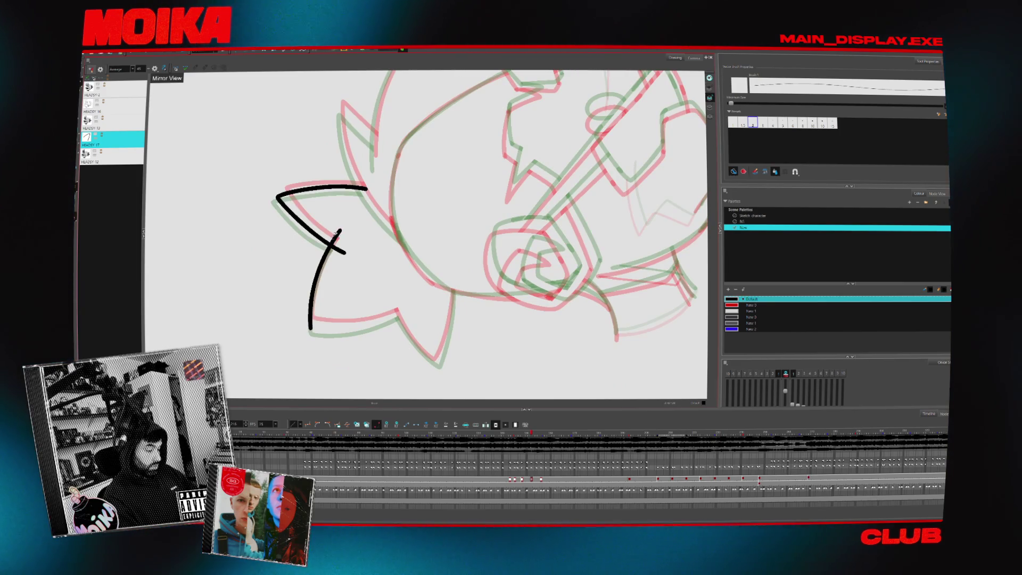
key("v")
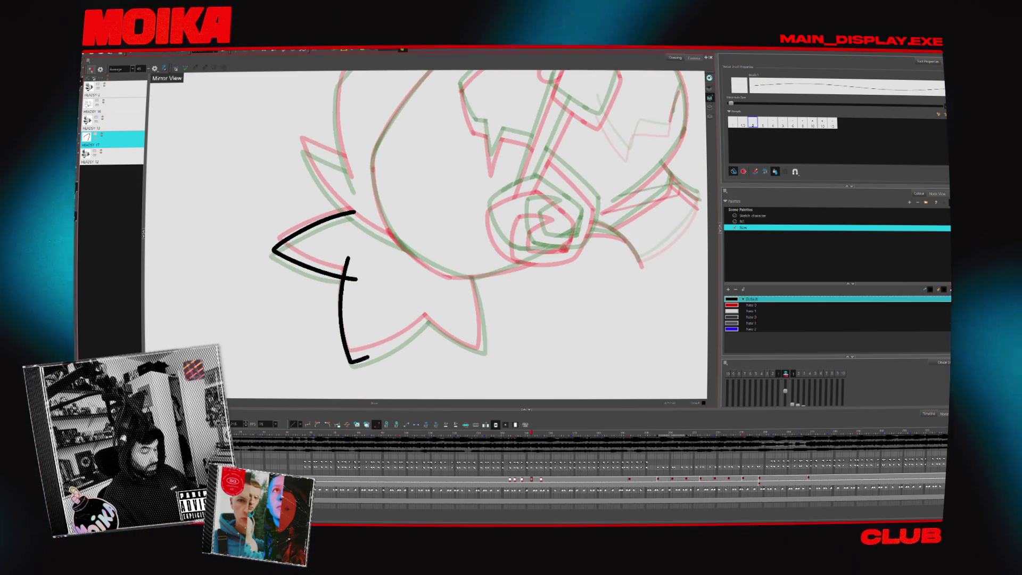
key("ctrl+z")
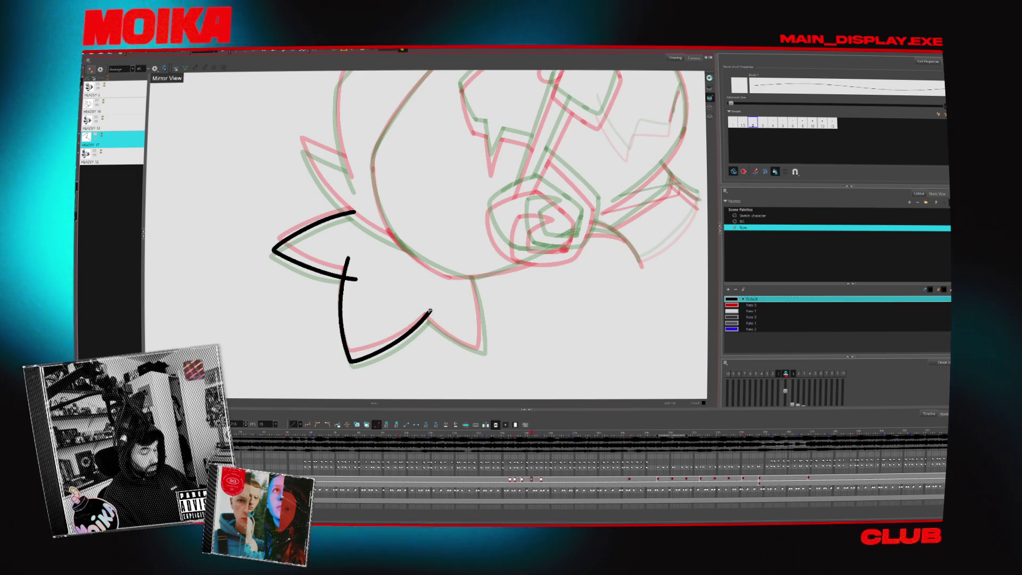
left_click_drag(350, 361, 433, 310)
key("shift+x")
key("ctrl+z")
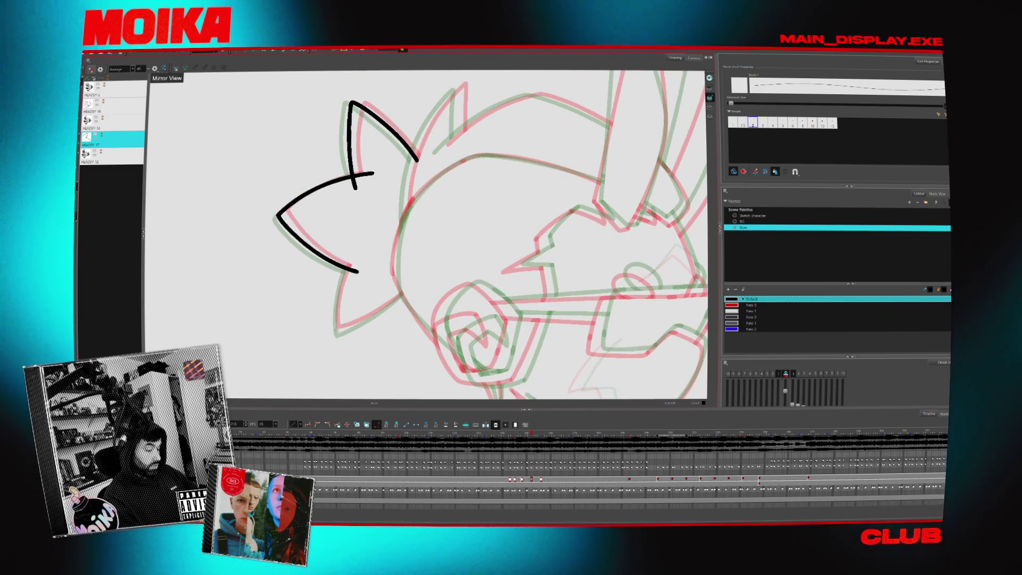
left_click_drag(353, 257, 355, 248)
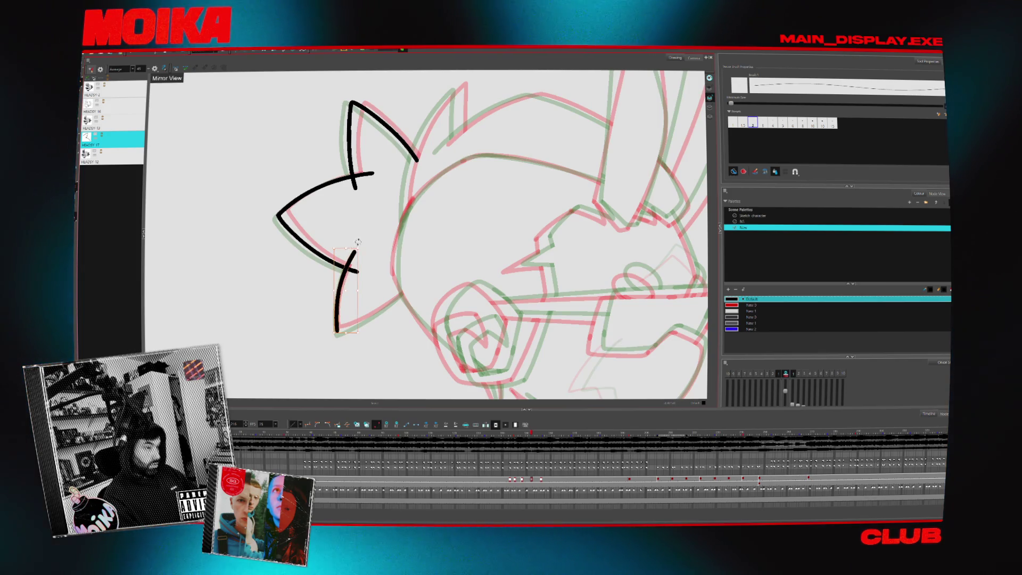
Add curves linking the spikes toward the head with a smaller brush, removing and restoring stray strokes.
left_click_drag(362, 357, 364, 346)
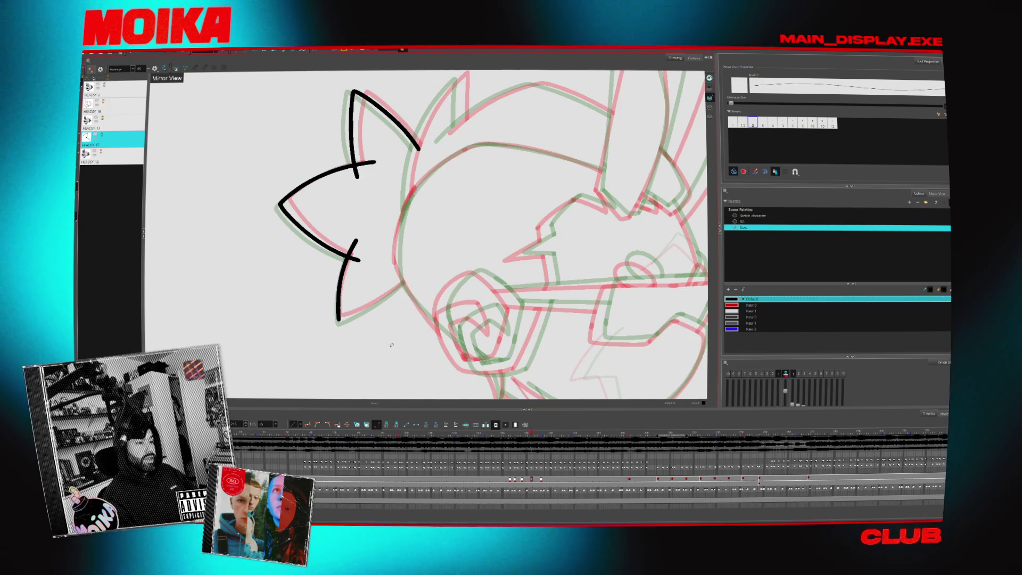
left_click_drag(381, 358, 381, 352)
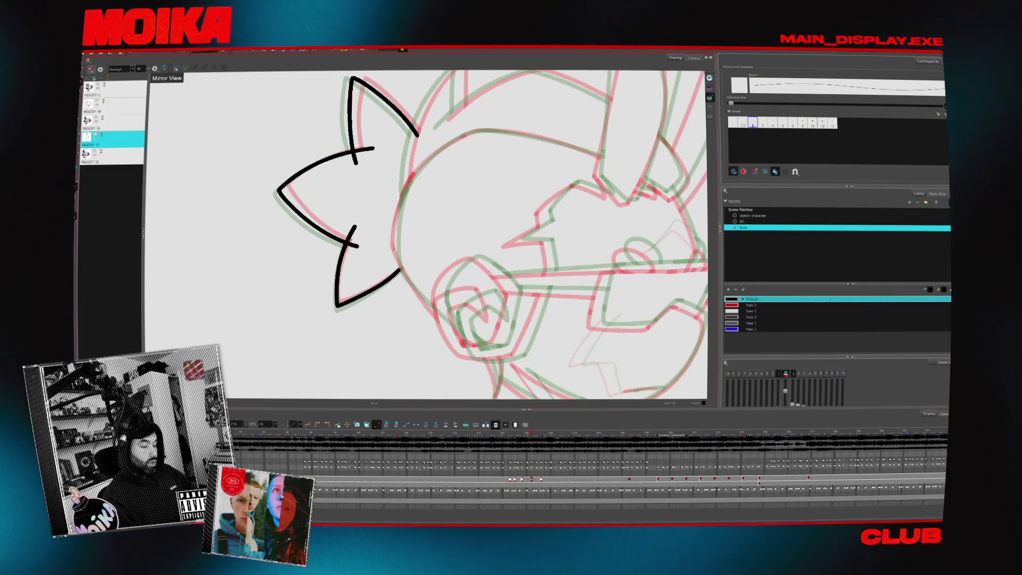
left_click_drag(336, 306, 388, 279)
key("shift+x")
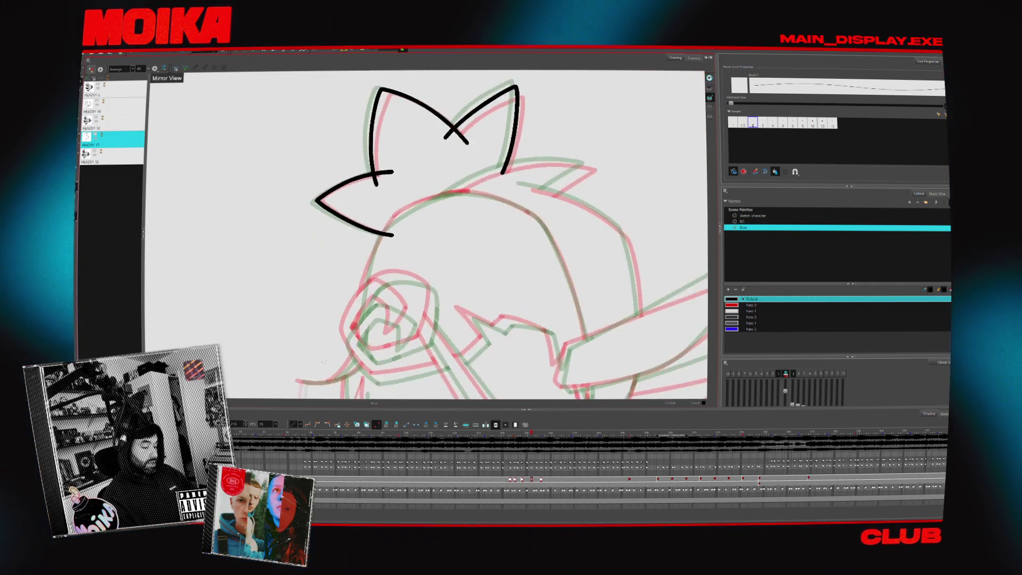
left_click_drag(391, 222, 371, 261)
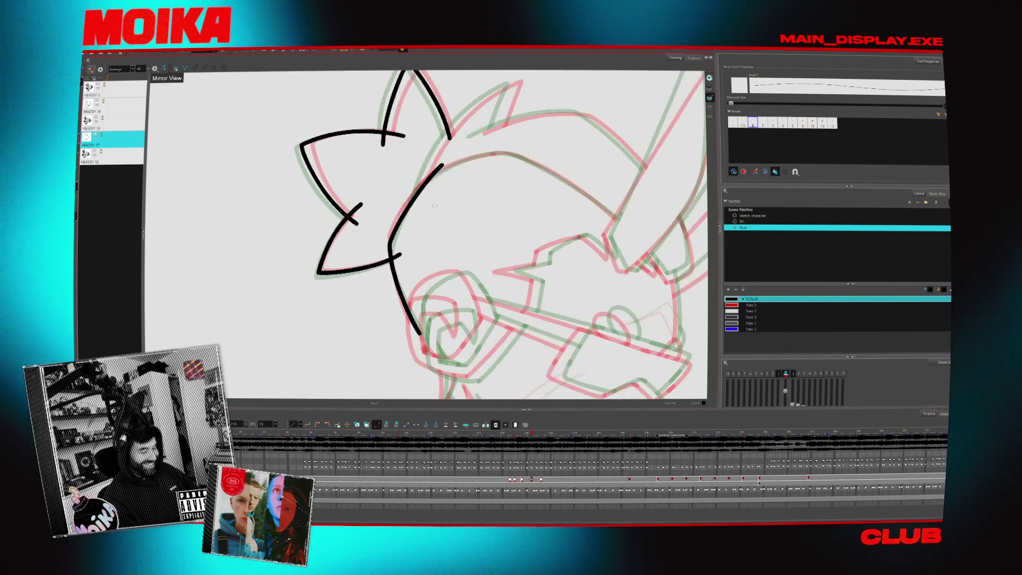
key("ctrl+z")
key("ctrl+z")
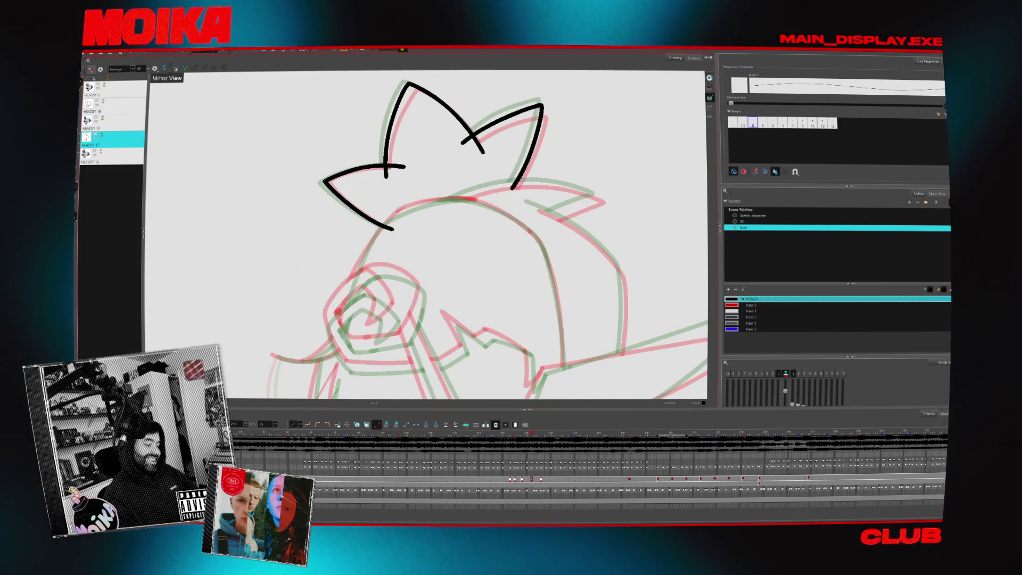
key("c")
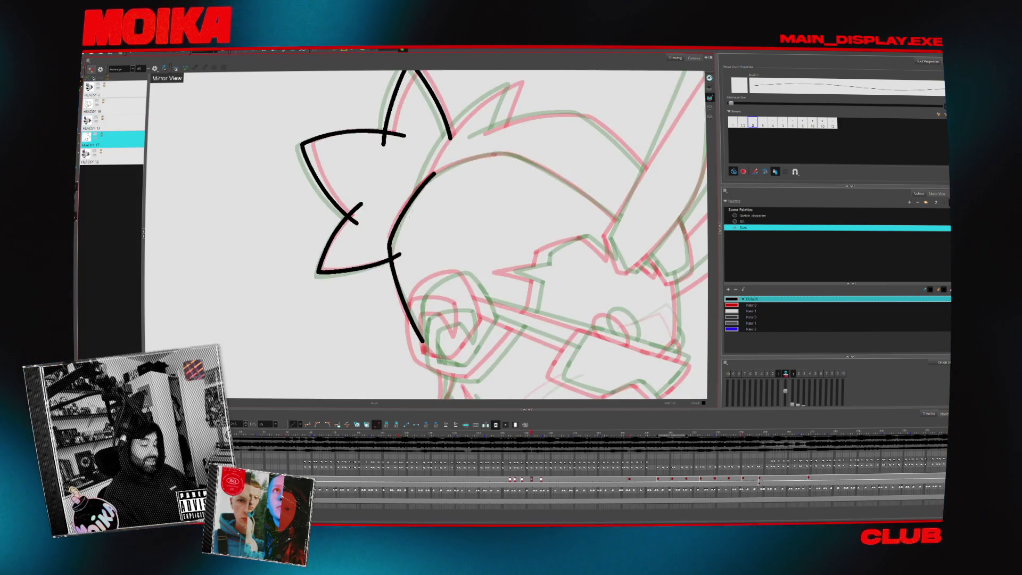
left_click_drag(459, 240, 397, 383)
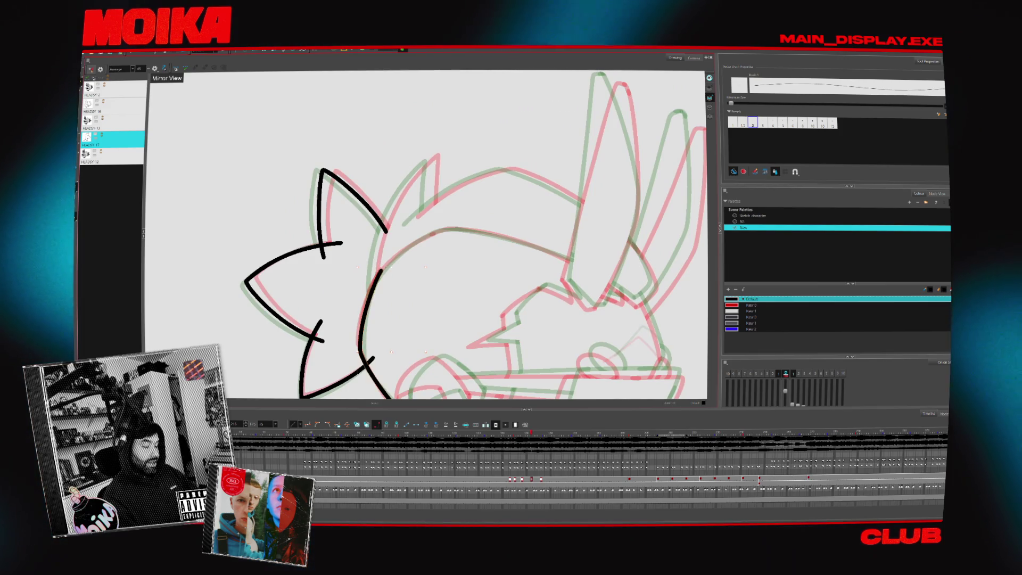
left_click_drag(371, 291, 381, 270)
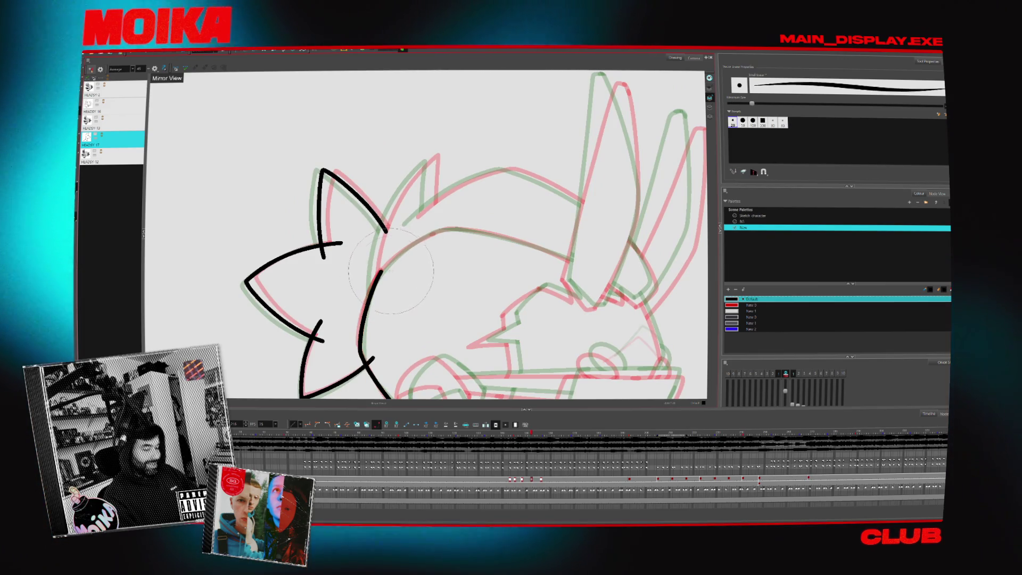
key("bracketleft")
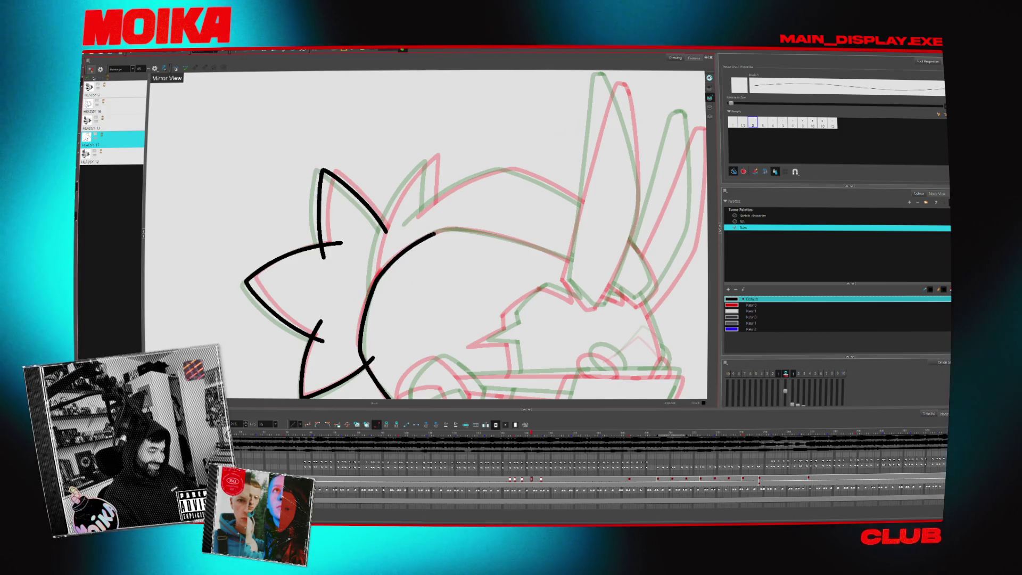
left_click_drag(377, 279, 439, 212)
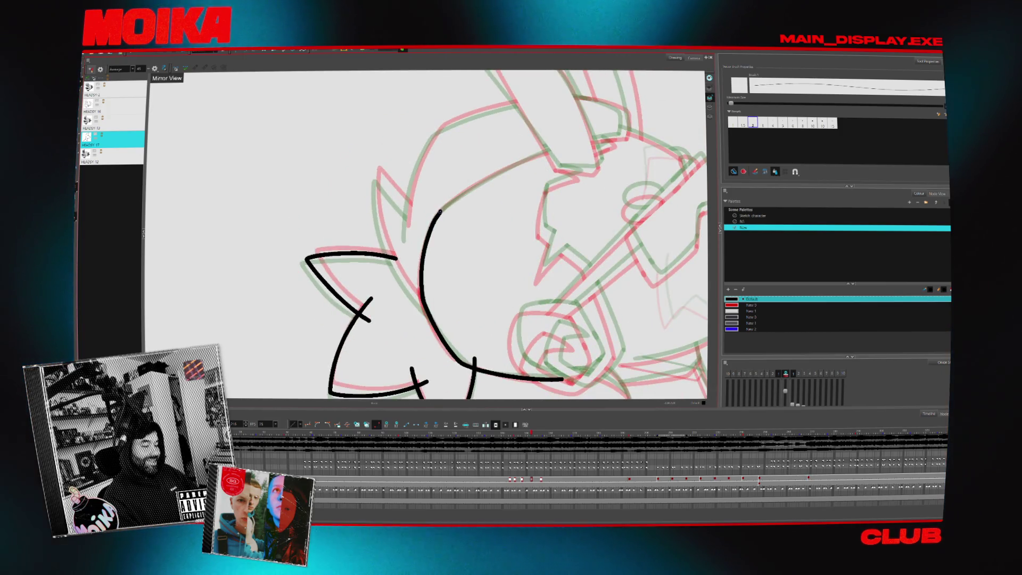
left_click(556, 152)
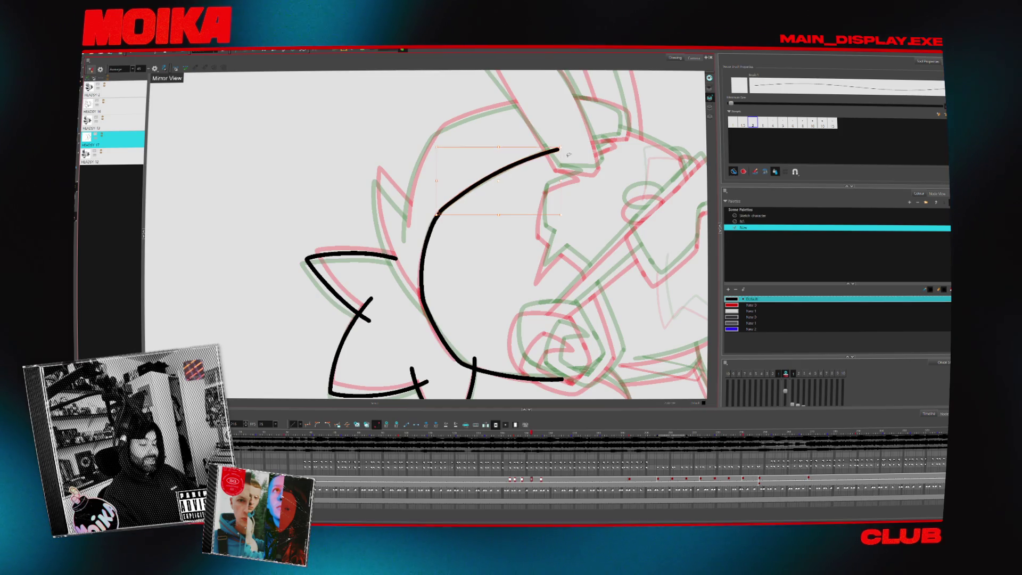
key("shift+x")
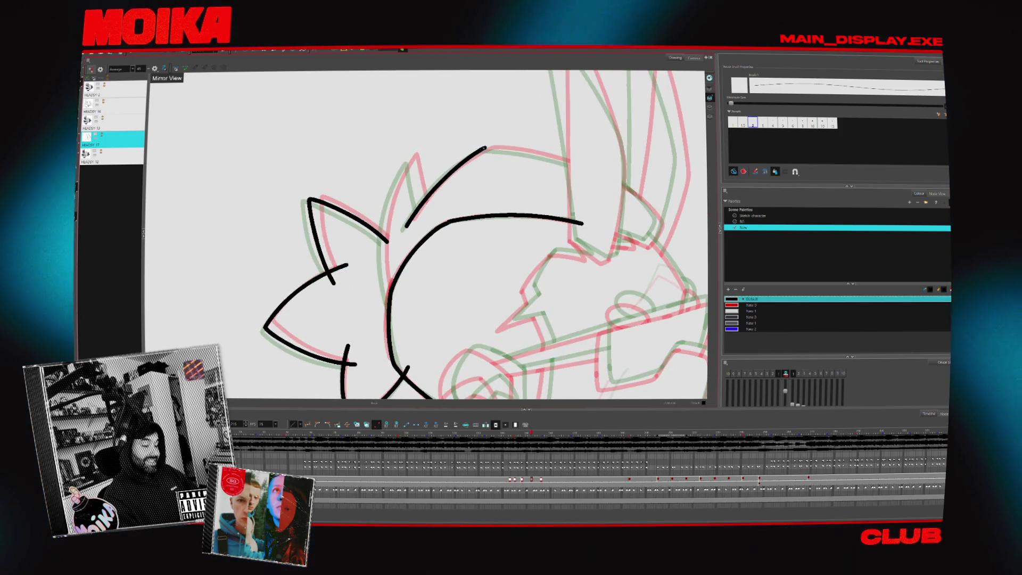
key("Delete")
key("ctrl+z")
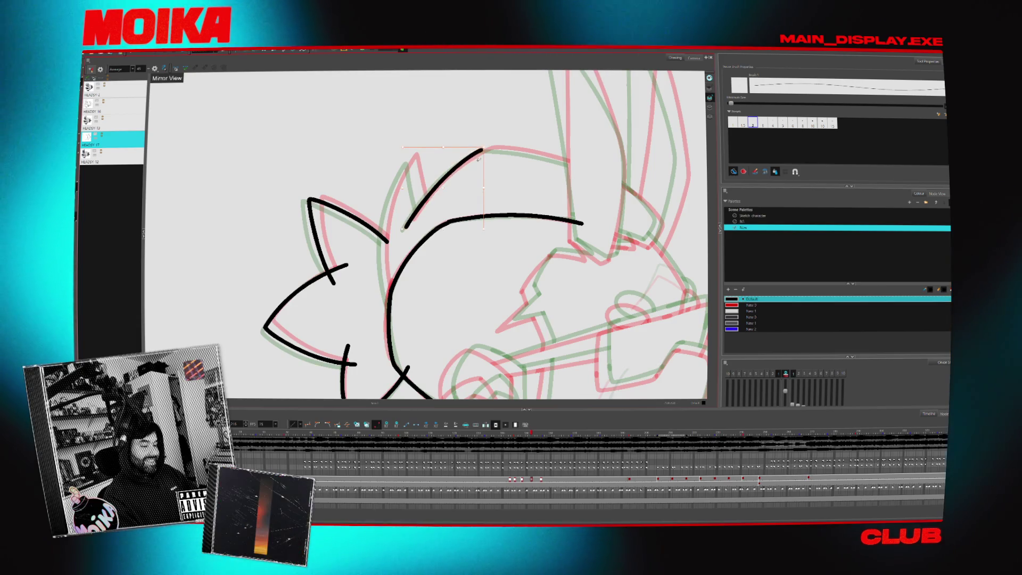
Draw a long curve for the head outline on the upright view and compare with the next drawing.
mouse_move(337, 160)
left_mouse_down()
mouse_move(409, 138)
mouse_move(398, 203)
left_mouse_up()
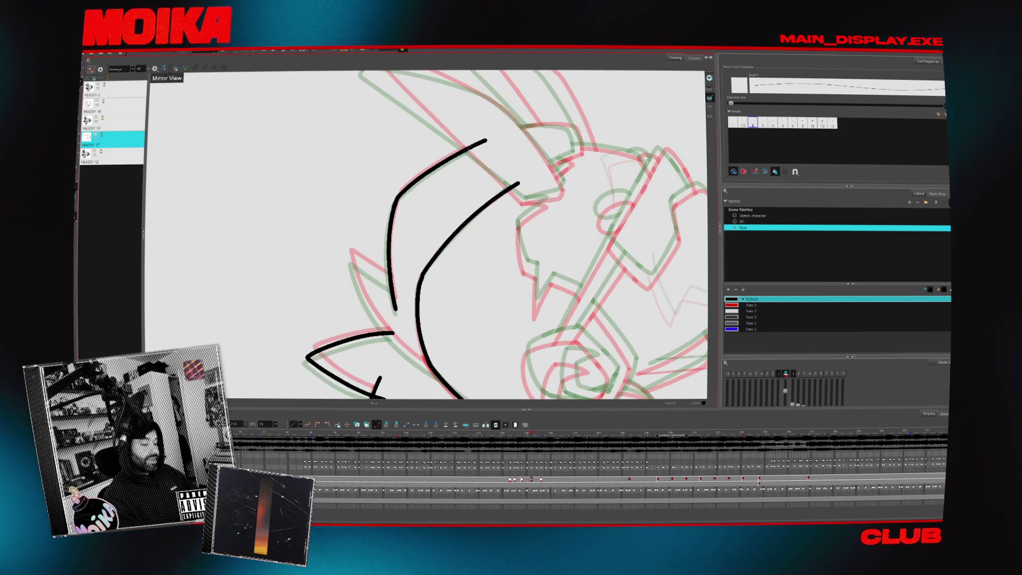
key("shift+m")
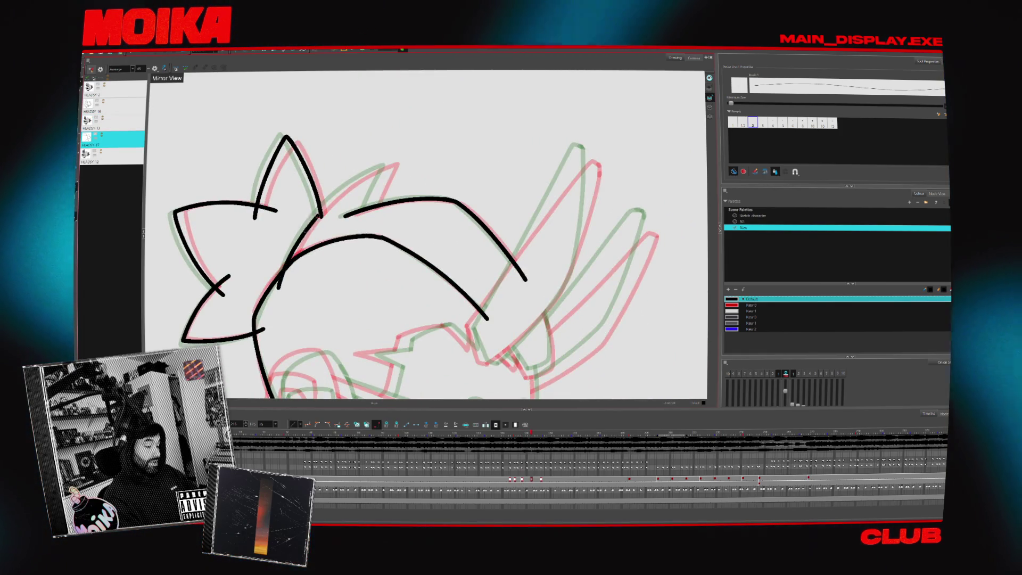
key("ctrl+z")
mouse_move(277, 290)
left_mouse_down()
mouse_move(330, 207)
mouse_move(394, 160)
left_mouse_up()
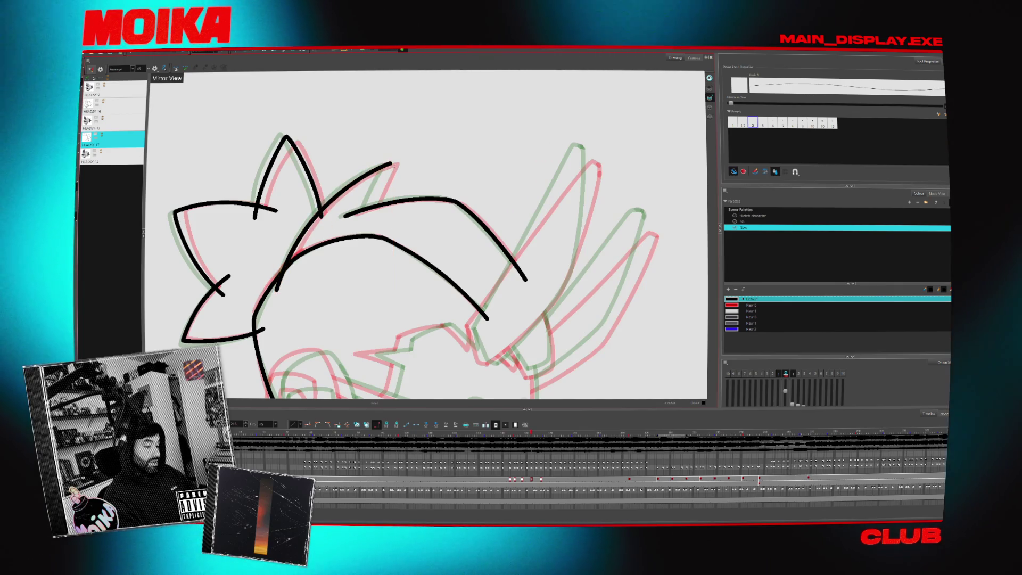
key("period")
key("comma")
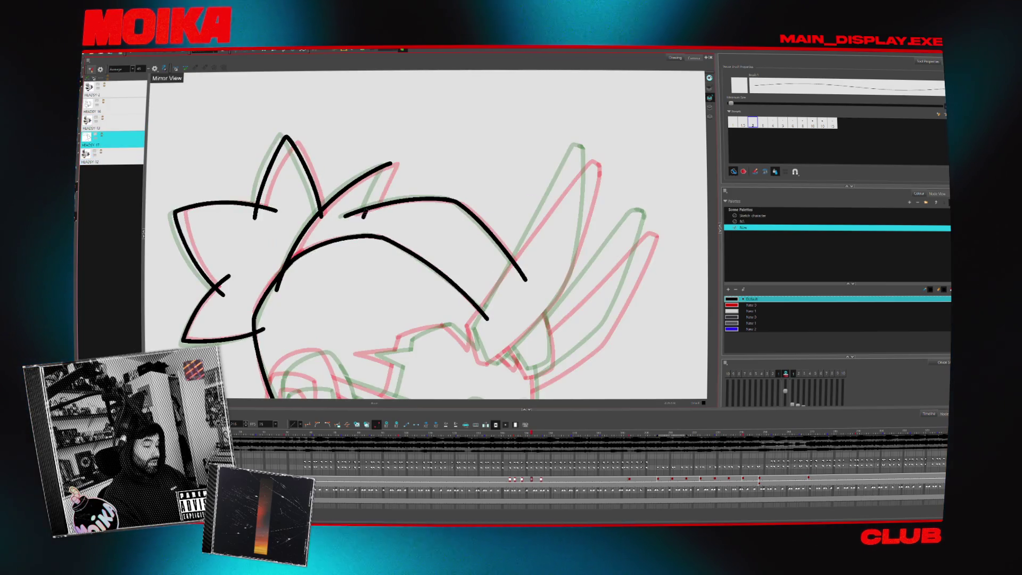
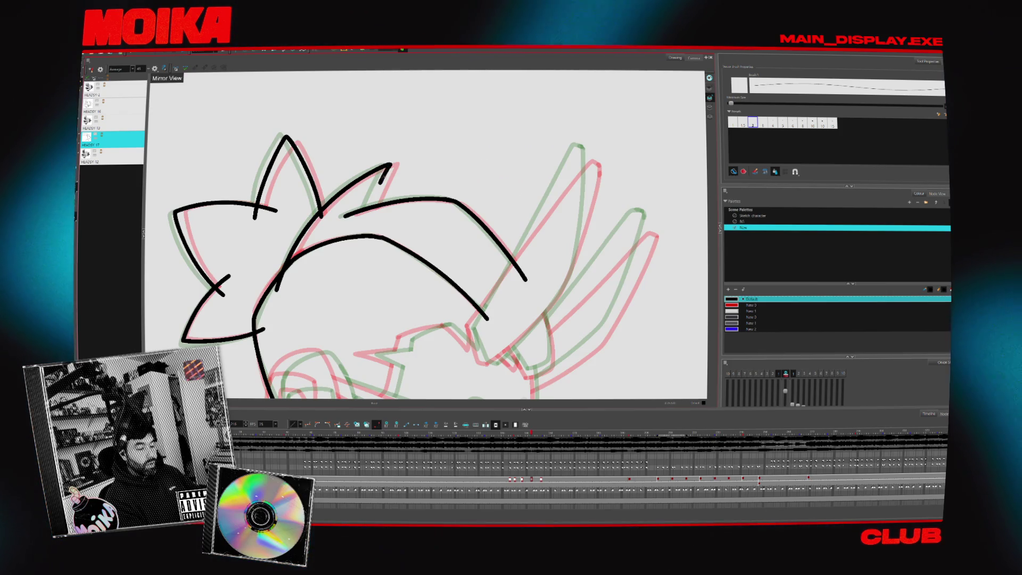
Redraw the stroke down the side of the head on HEADSY 17, comparing with the neighbouring drawing.
key("period")
key("comma")
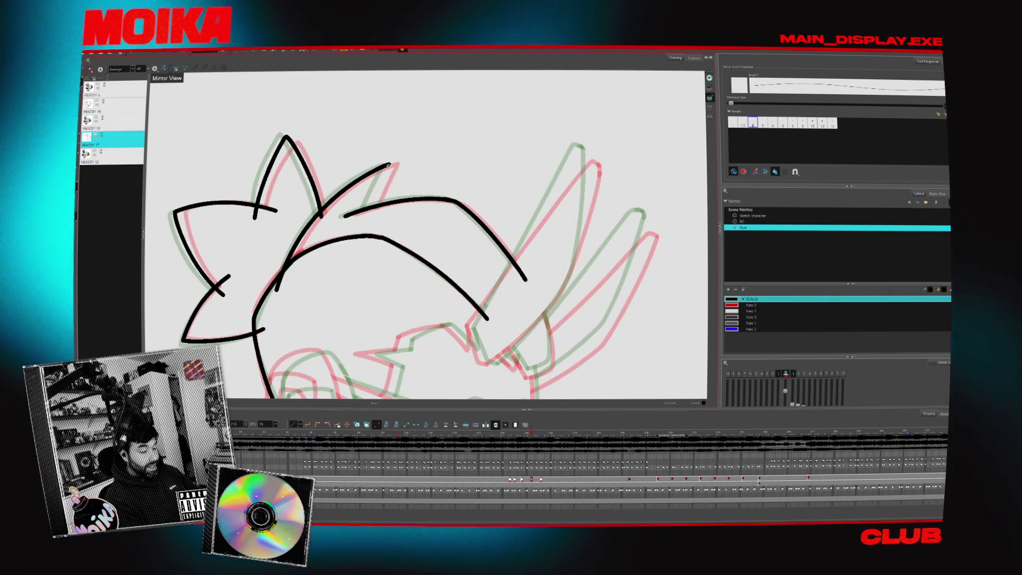
left_click_drag(390, 164, 363, 219)
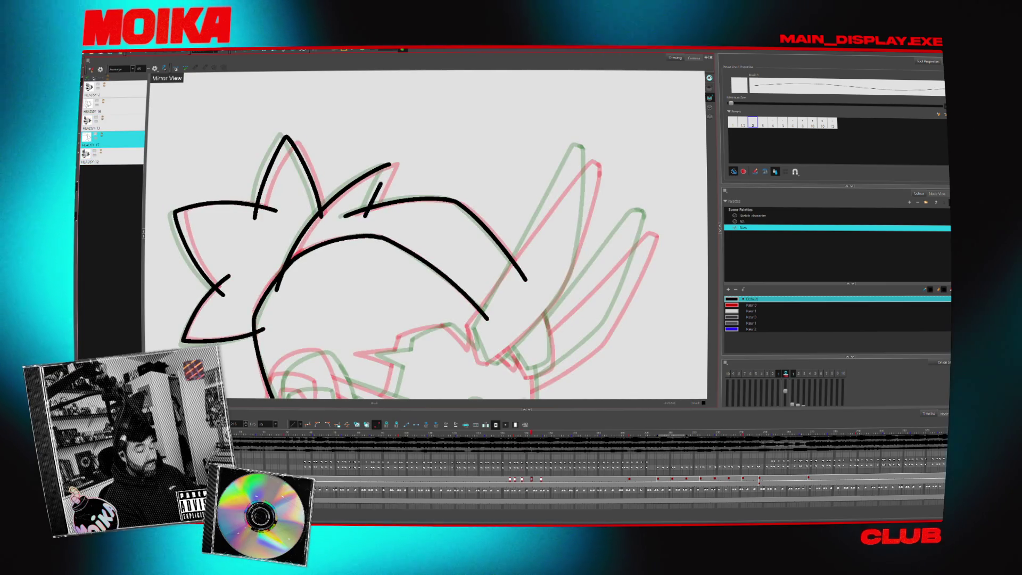
key("ctrl+z")
left_click_drag(379, 189, 367, 219)
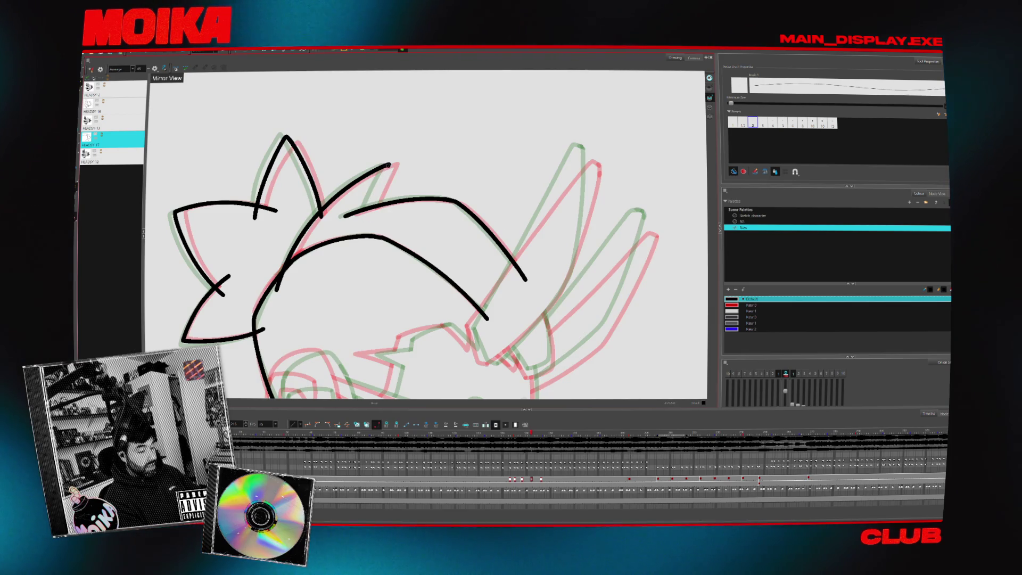
mouse_move(390, 165)
left_mouse_down()
mouse_move(362, 224)
mouse_move(390, 223)
mouse_move(398, 211)
left_mouse_up()
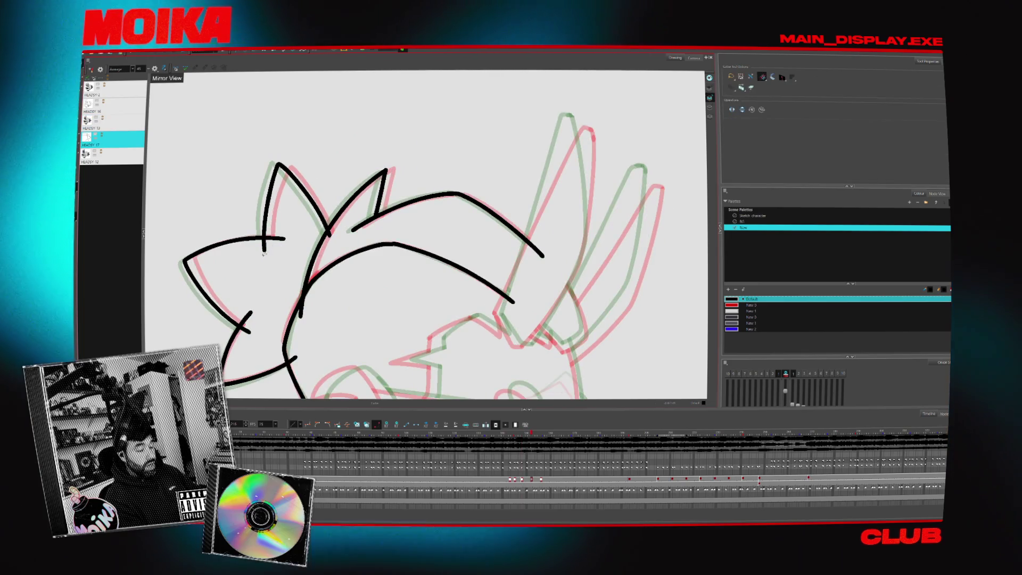
Add short hair-spike and ear strokes on a rotated canvas, then check the drawing in Mirror View.
left_click_drag(327, 262, 361, 215)
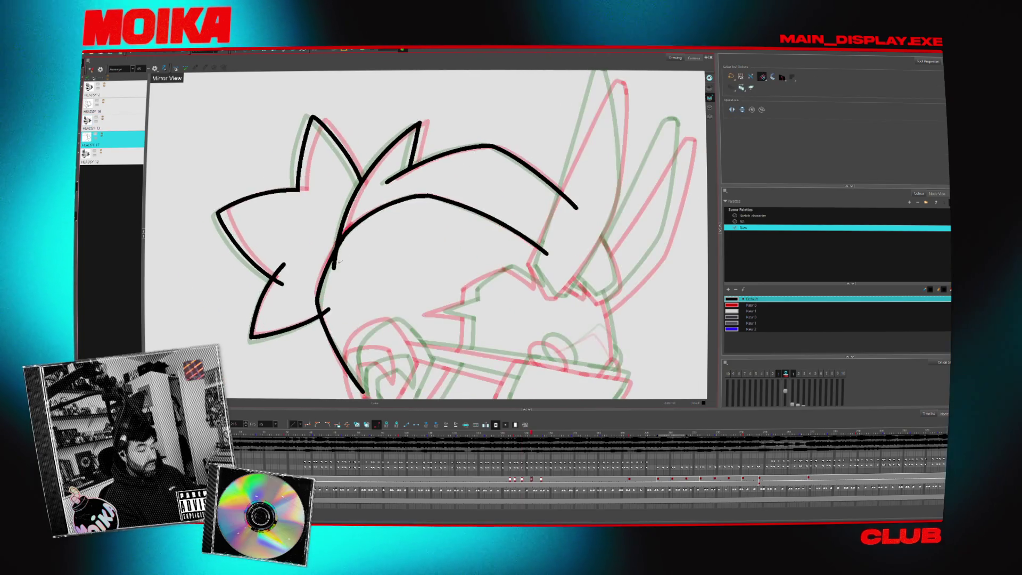
key("period")
key("comma")
left_click_drag(325, 295, 412, 271)
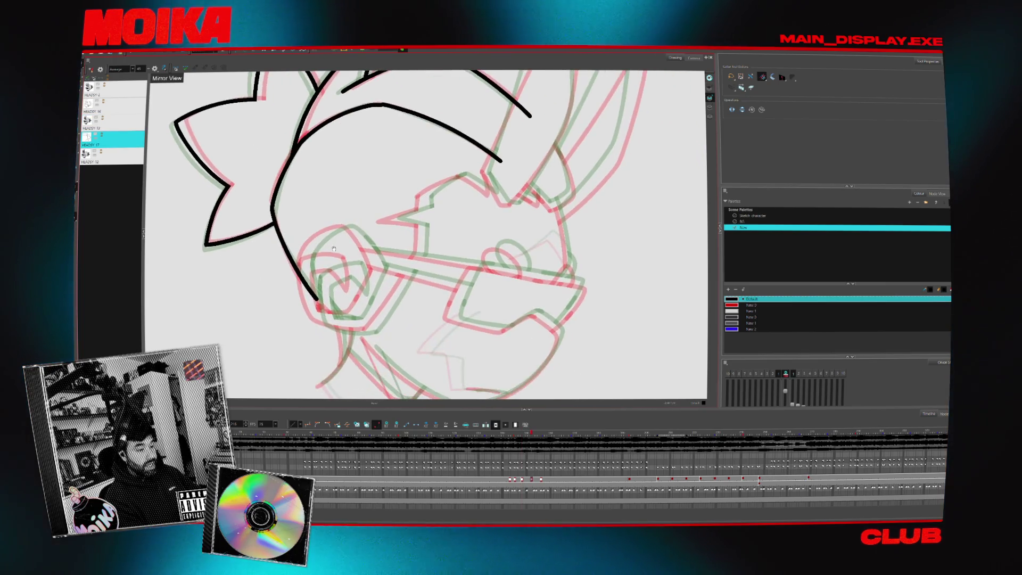
key("alt+b")
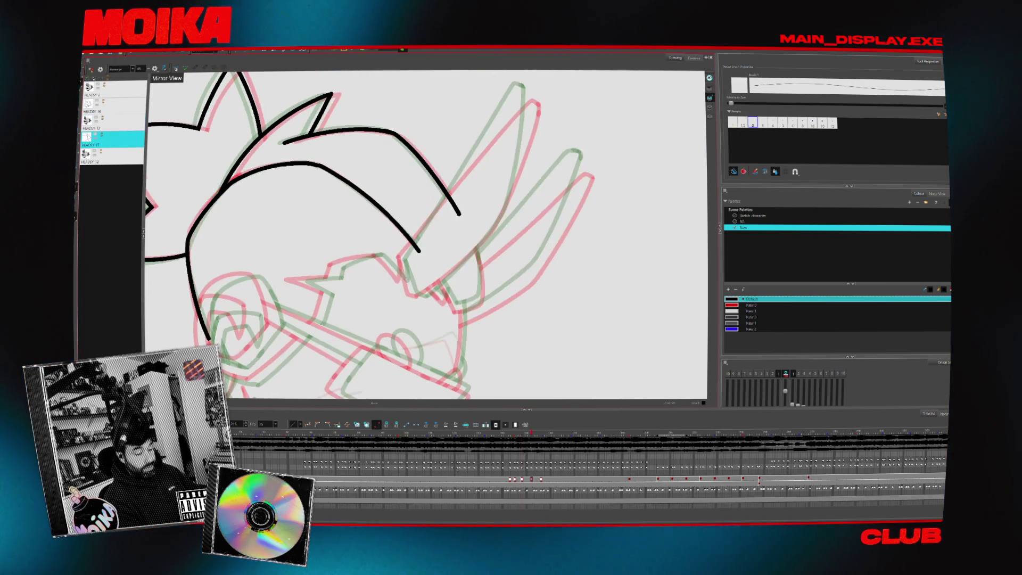
left_click_drag(149, 213, 167, 196)
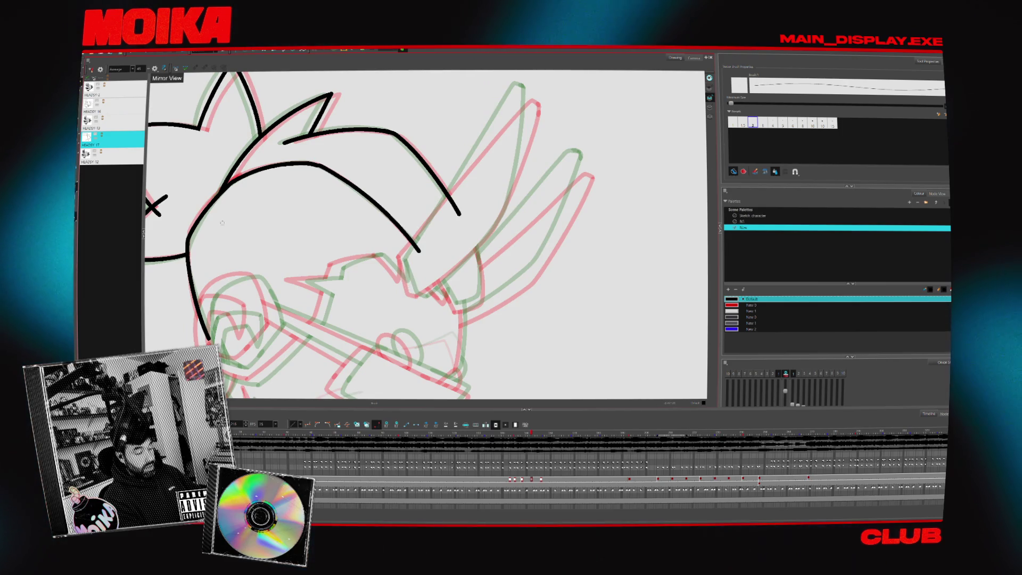
left_click_drag(222, 222, 238, 241)
left_click_drag(427, 310, 420, 278)
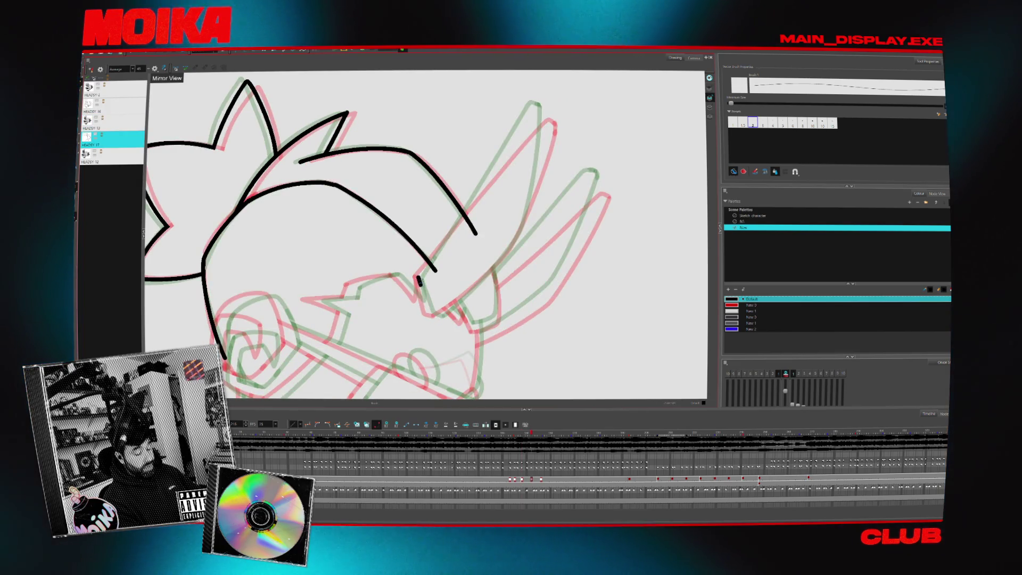
left_click(154, 69)
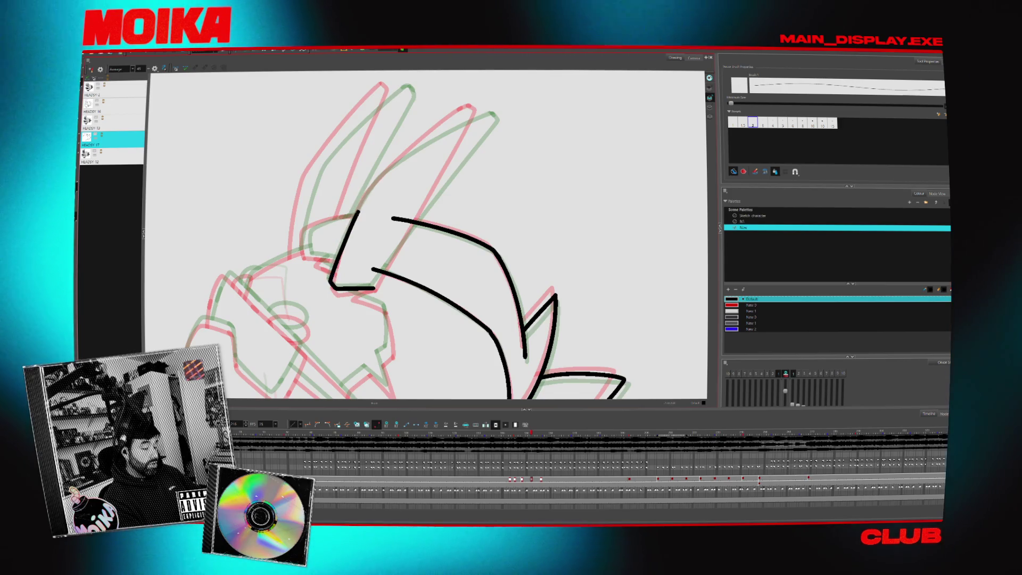
Close the long ear outline with lower-corner, front-edge and tip strokes, undoing a bad upper stroke.
left_click_drag(371, 186, 331, 280)
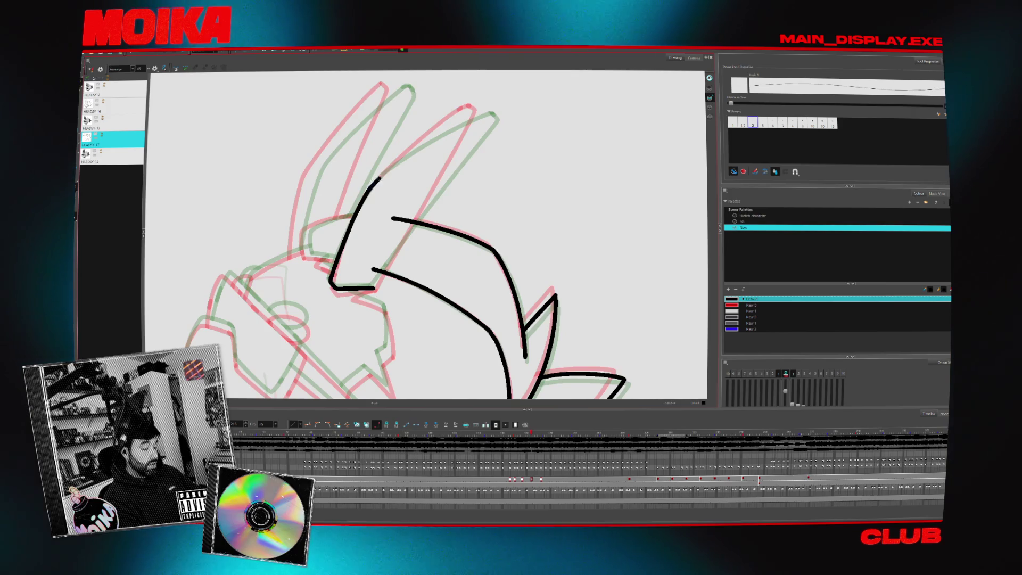
key("ctrl+z")
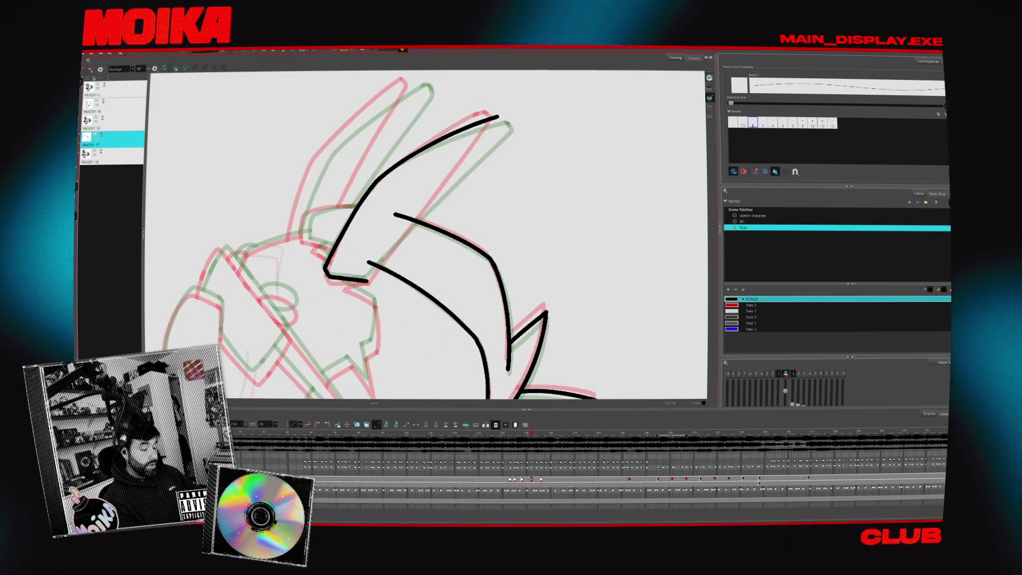
left_click_drag(401, 238, 369, 276)
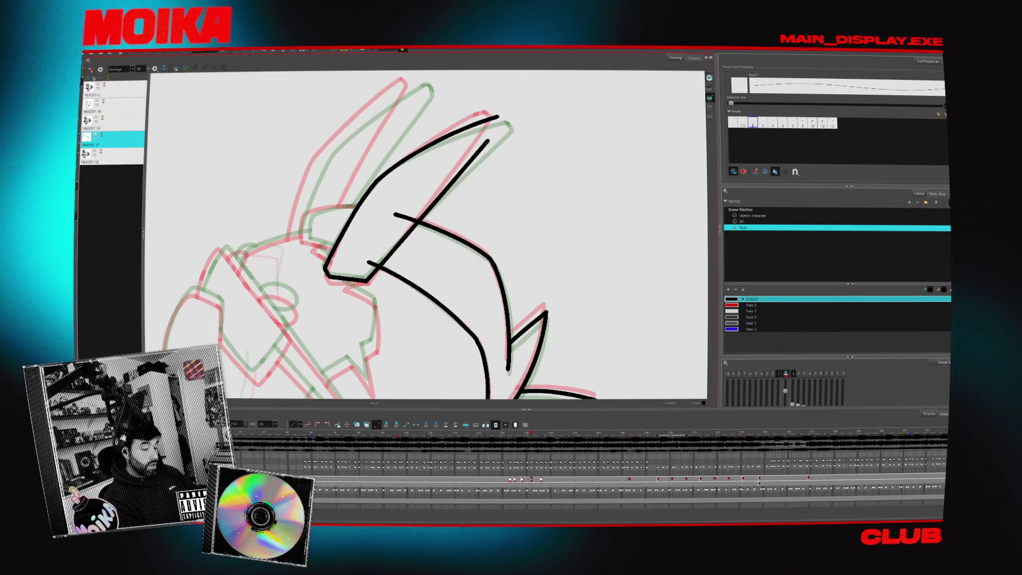
left_click_drag(497, 155, 365, 255)
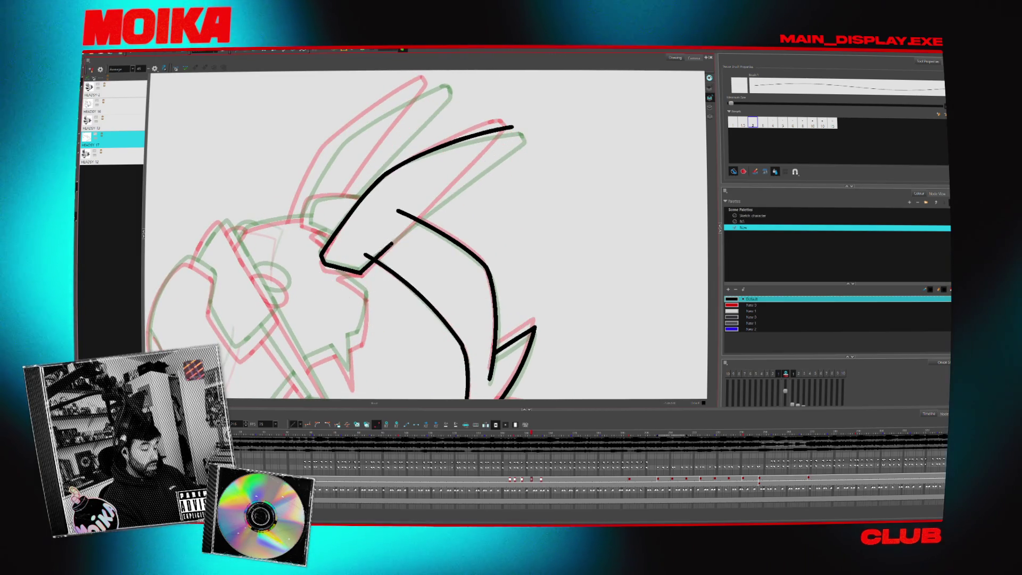
left_click_drag(516, 129, 362, 272)
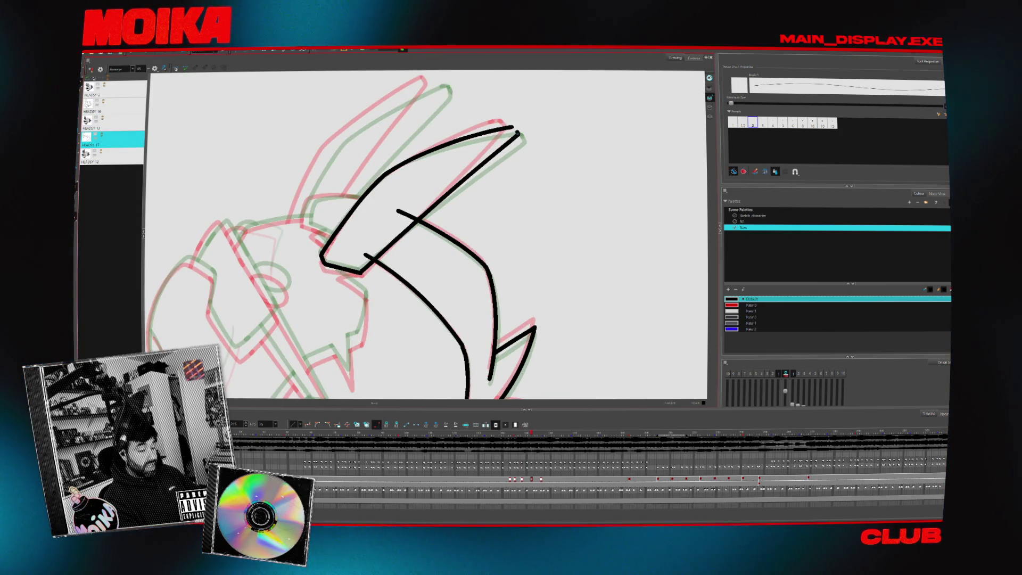
Flip between HEADSY 13 and HEADSY 17, then step through the following head drawings to check motion.
key("comma")
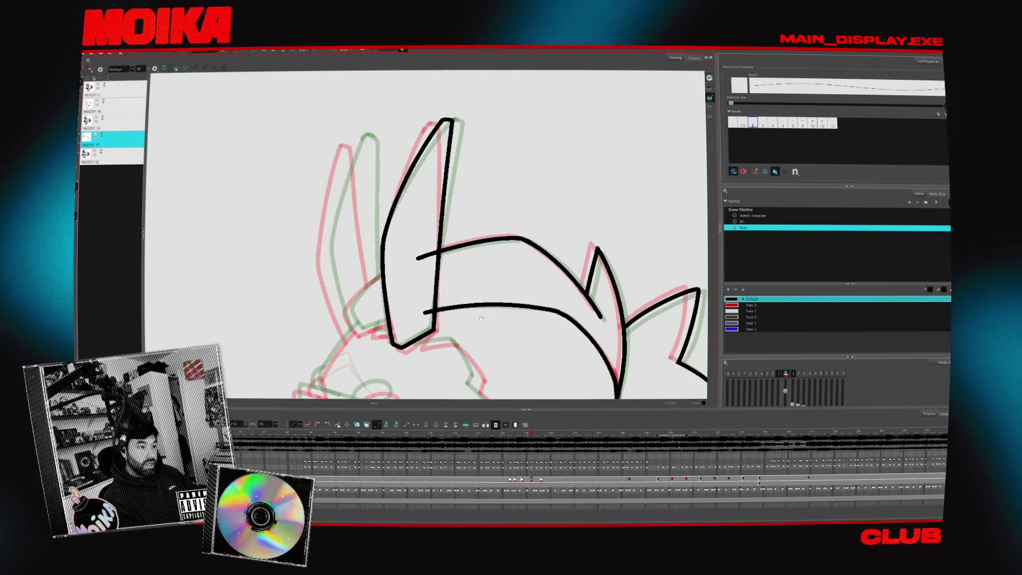
key("period")
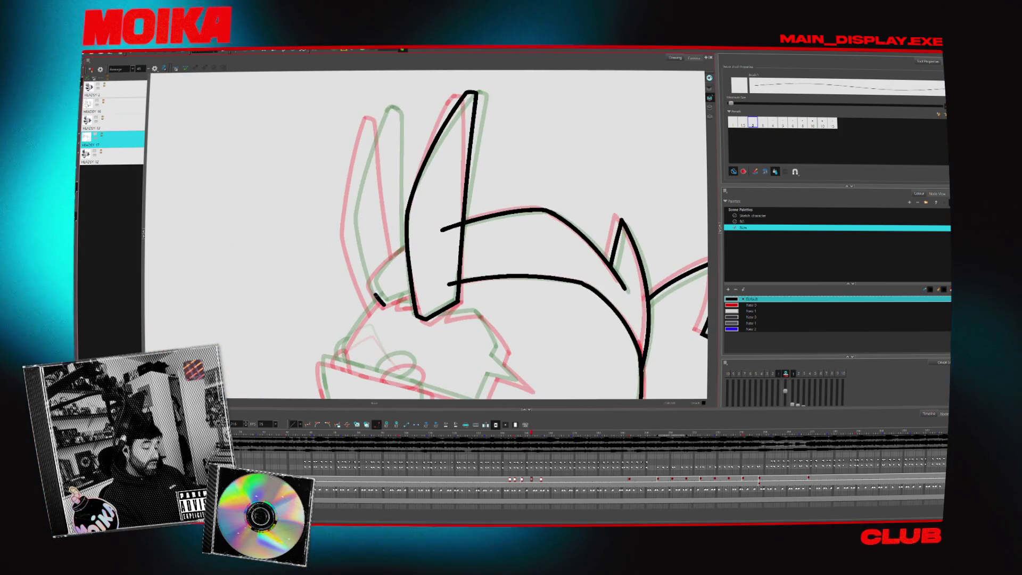
key("comma")
key("period")
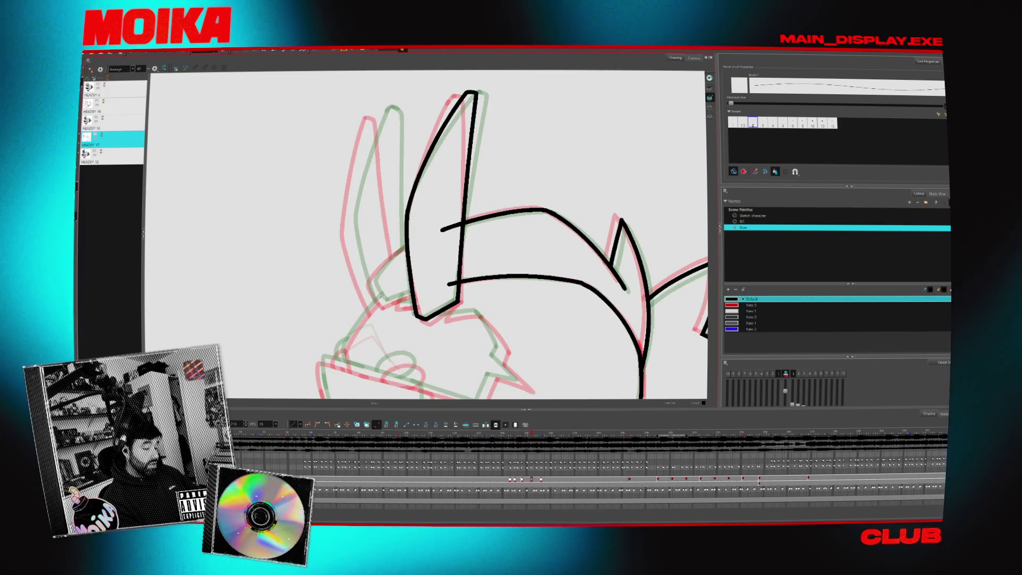
key("period")
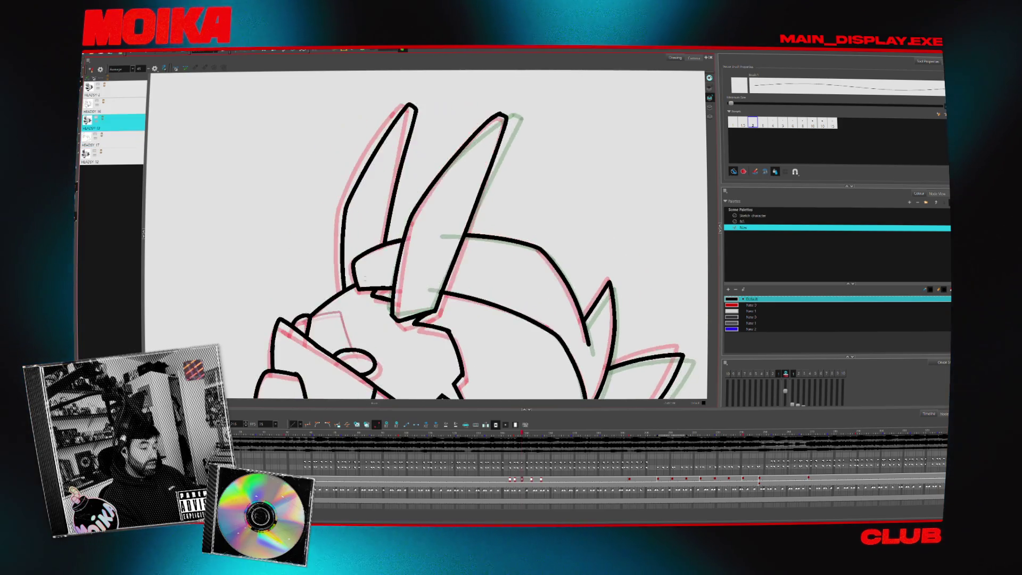
key("period")
key("period")
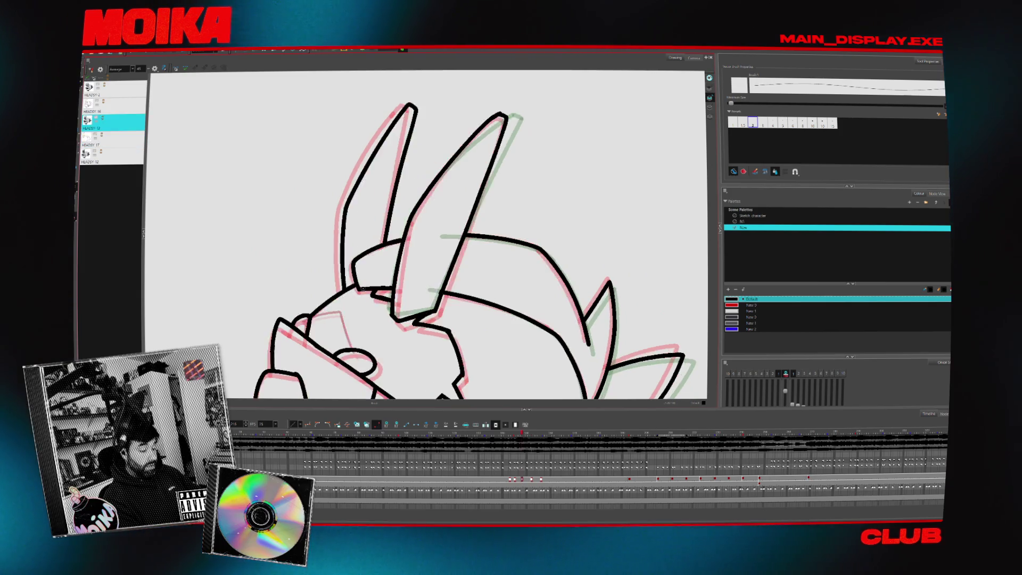
key("period")
key("period")
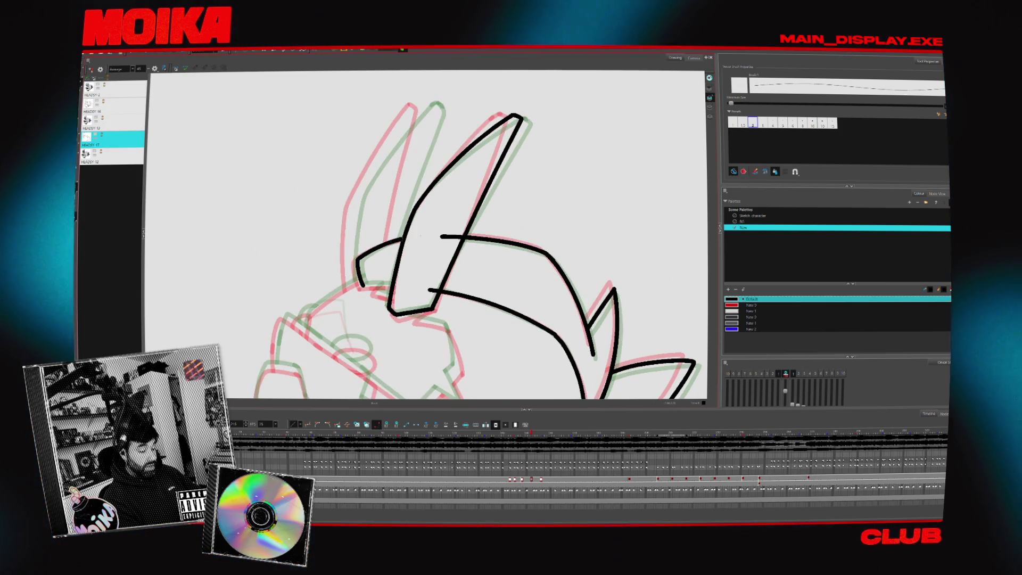
key("period")
key("period")
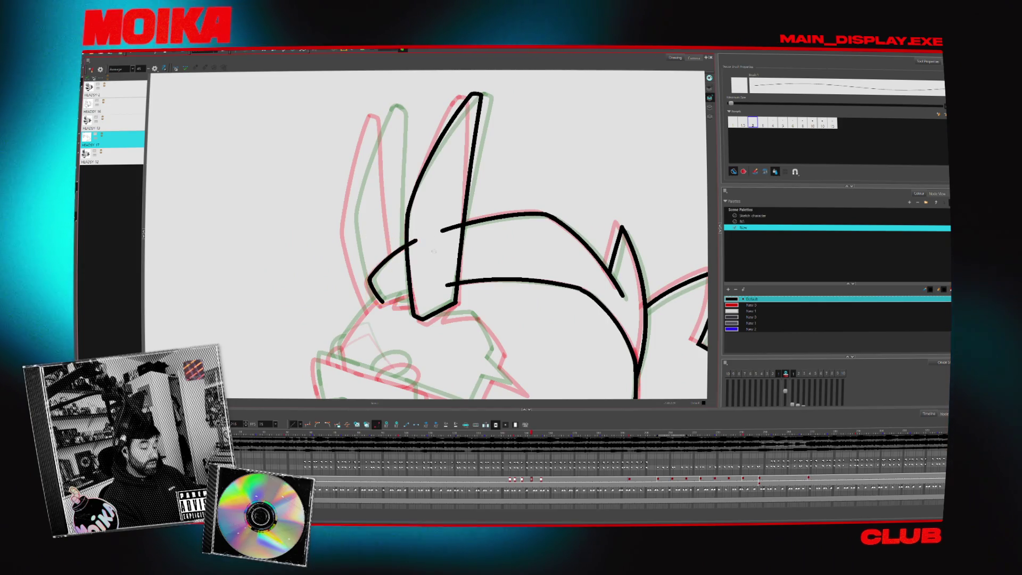
key("period")
key("period")
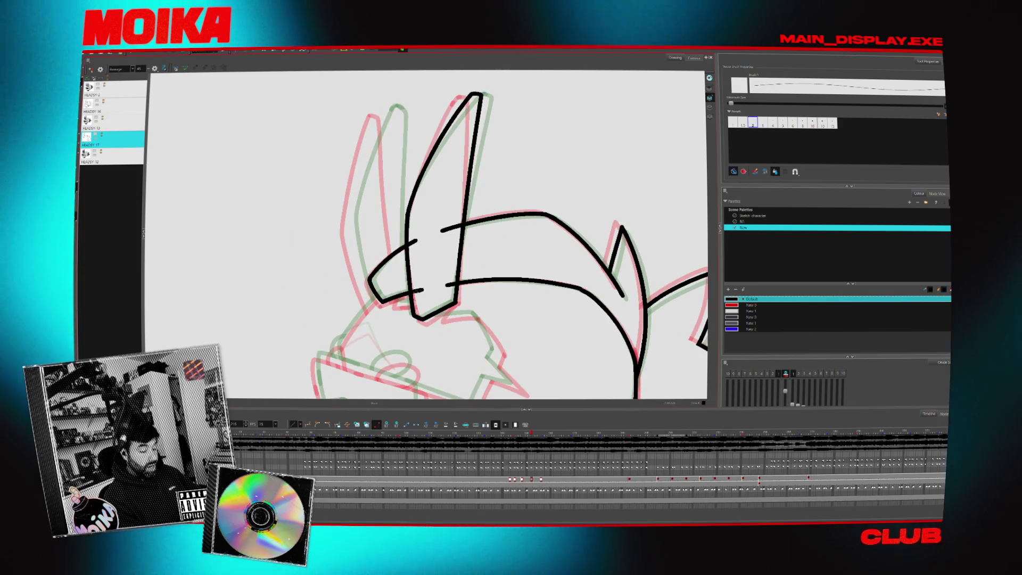
key("period")
key("period")
key("period")
key("period")
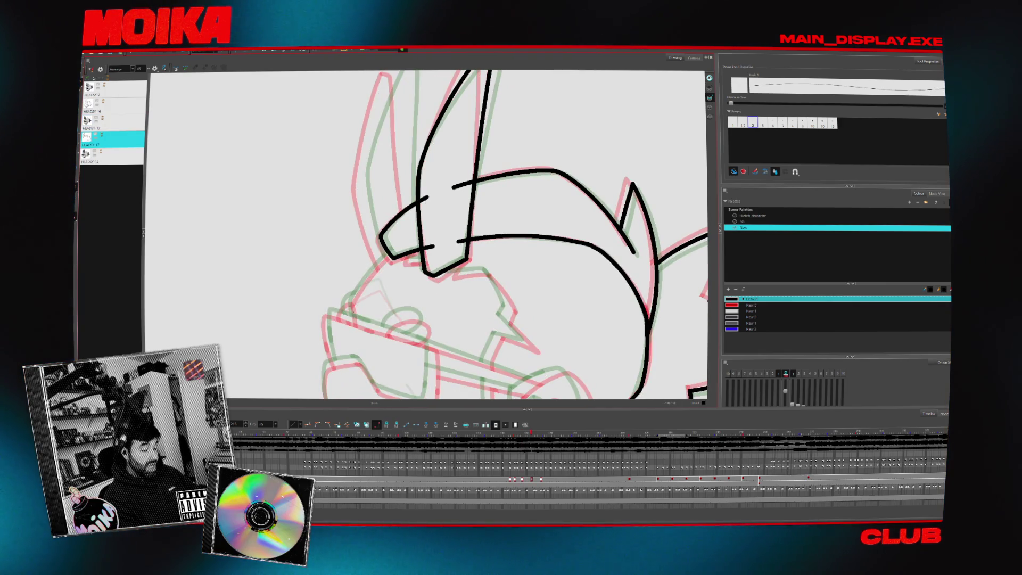
Draw a curved stroke down from the head toward the goggles.
left_click_drag(390, 254, 352, 319)
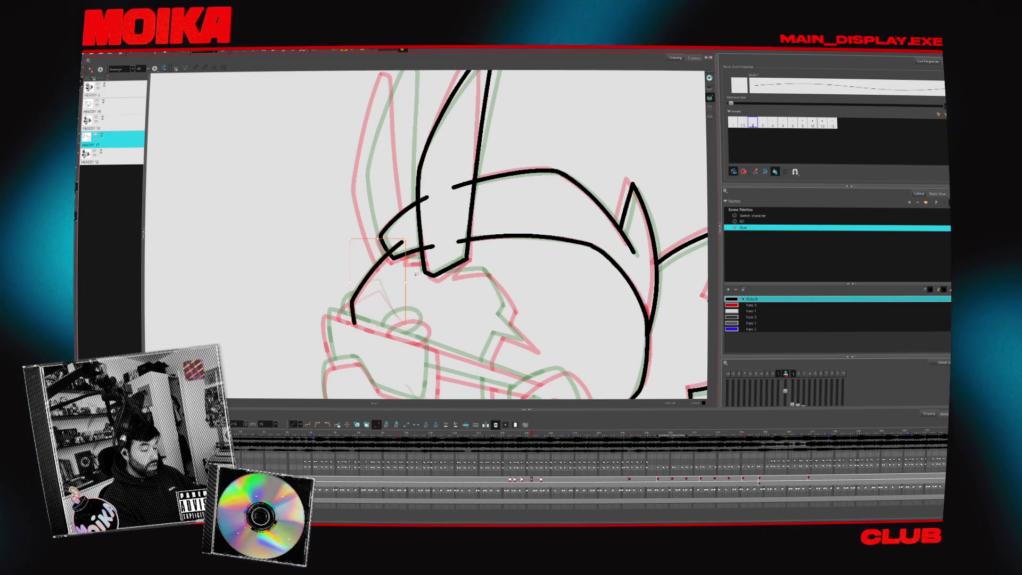
key("alt+s")
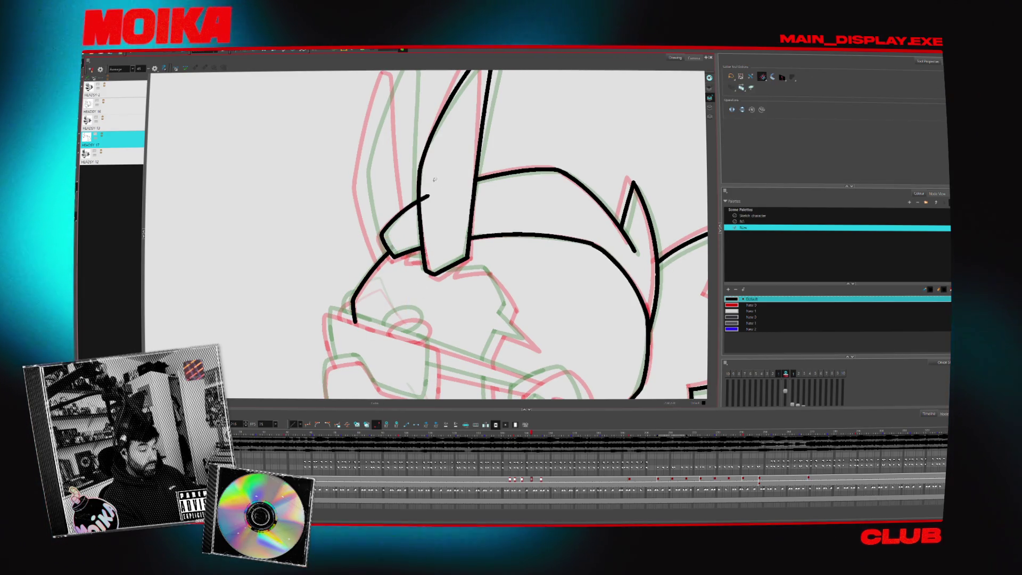
key("period")
key("period")
key("period")
Undo both upper ear strokes and redraw the upper ear outline in one clean line.
key("alt+b")
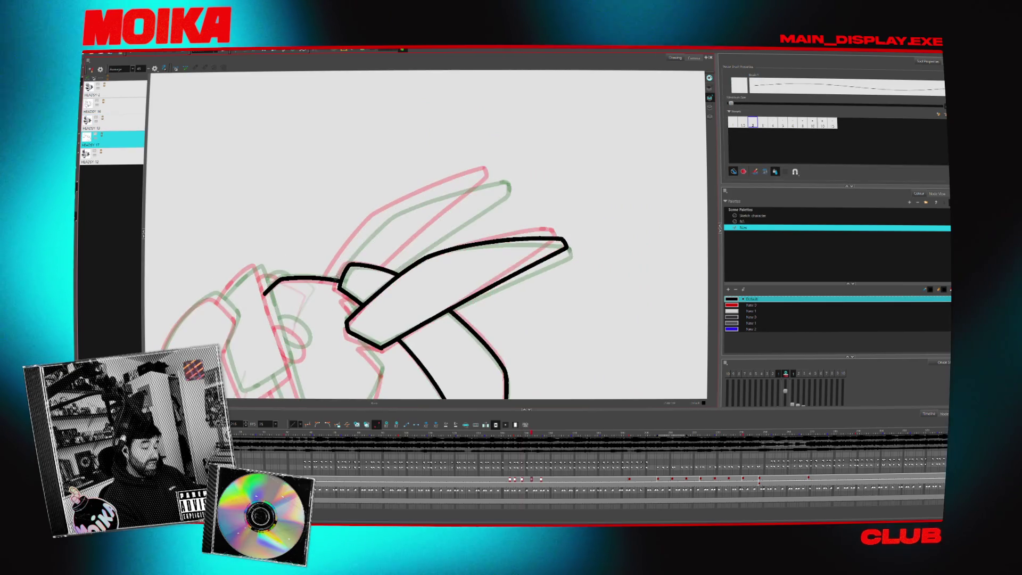
key("period")
key("comma")
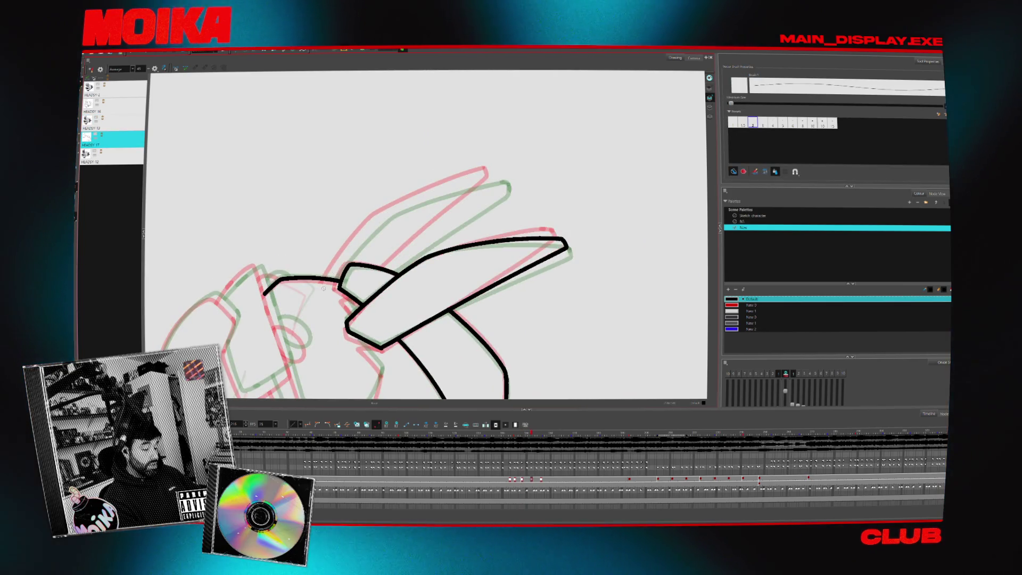
key("period")
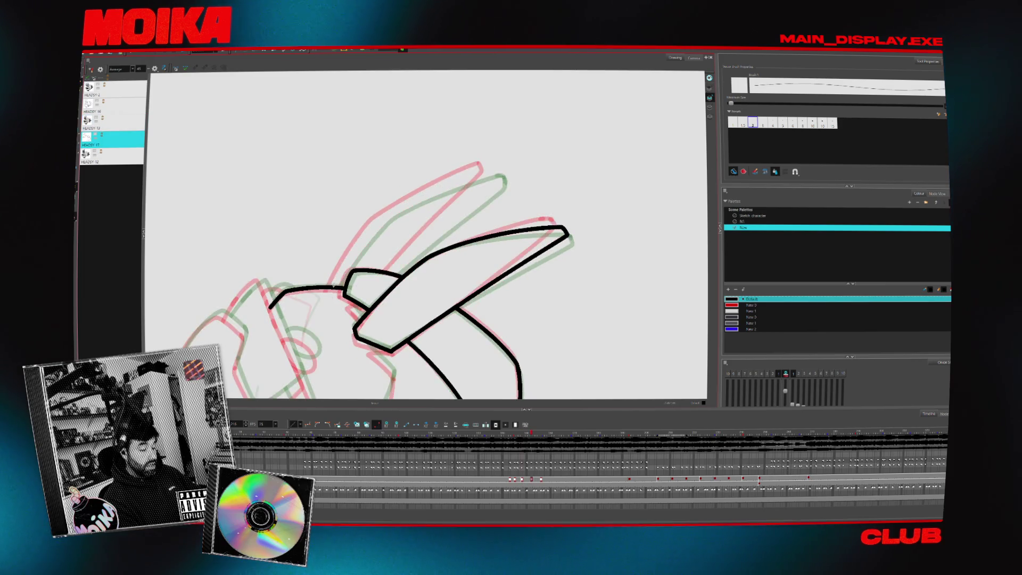
key("ctrl+z")
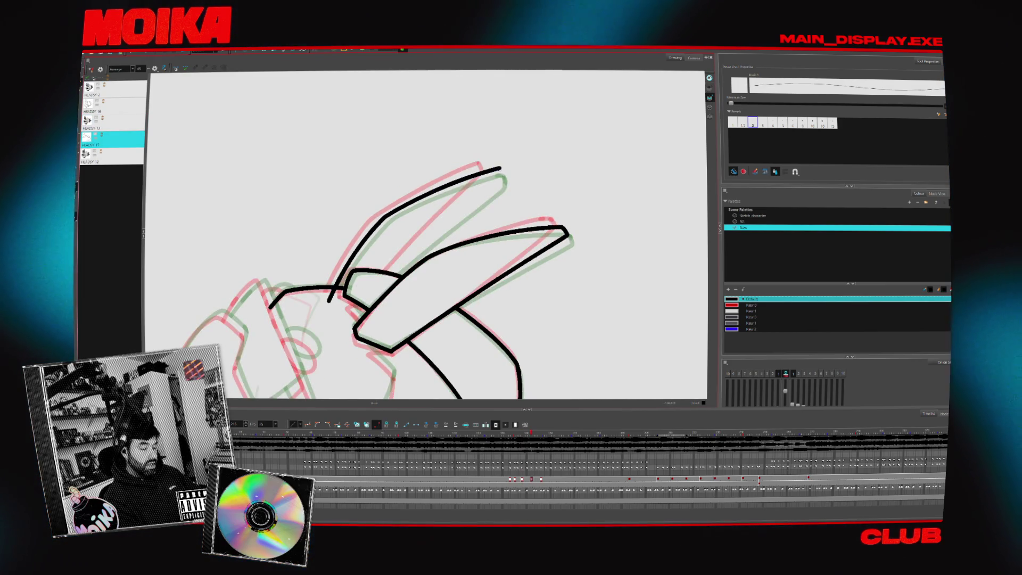
key("ctrl+z")
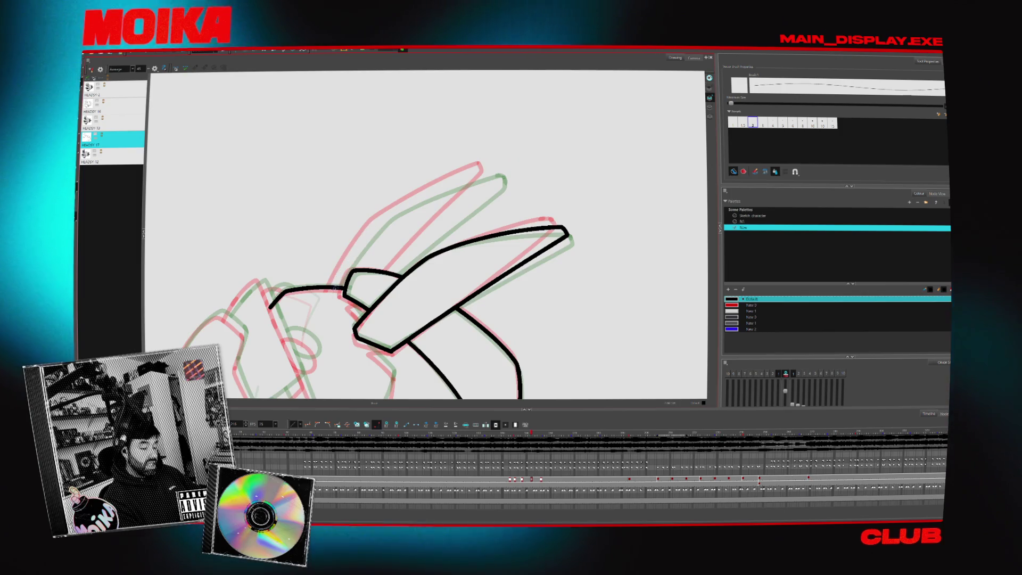
left_click_drag(330, 297, 374, 228)
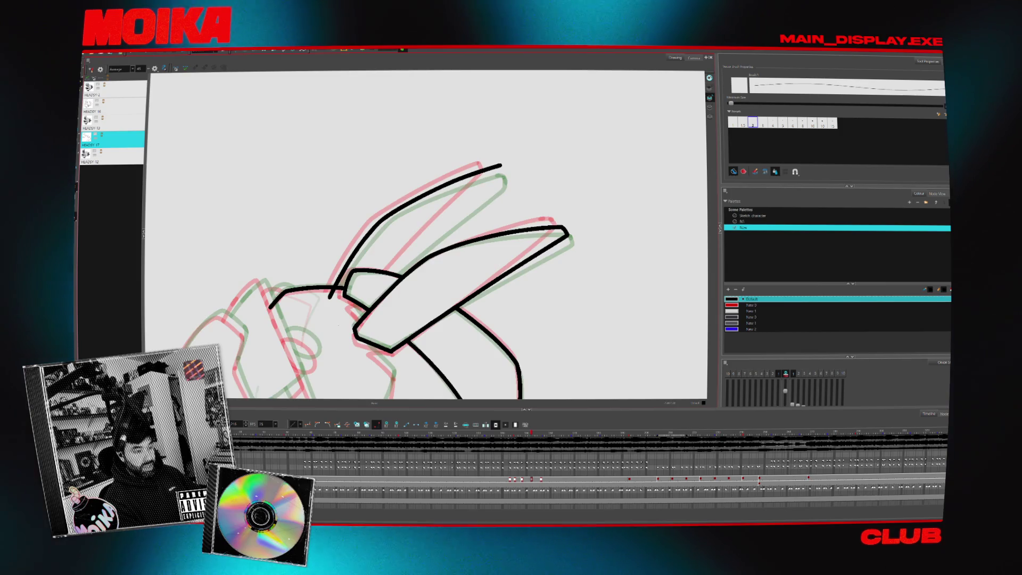
Erase the inner ear line and the join at the ear tip, then move to the next drawing.
left_click_drag(383, 285, 367, 304)
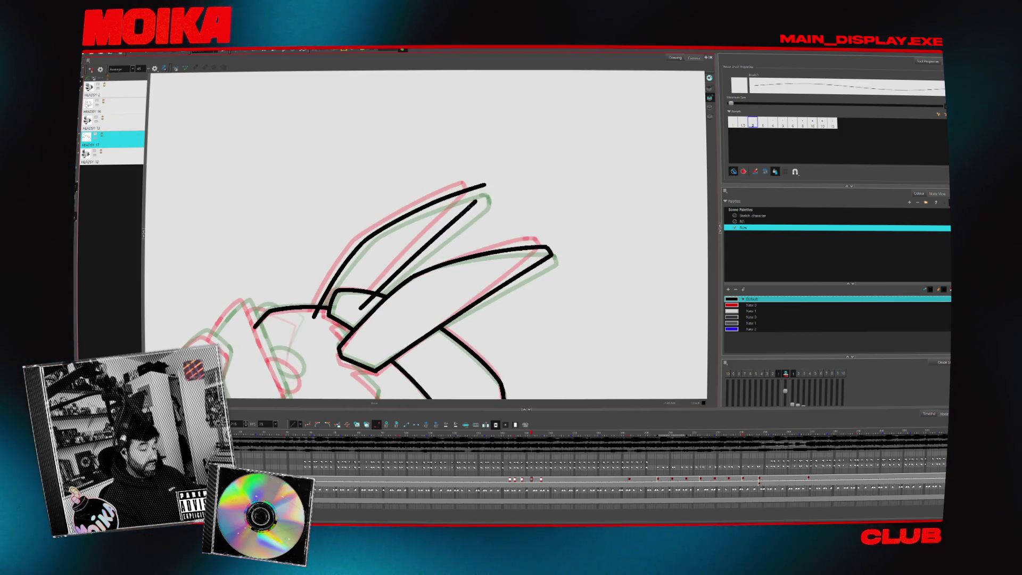
key("alt+e")
left_click_drag(479, 191, 364, 306)
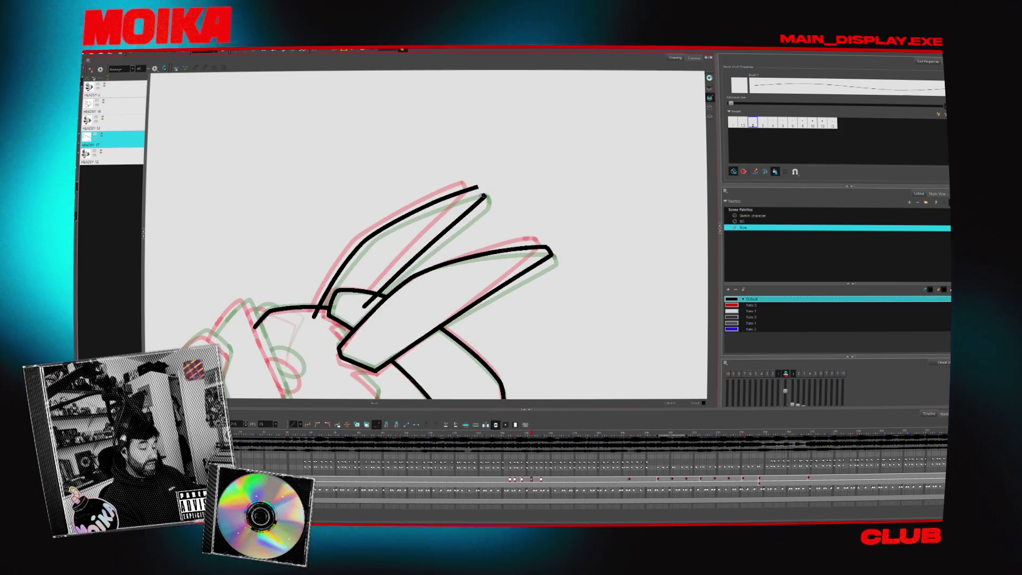
key("Return")
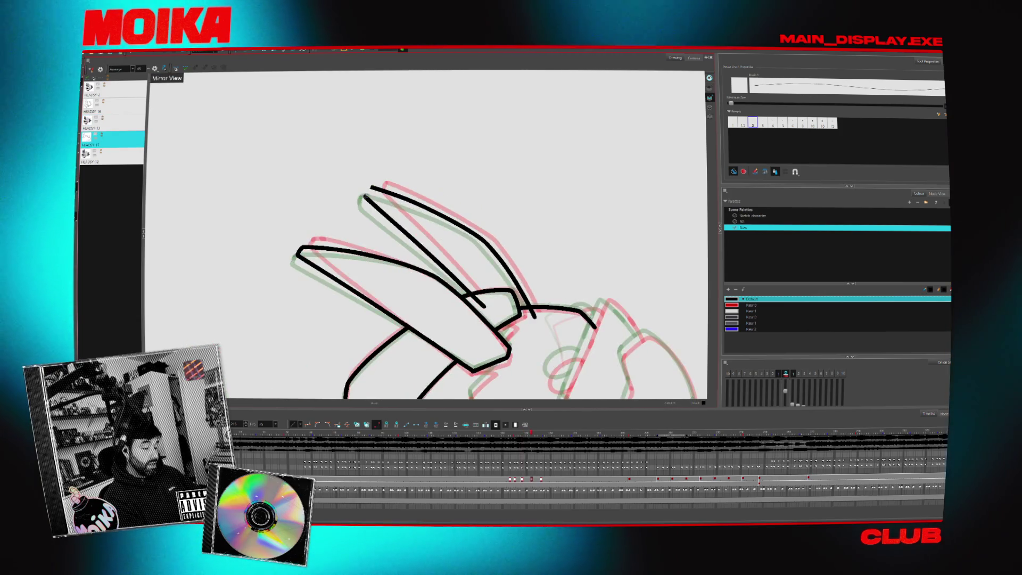
left_click(482, 189)
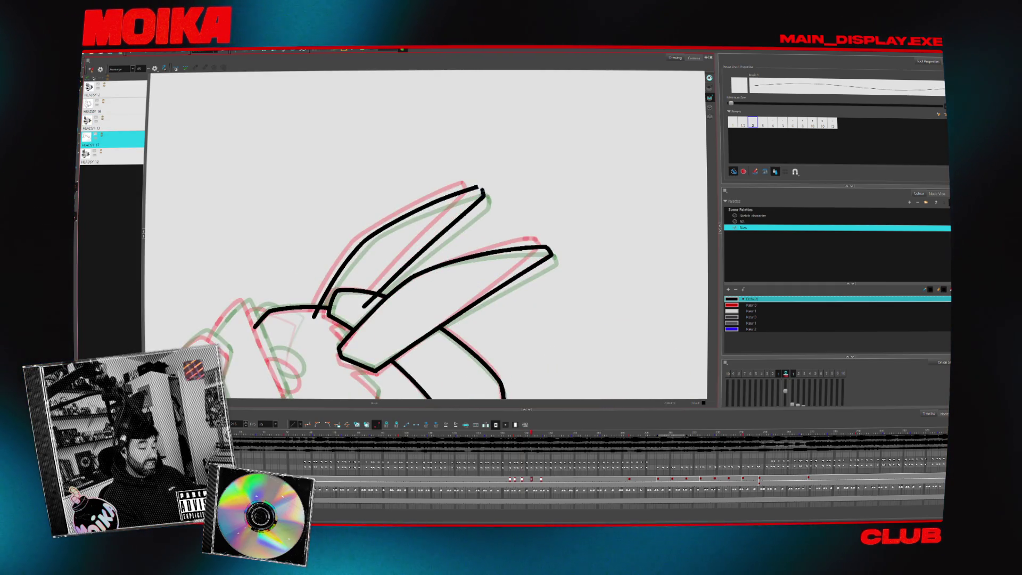
key("period")
key("period")
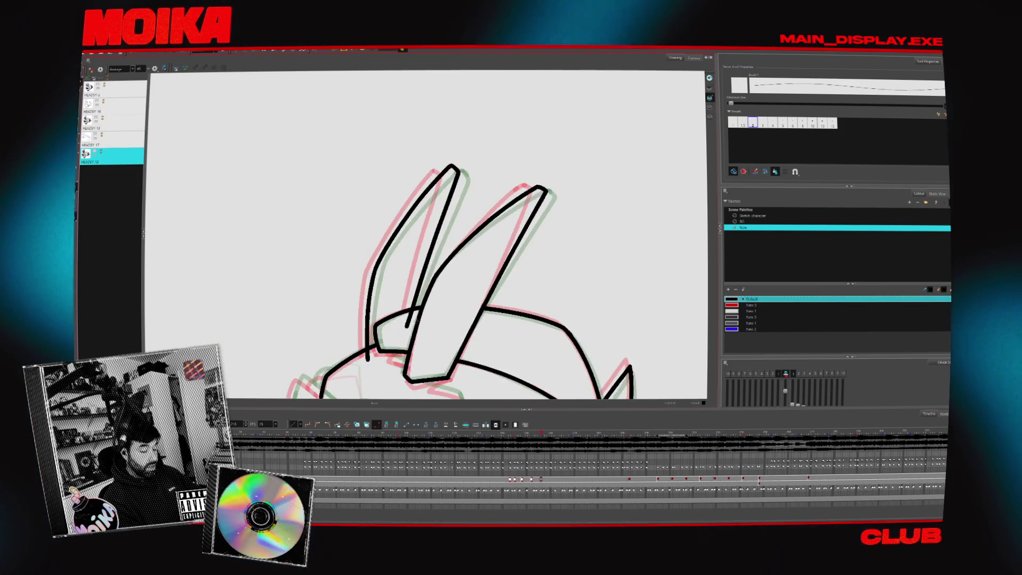
Ink a short line at the base of the ears.
key("alt+s")
key("period")
key("period")
key("period")
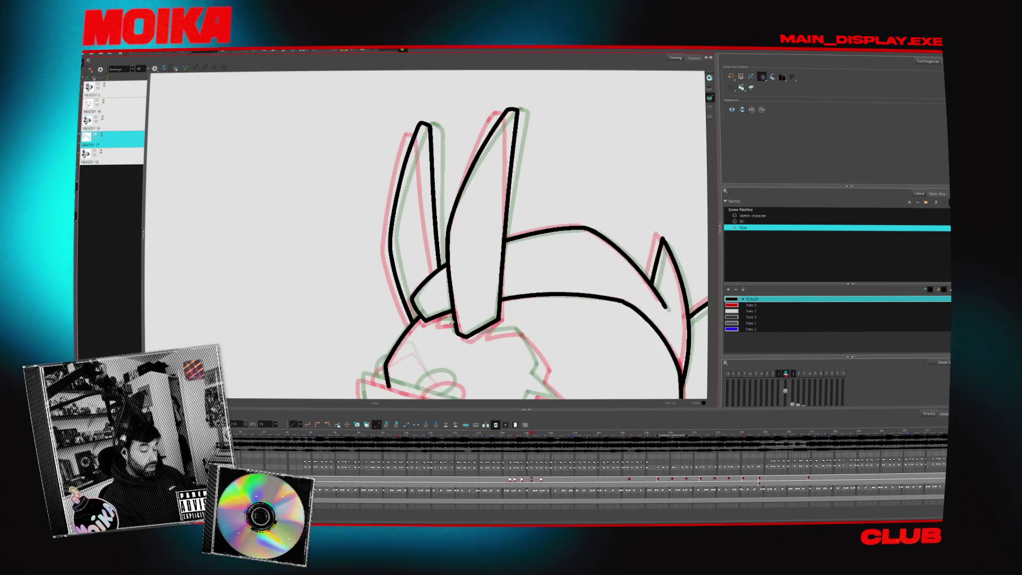
key("alt+b")
key("period")
key("comma")
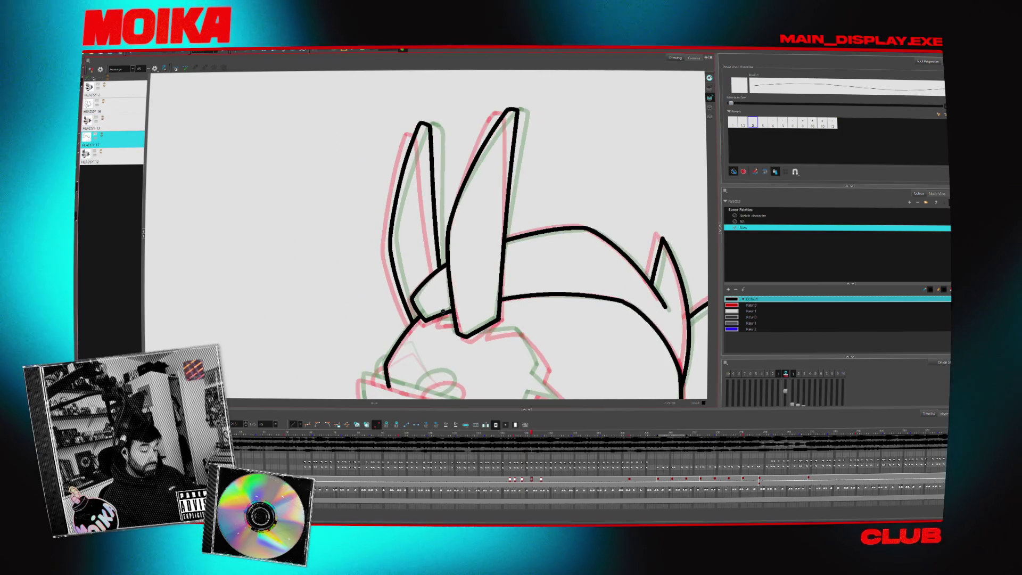
left_click_drag(436, 321, 464, 319)
key("alt+s")
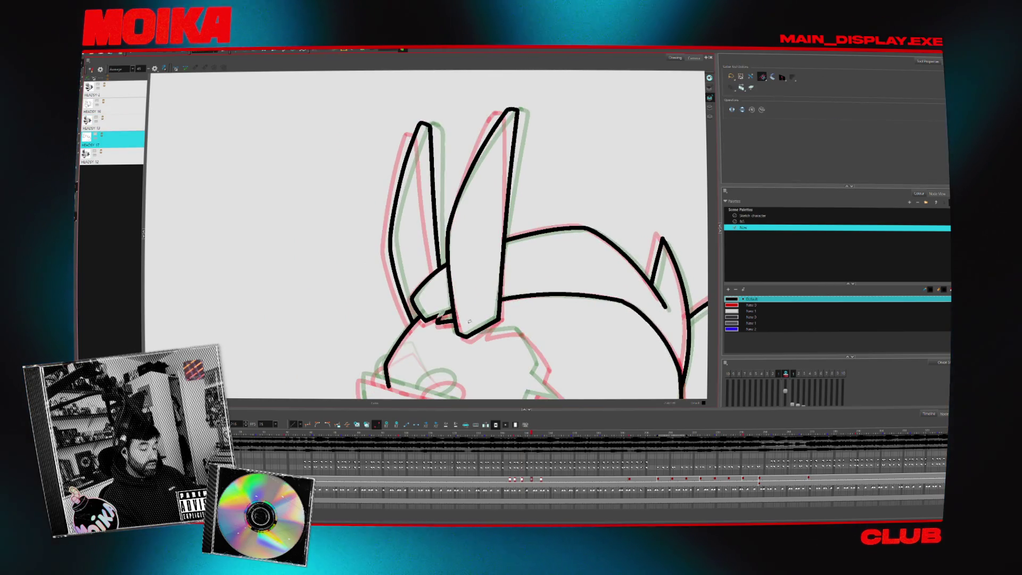
Bring the lower face into view, go to the drawing with the uninked lower face, and mirror it.
left_click_drag(474, 323, 415, 243)
key("alt+b")
key("period")
key("comma")
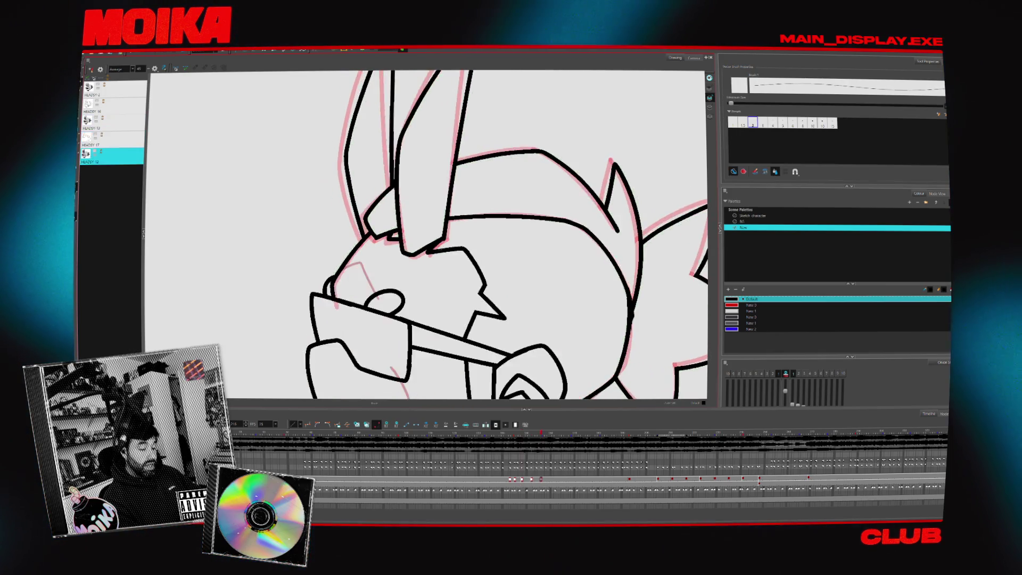
key("period")
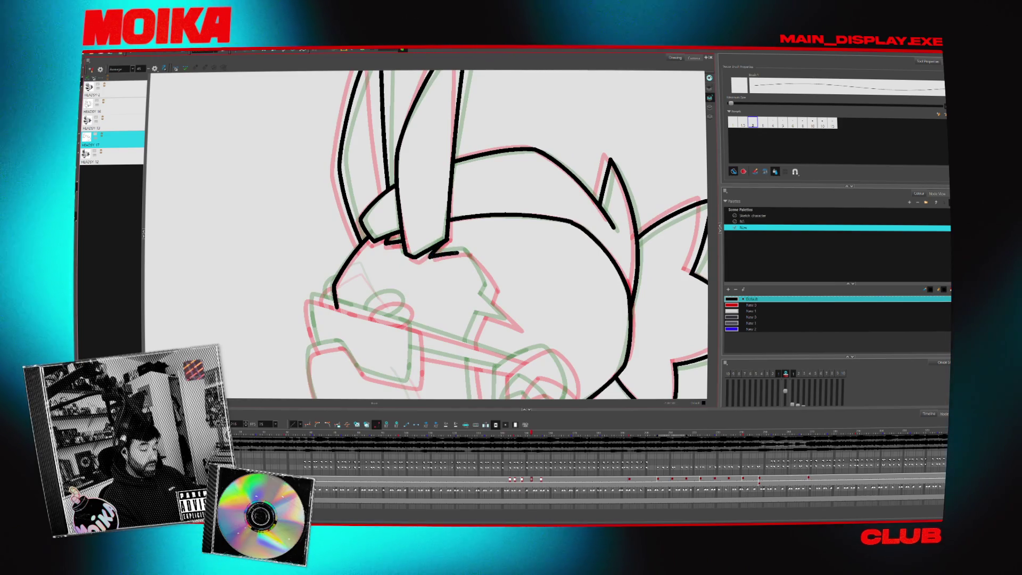
key("m")
key("m")
key("m")
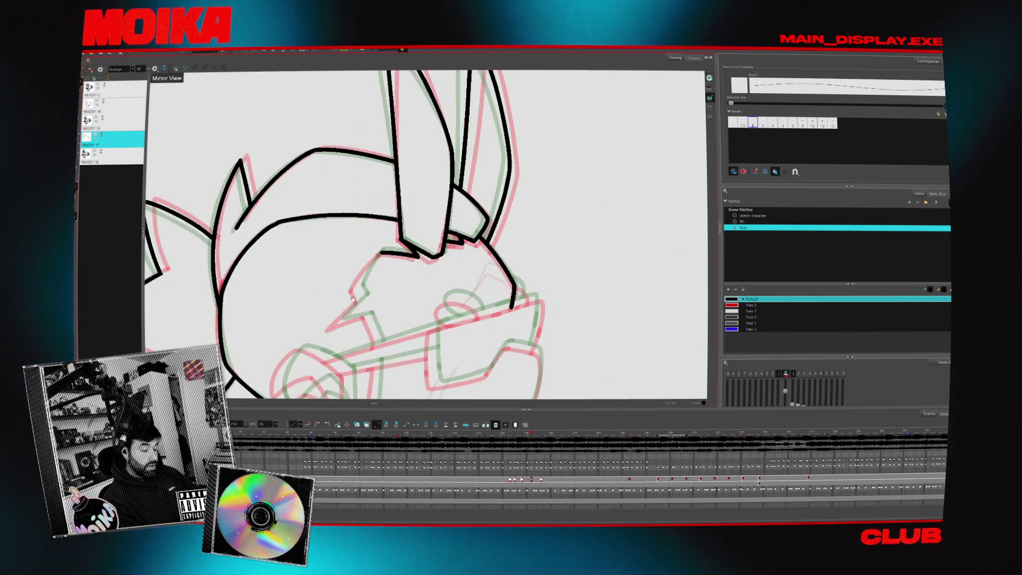
scroll(352, 298, "down", 1)
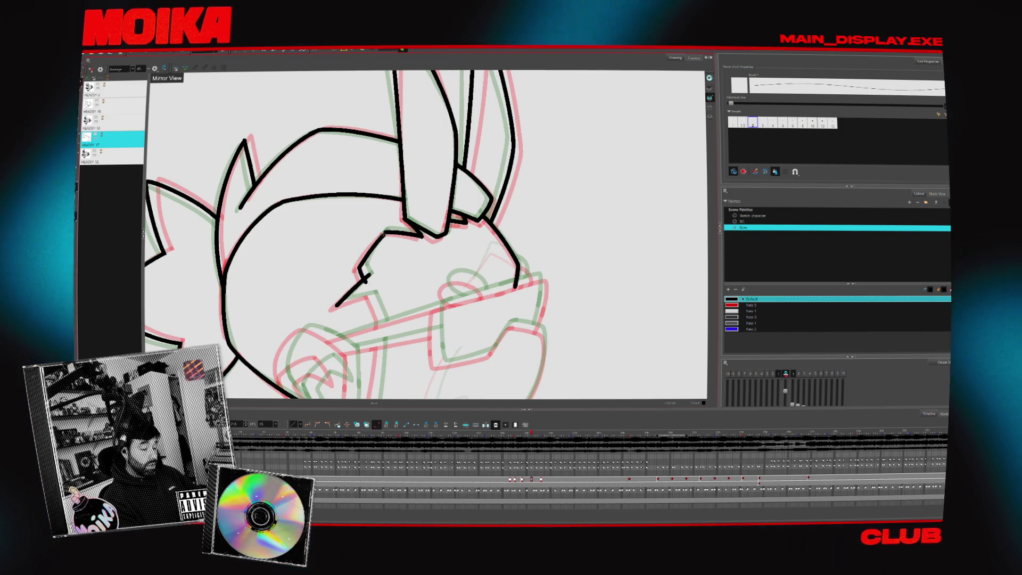
Ink a short face stroke near the goggles, undoing a too-long vertical line below the eye.
key("ctrl+z")
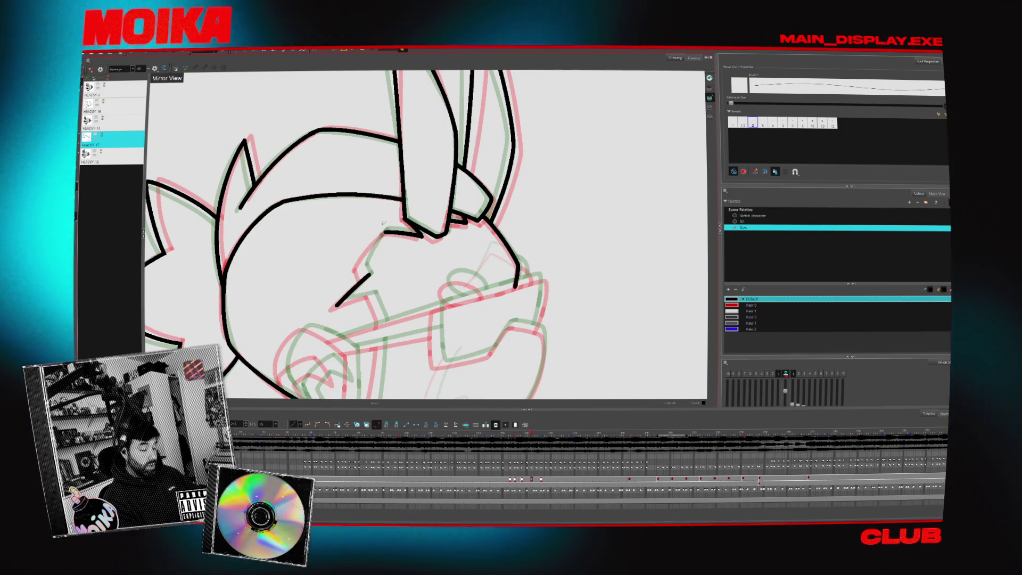
key("4")
key("4")
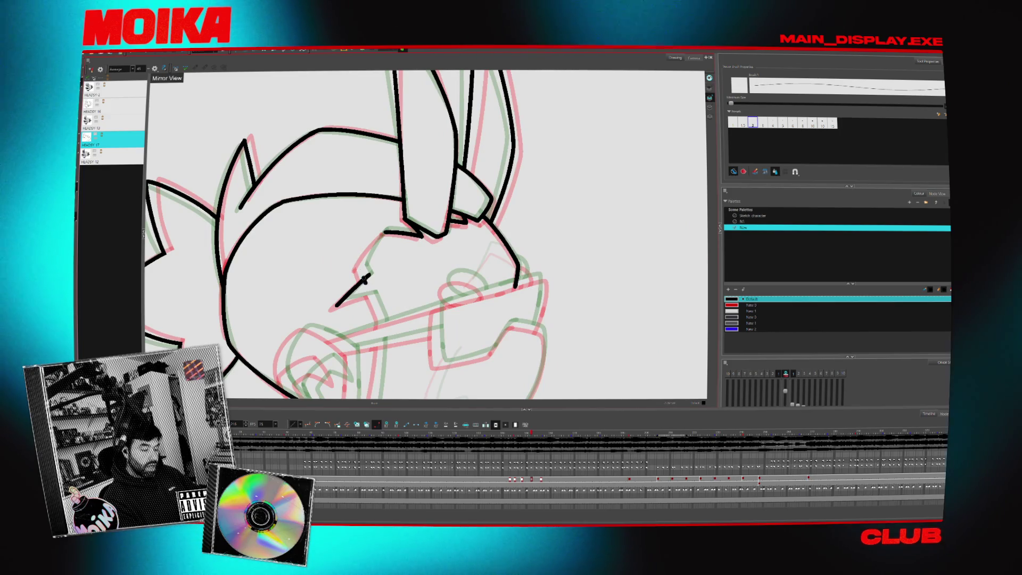
left_click_drag(360, 268, 366, 279)
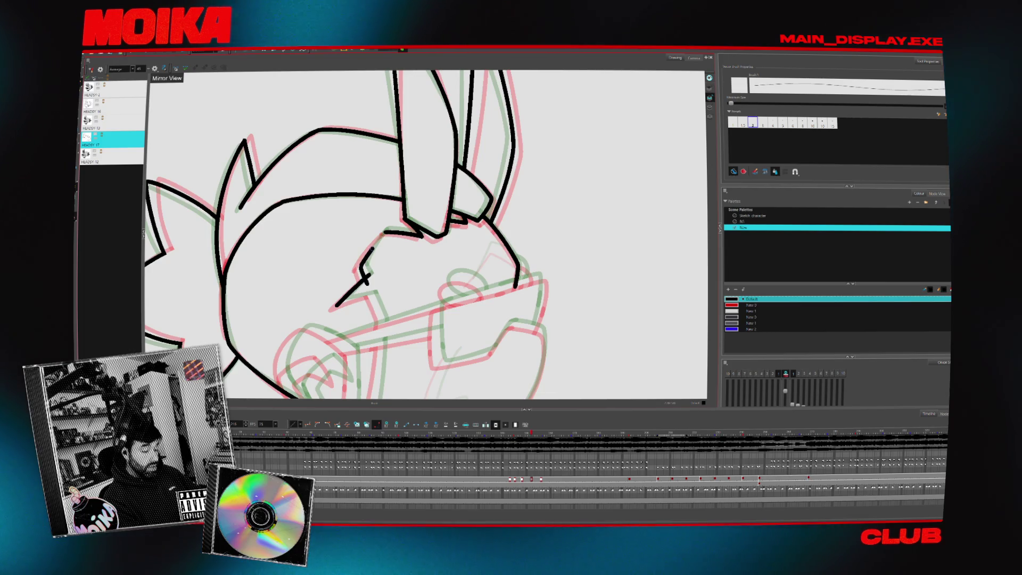
key("4")
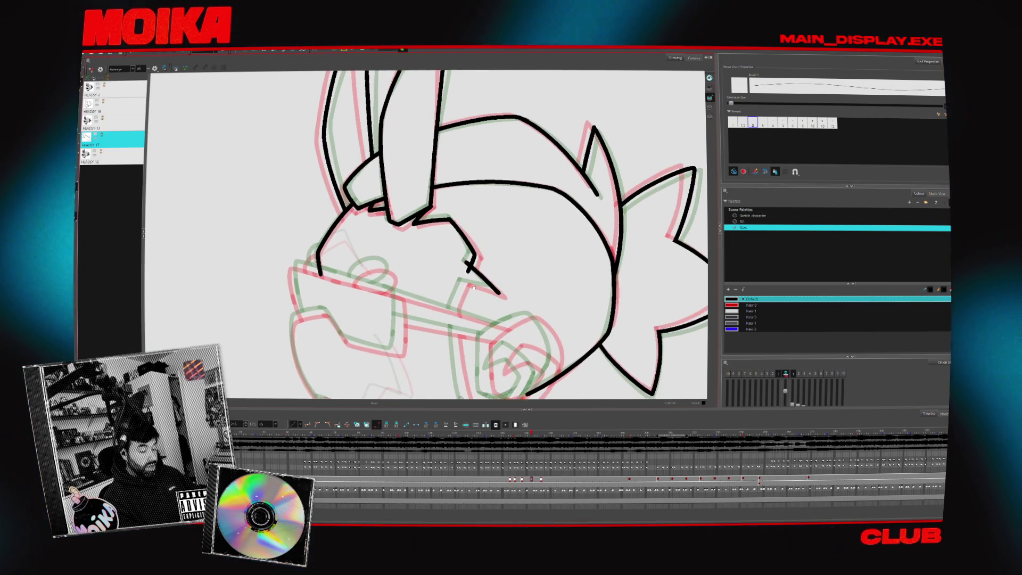
mouse_move(451, 213)
left_mouse_down()
mouse_move(442, 285)
mouse_move(450, 323)
left_mouse_up()
key("ctrl+z")
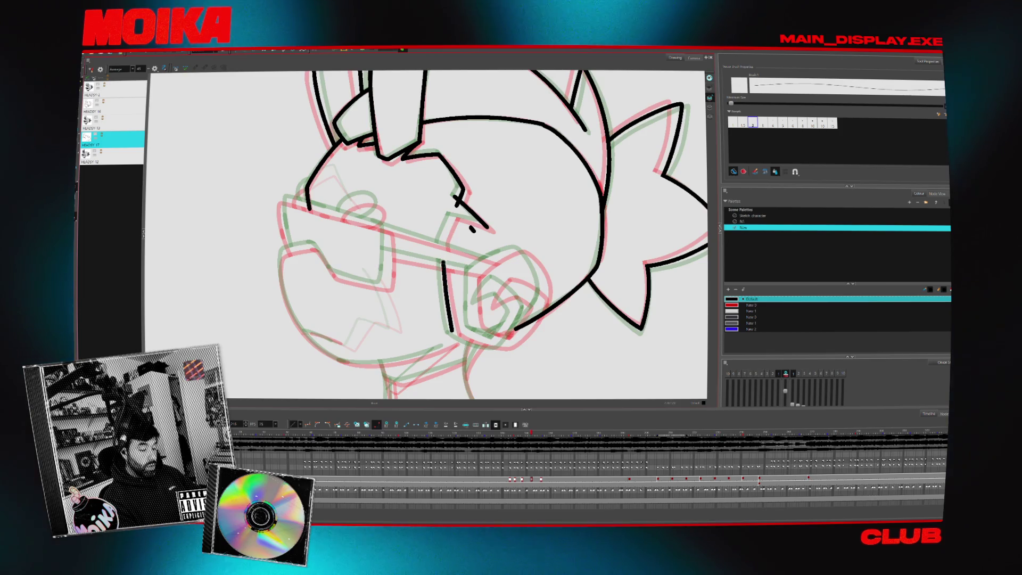
Add a short and a diagonal face stroke on a rotated view, then switch to the HEADSY 13 layer.
key("4")
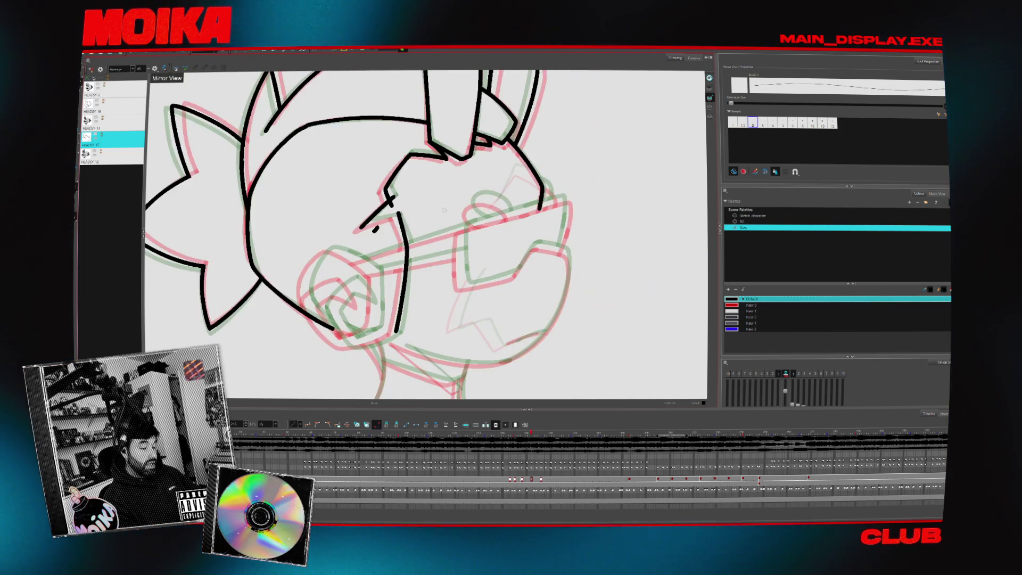
left_click_drag(394, 215, 406, 242)
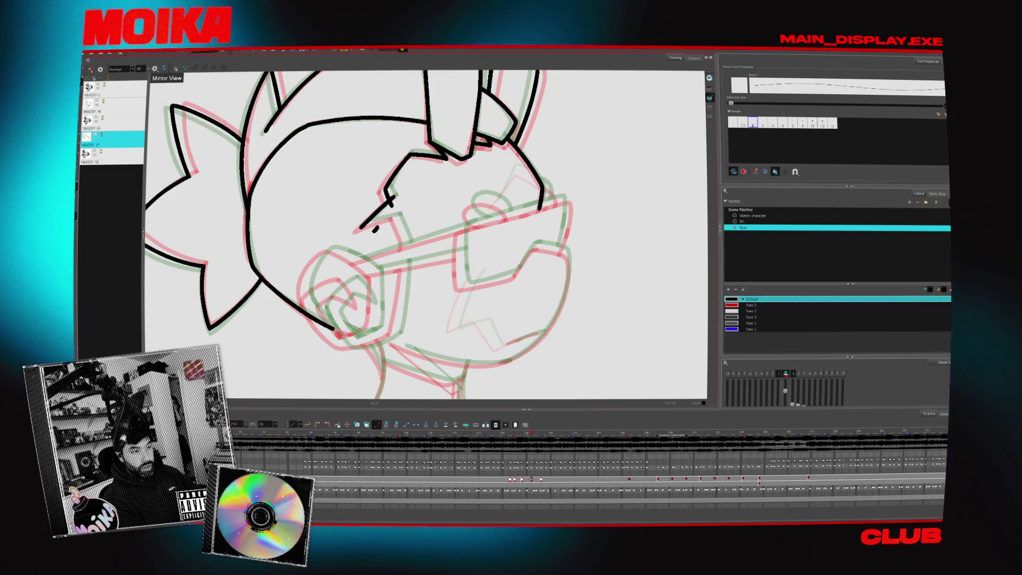
key("v")
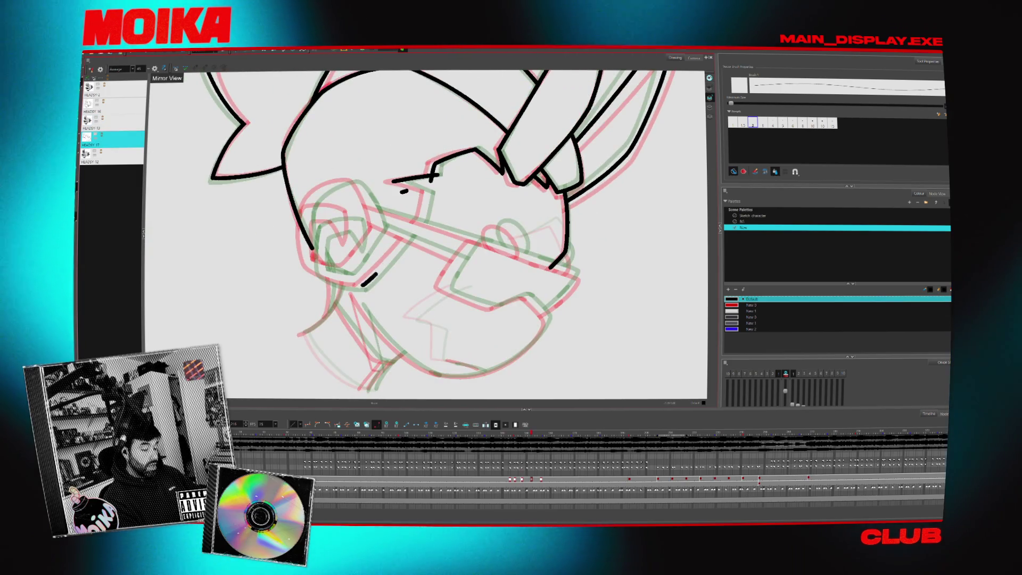
left_click_drag(416, 226, 359, 287)
mouse_move(479, 138)
left_mouse_down()
mouse_move(365, 142)
mouse_move(340, 176)
left_mouse_up()
key("v")
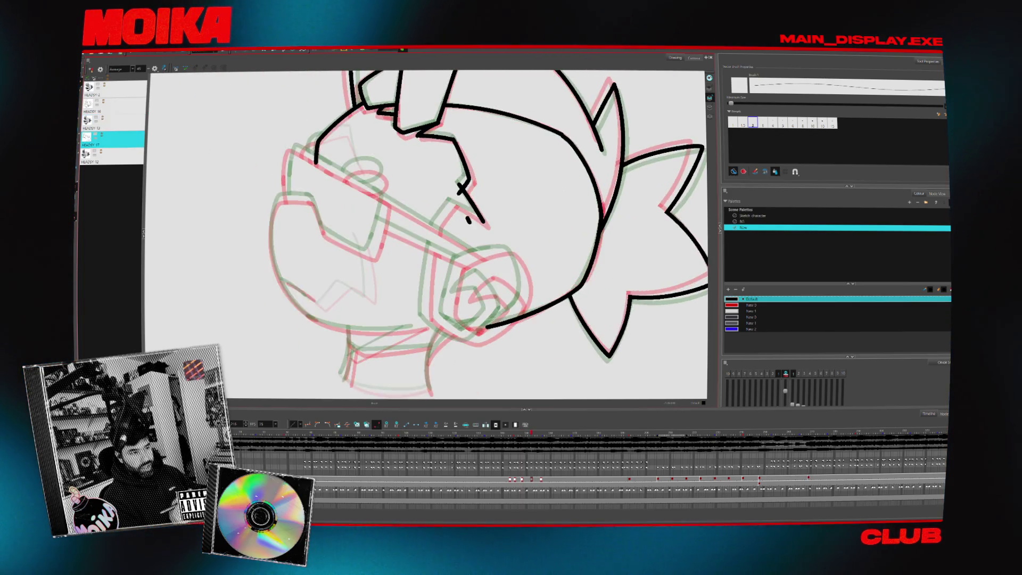
key("shift+slash")
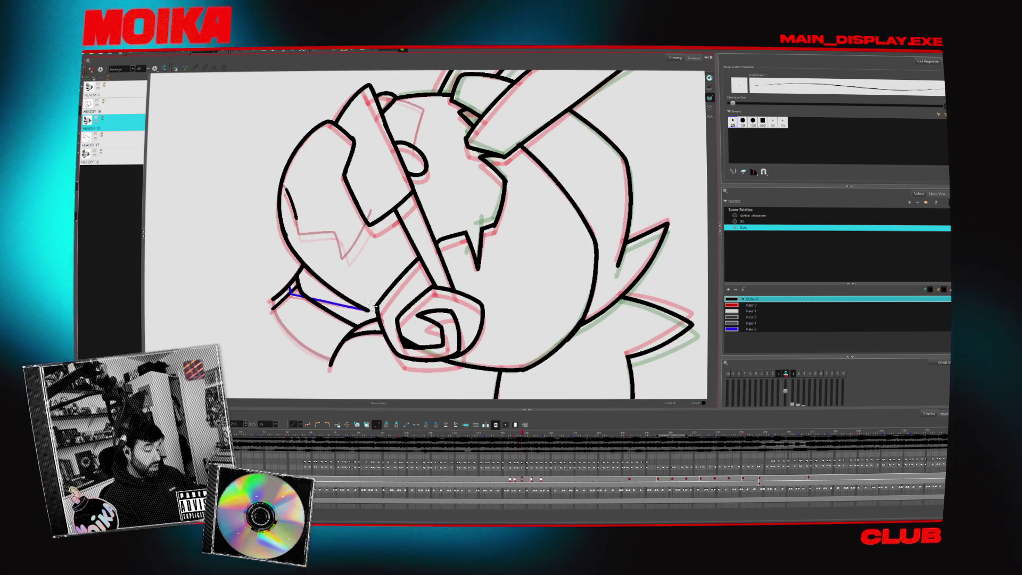
Back on HEADSY 17, lengthen the short goggle stroke and check it in Mirror View.
key("slash")
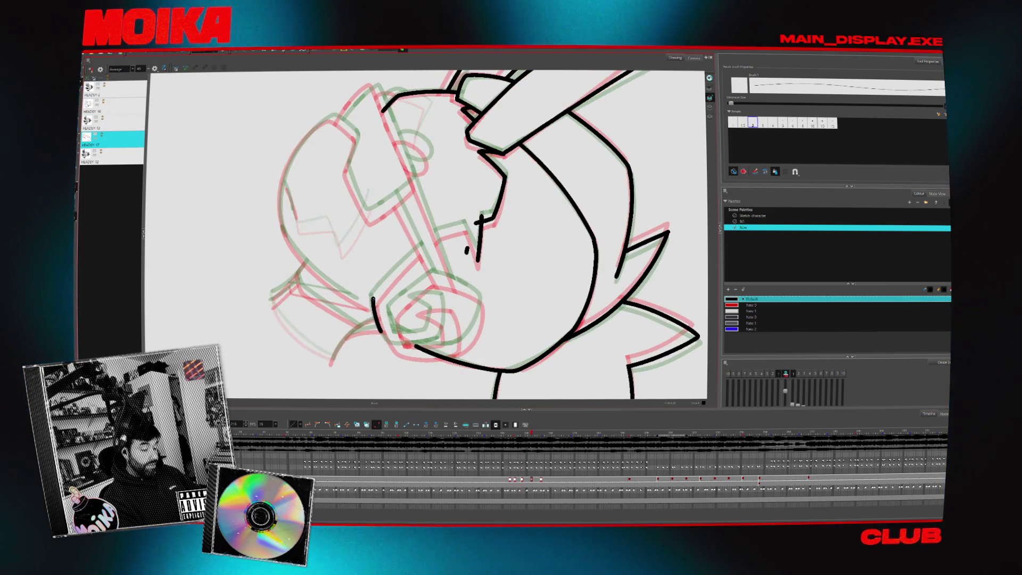
key("v")
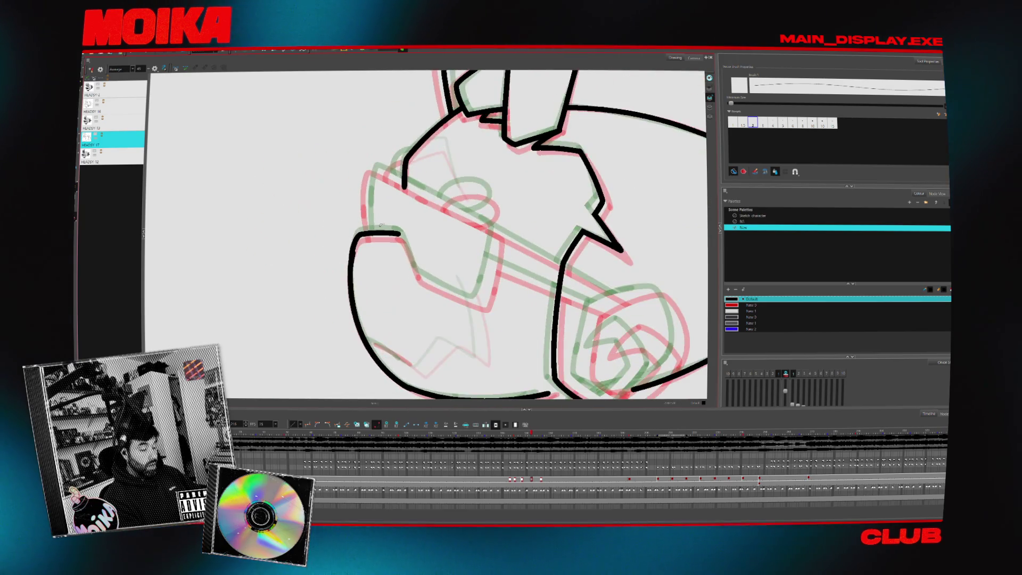
left_click_drag(413, 287, 363, 253)
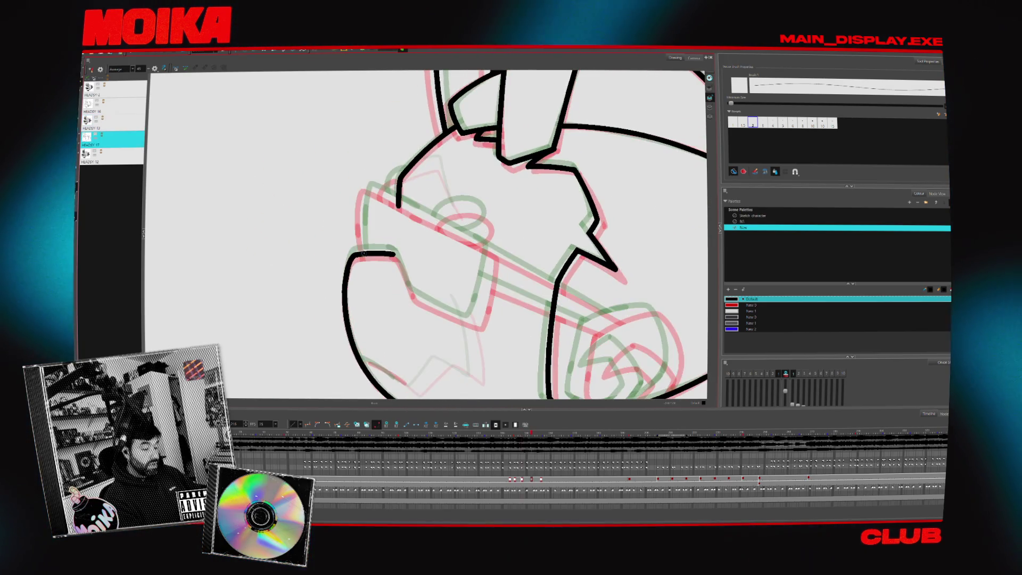
key("4")
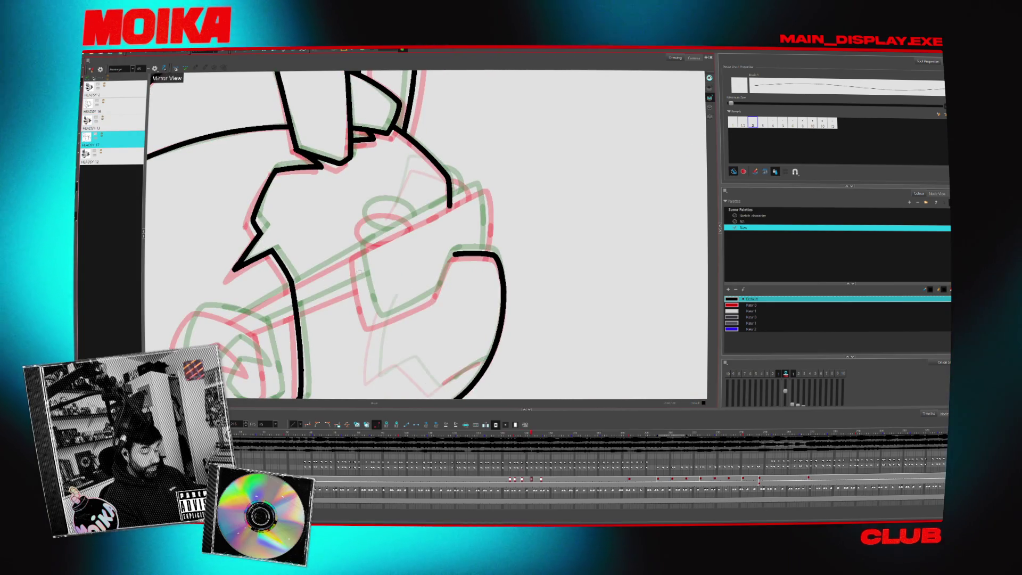
mouse_move(358, 246)
left_mouse_down()
mouse_move(363, 286)
mouse_move(472, 188)
left_mouse_up()
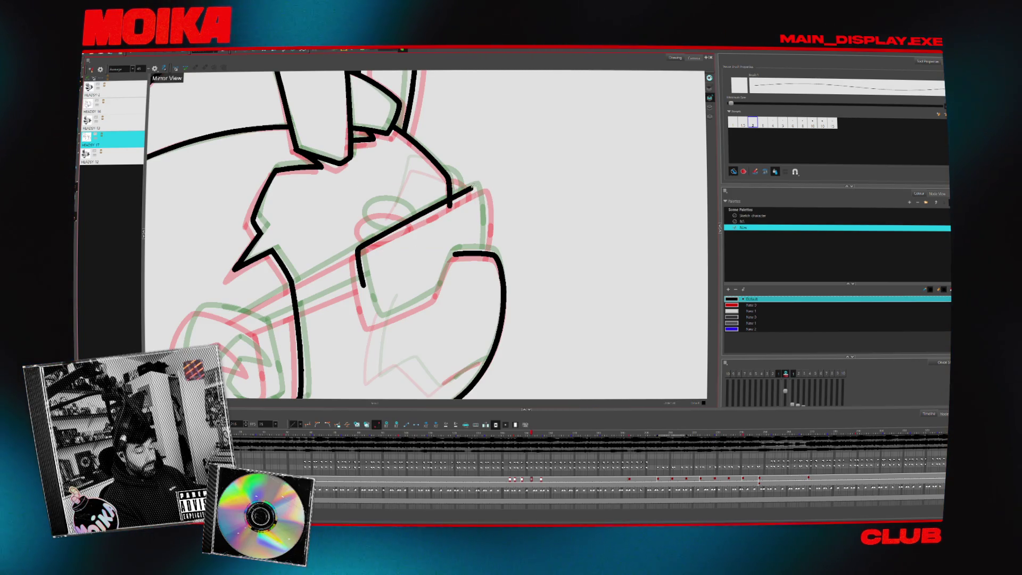
key("Escape")
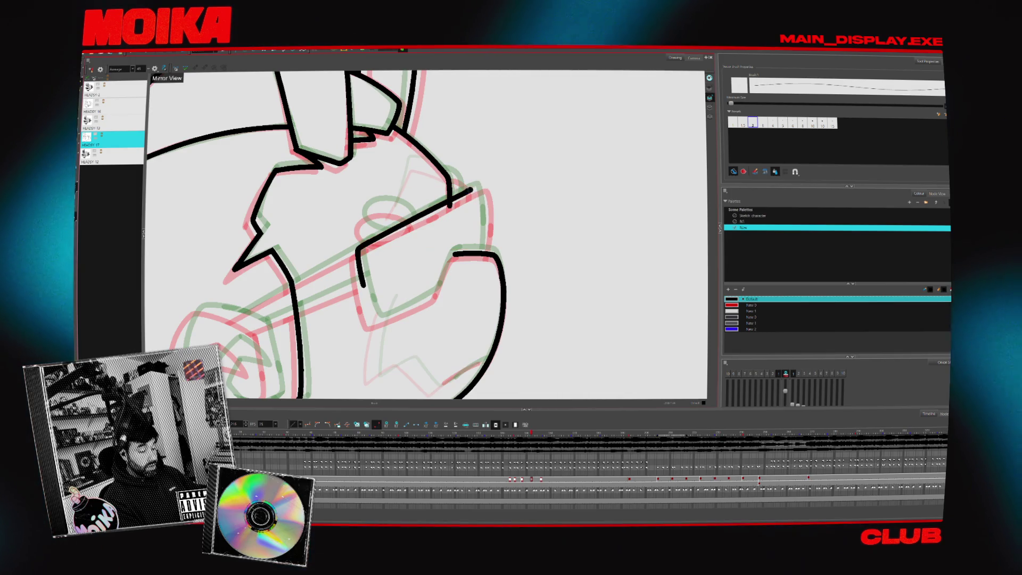
left_click(154, 68)
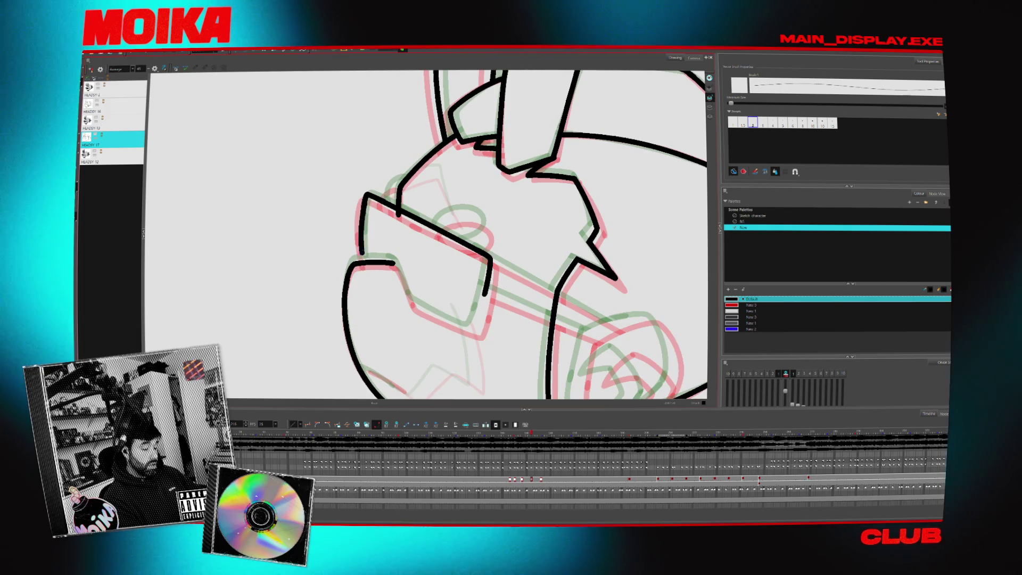
key("alt+s")
left_click(154, 68)
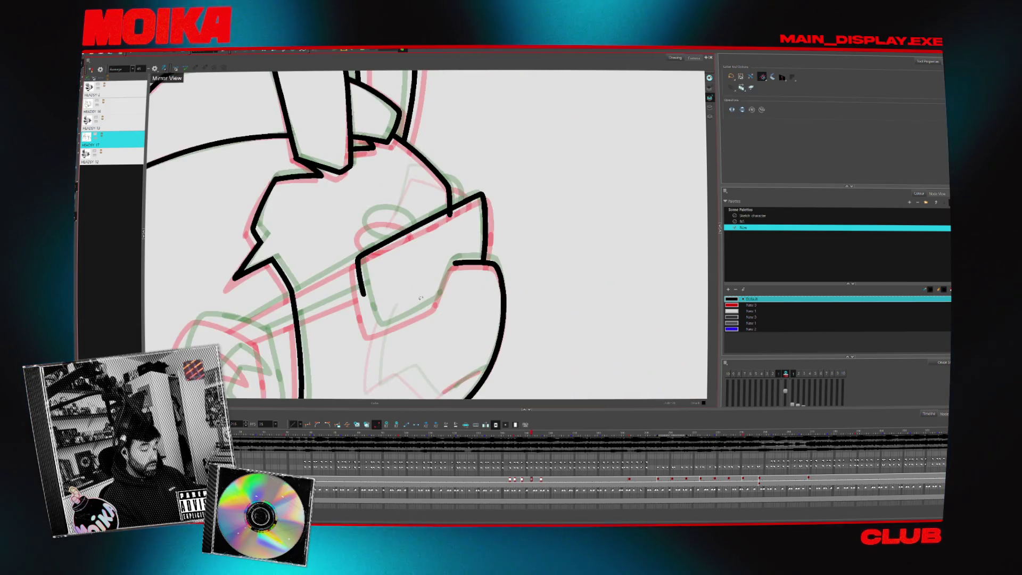
key("alt+b")
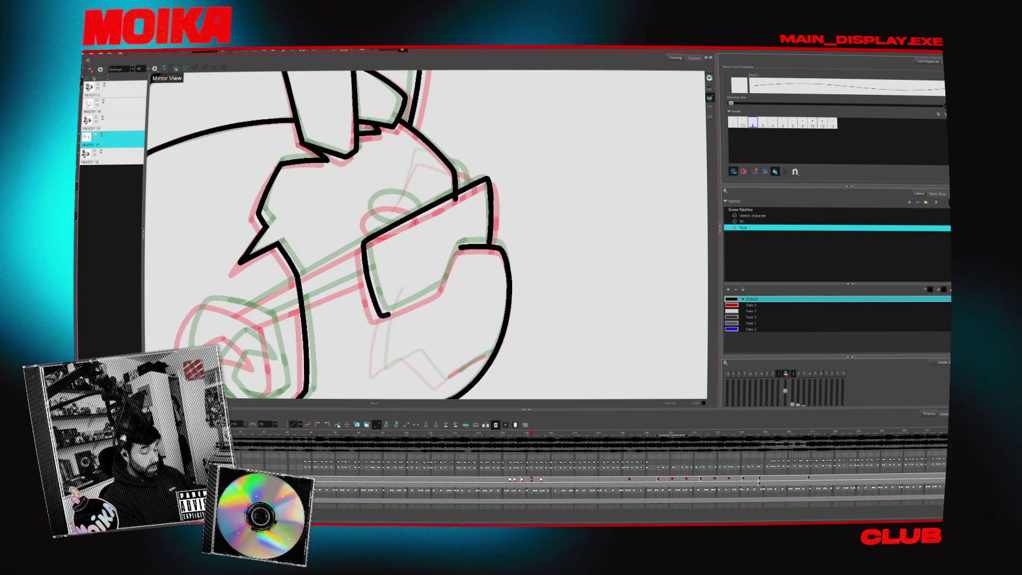
Redraw the inner goggle-lens line longer, curving to the lens bottom, and compare neighbouring drawings.
left_click_drag(363, 246, 399, 311)
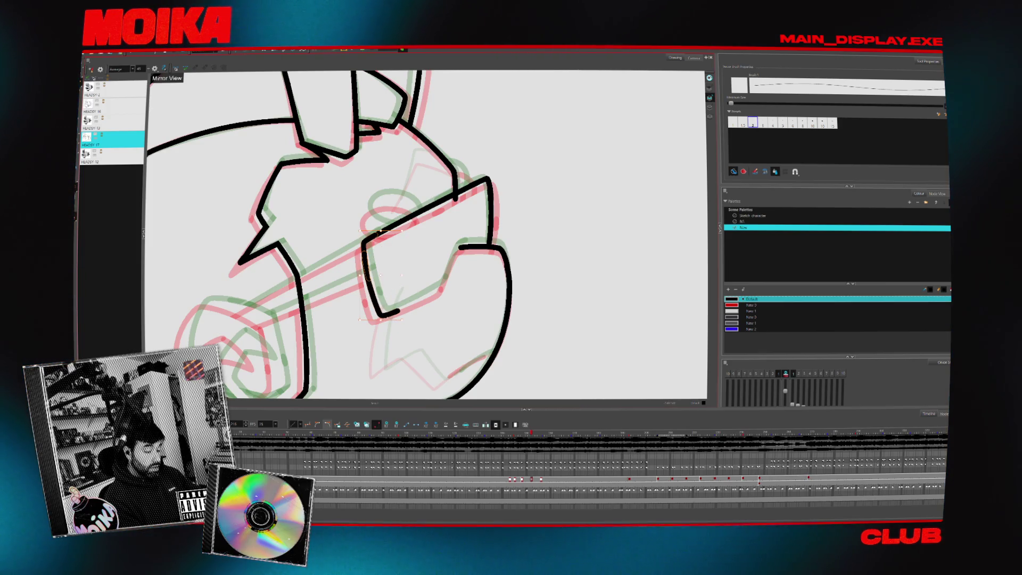
left_click_drag(359, 230, 403, 319)
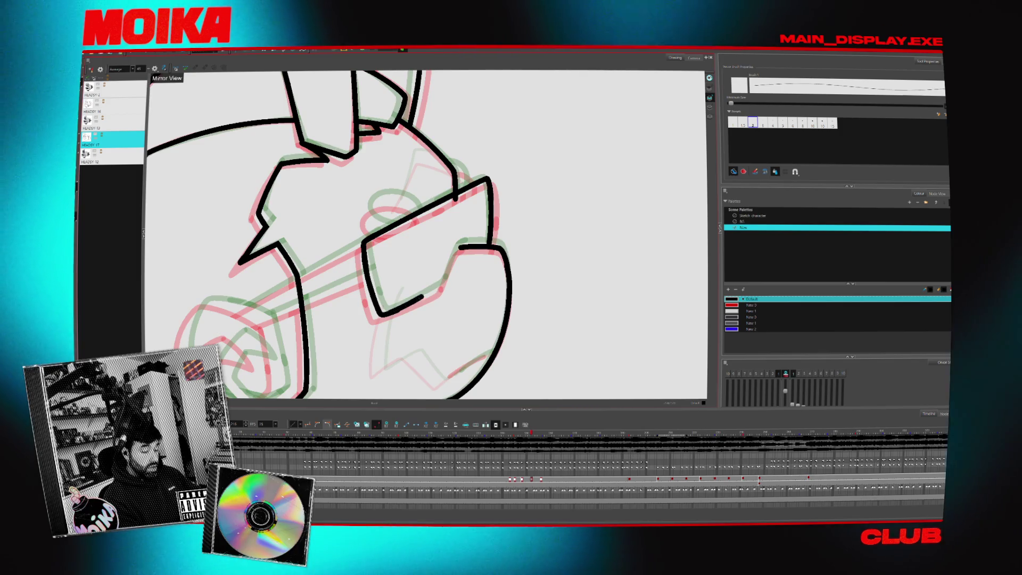
key("comma")
key("period")
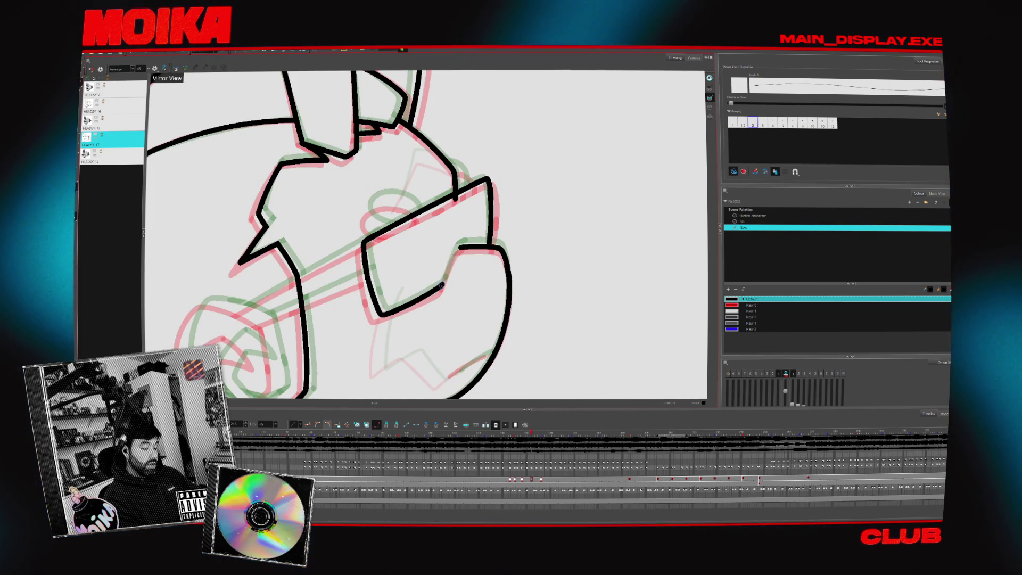
left_click_drag(448, 269, 552, 272)
Ink a short stroke beside the spiral earpiece and extend the eye curve down and left.
key("4")
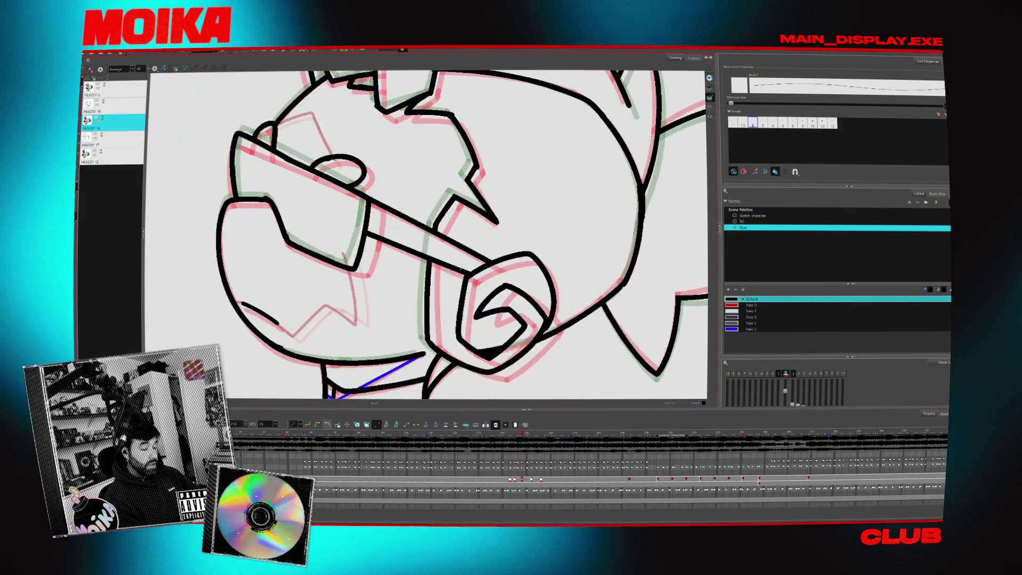
key("4")
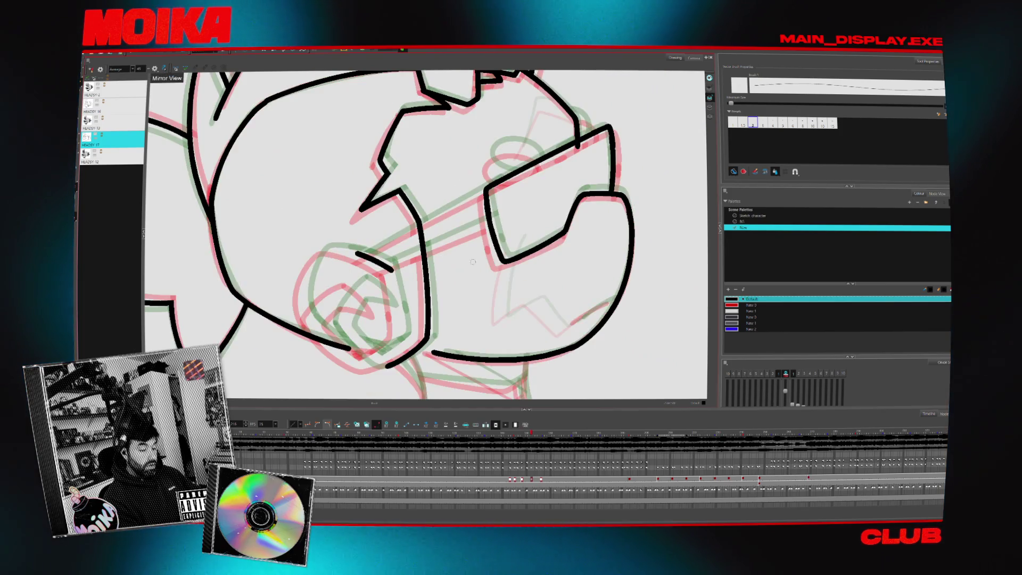
key("4")
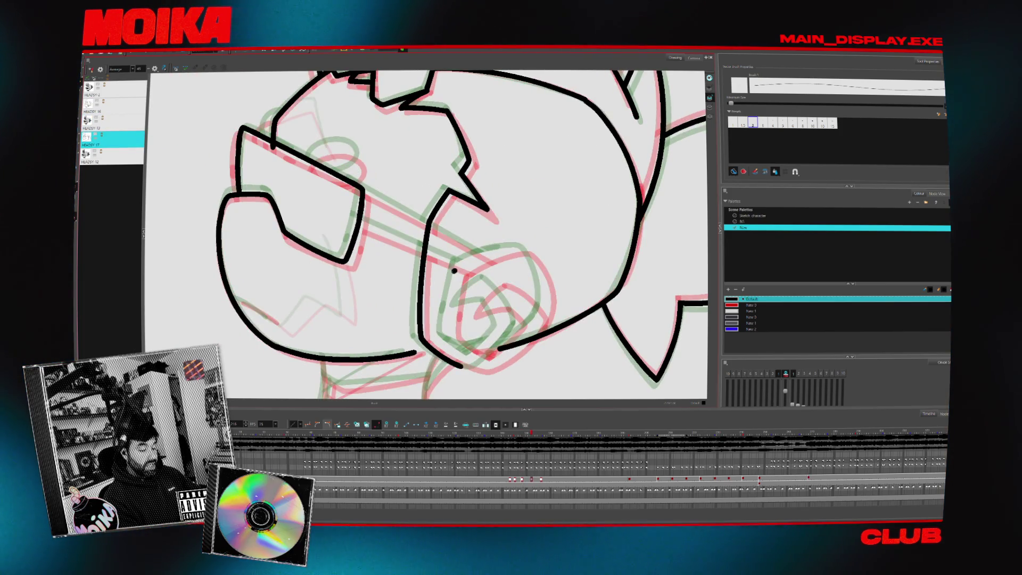
left_click_drag(456, 270, 473, 260)
key("4")
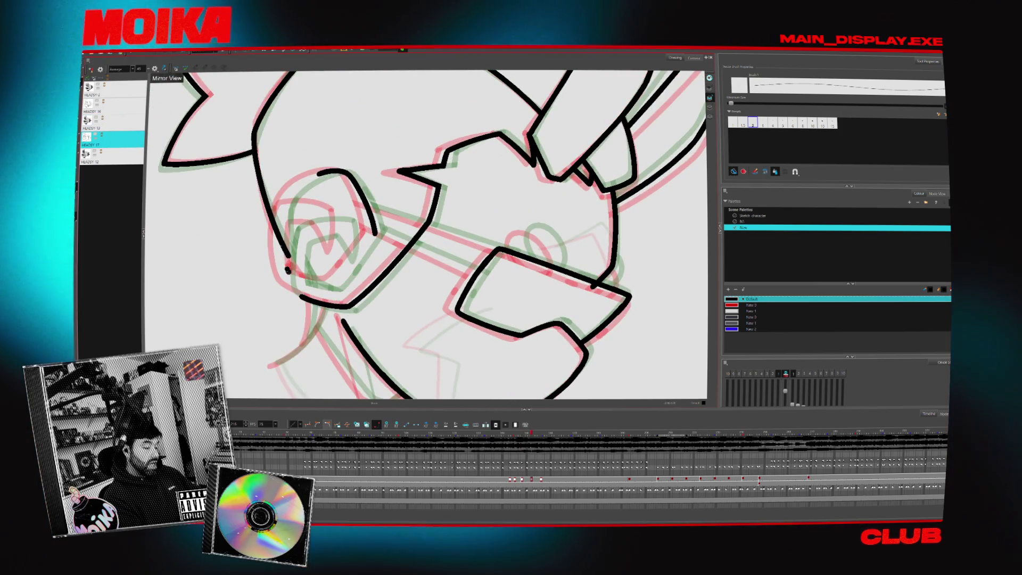
key("4")
key("4")
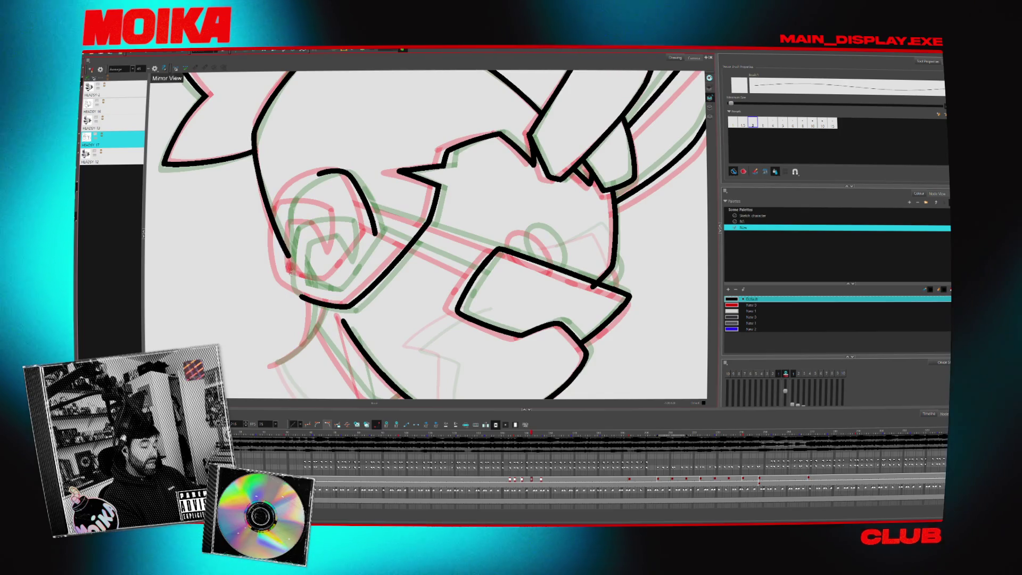
left_click_drag(320, 172, 281, 226)
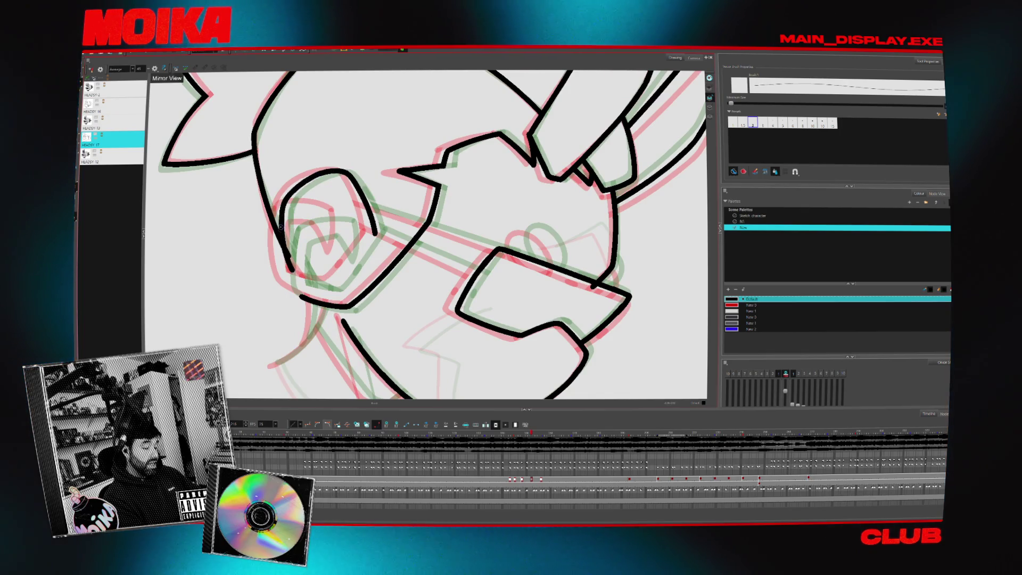
key("4")
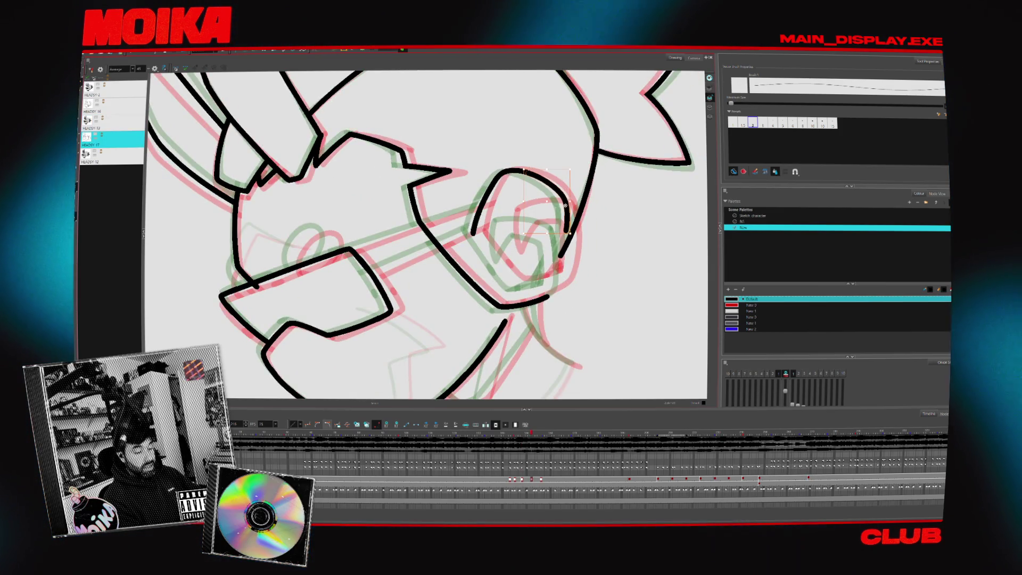
On a rotated view, ink a curve down from the eye and a short neck line under the jaw.
key("v")
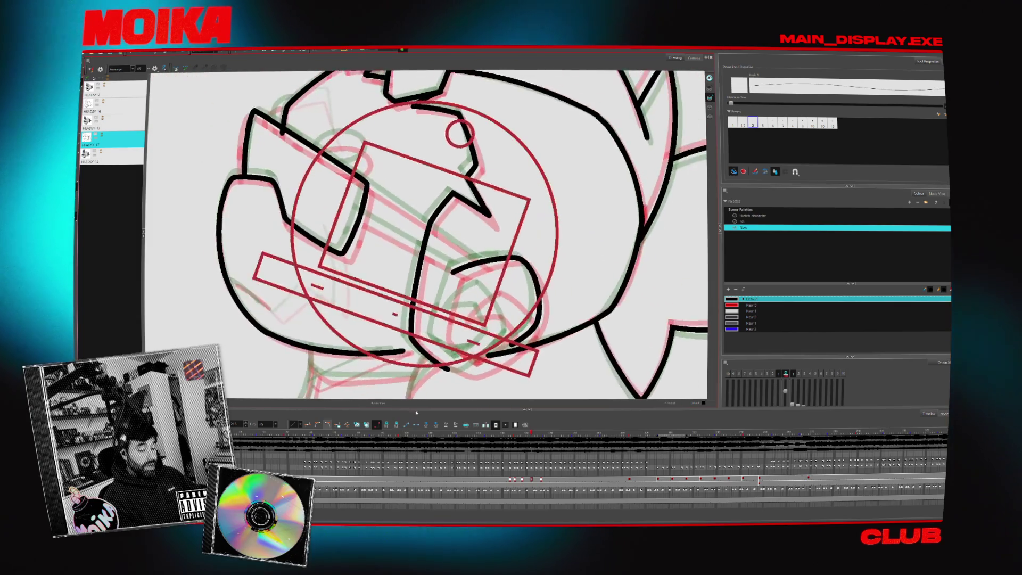
left_click_drag(417, 352, 441, 269)
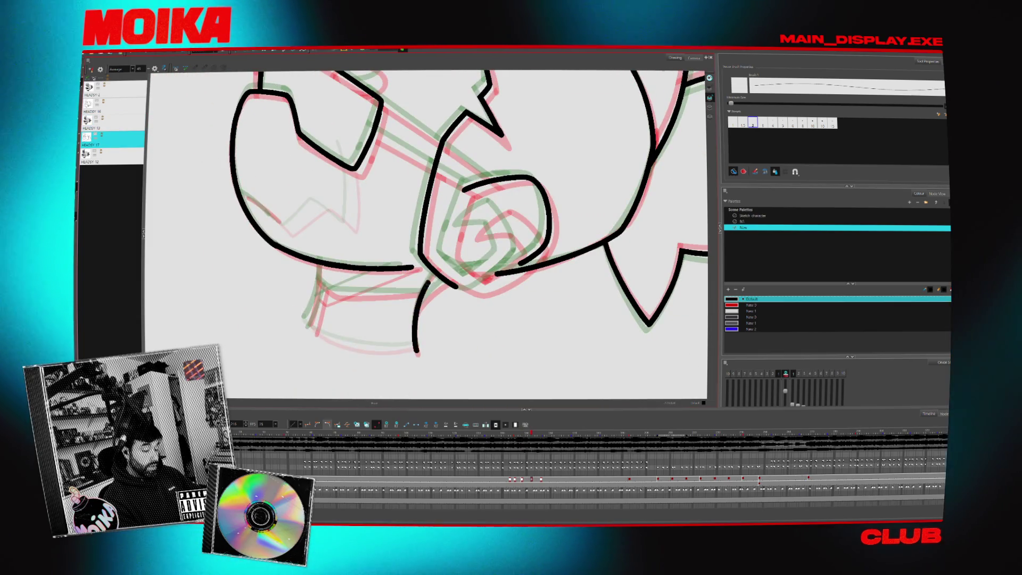
key("alt+s")
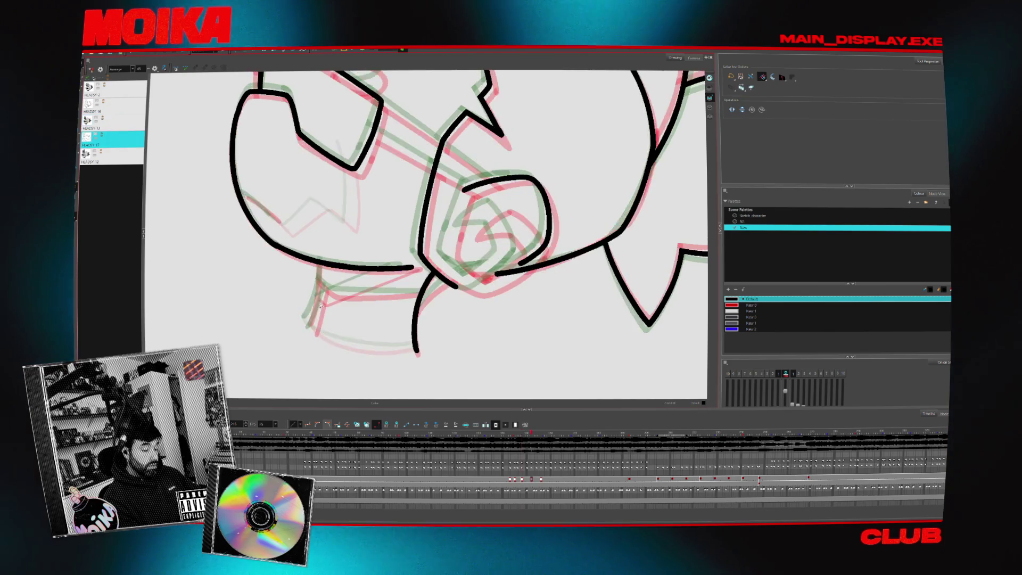
key("alt+b")
left_click_drag(314, 294, 305, 321)
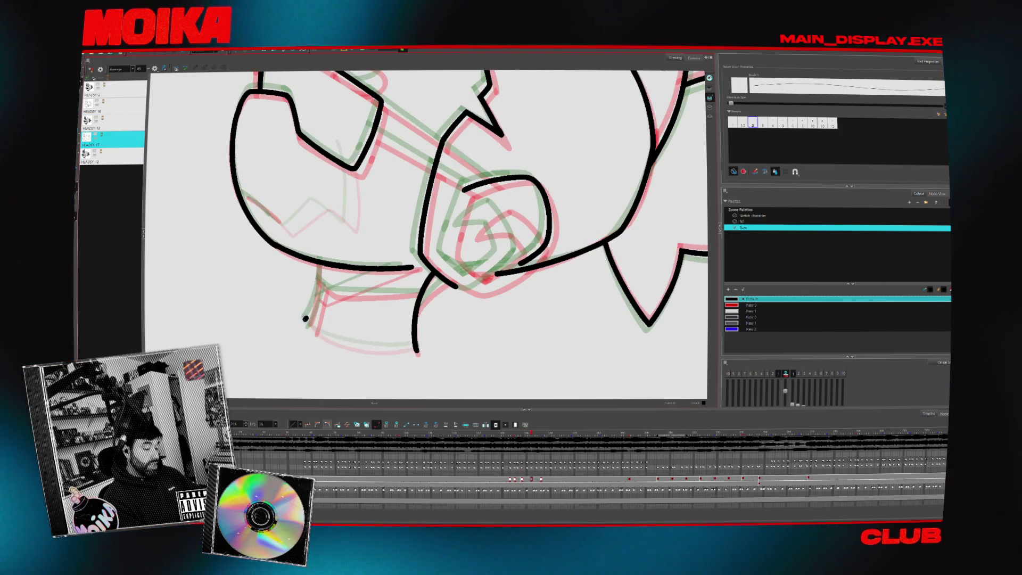
key("alt+s")
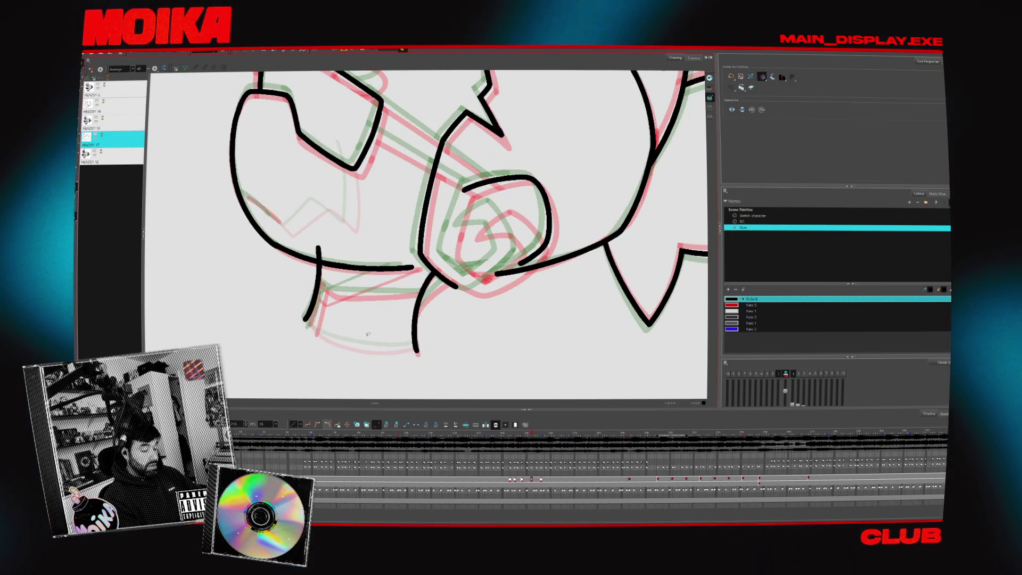
key("4")
key("alt+b")
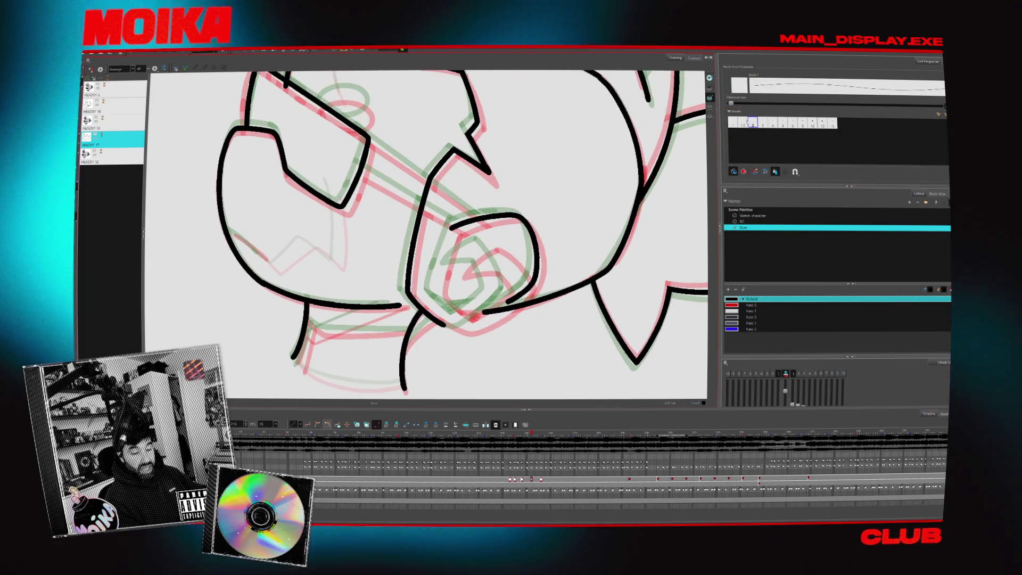
Lengthen the cheek line up and to the right, comparing HEADSY 17 against HEADSY 12.
left_click_drag(549, 276, 482, 318)
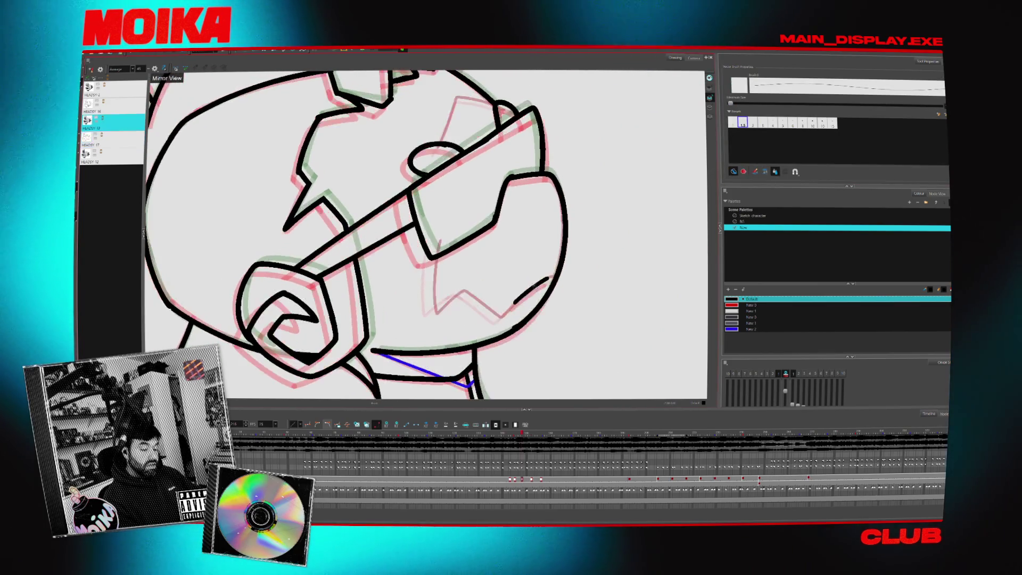
key("comma")
key("comma")
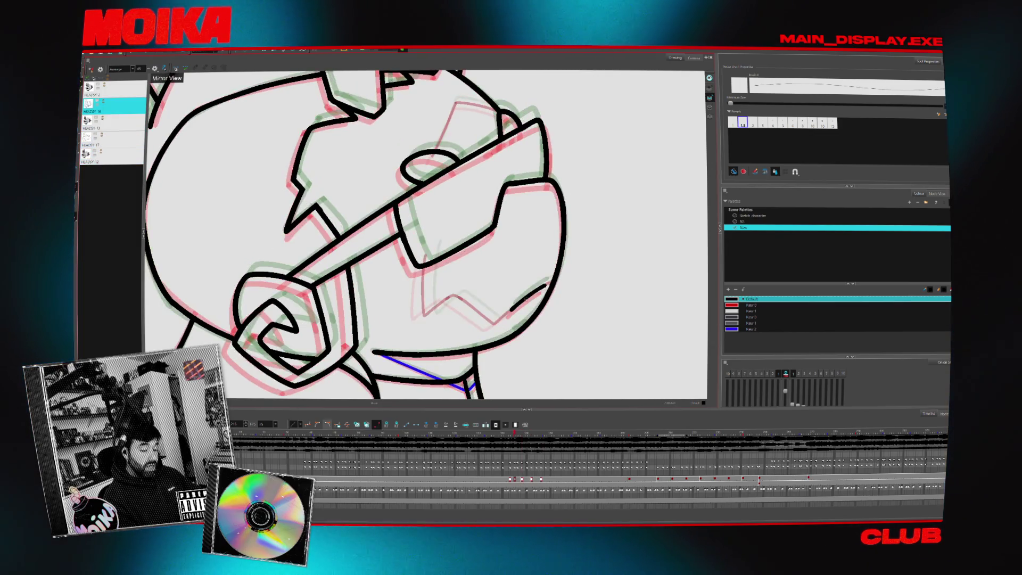
key("period")
key("period")
key("period")
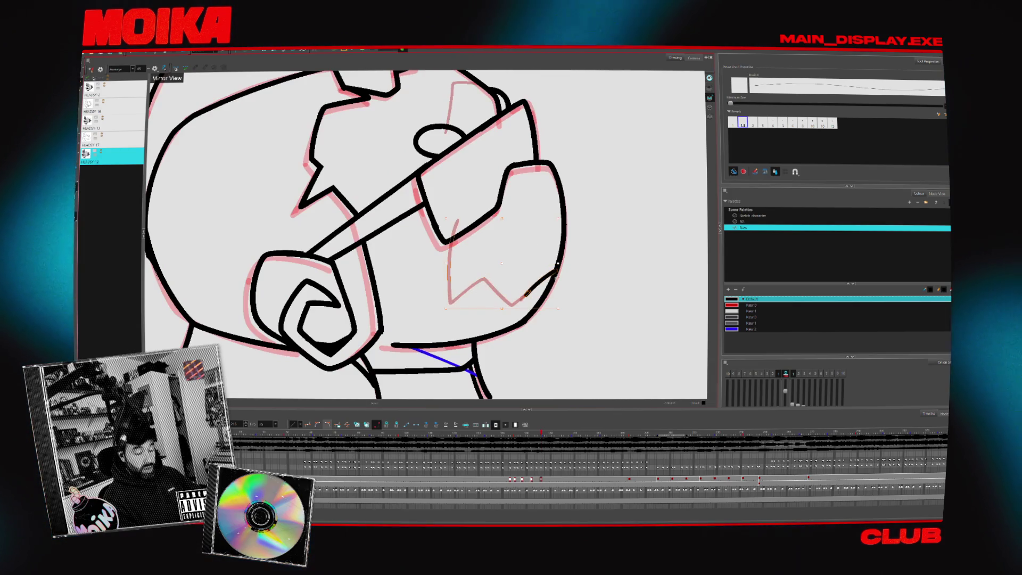
key("comma")
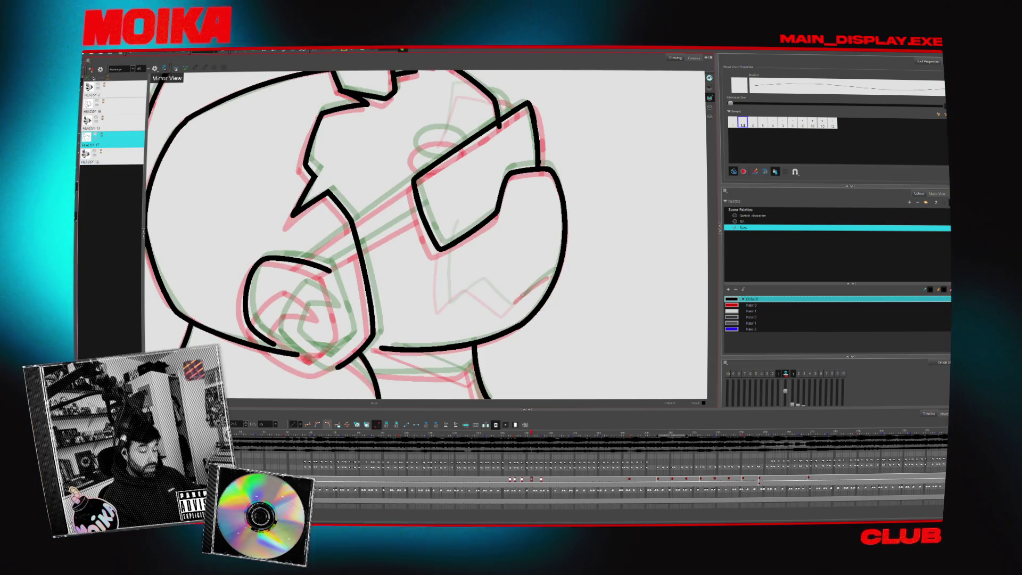
key("period")
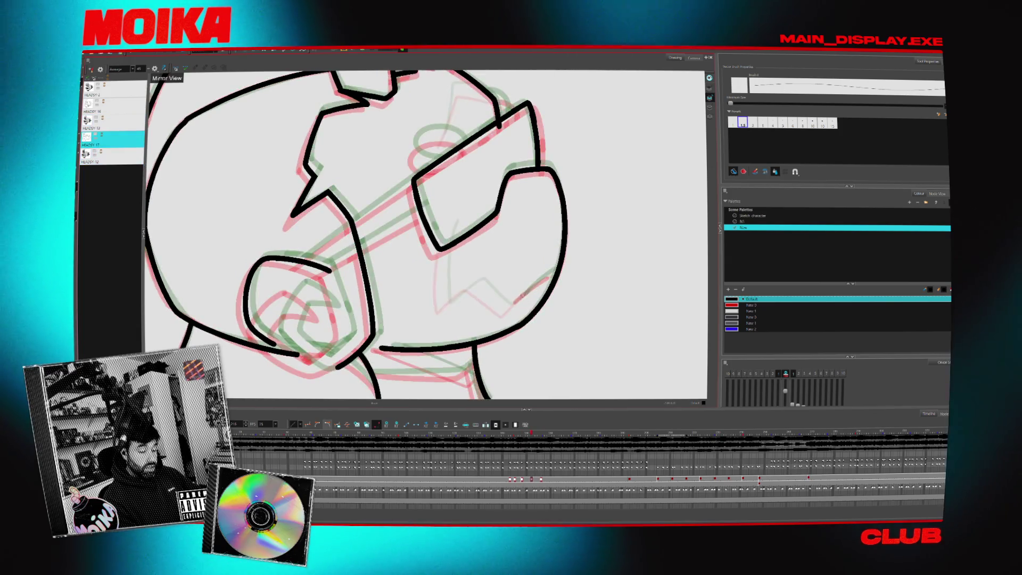
mouse_move(530, 287)
left_mouse_down()
mouse_move(555, 273)
mouse_move(426, 283)
left_mouse_up()
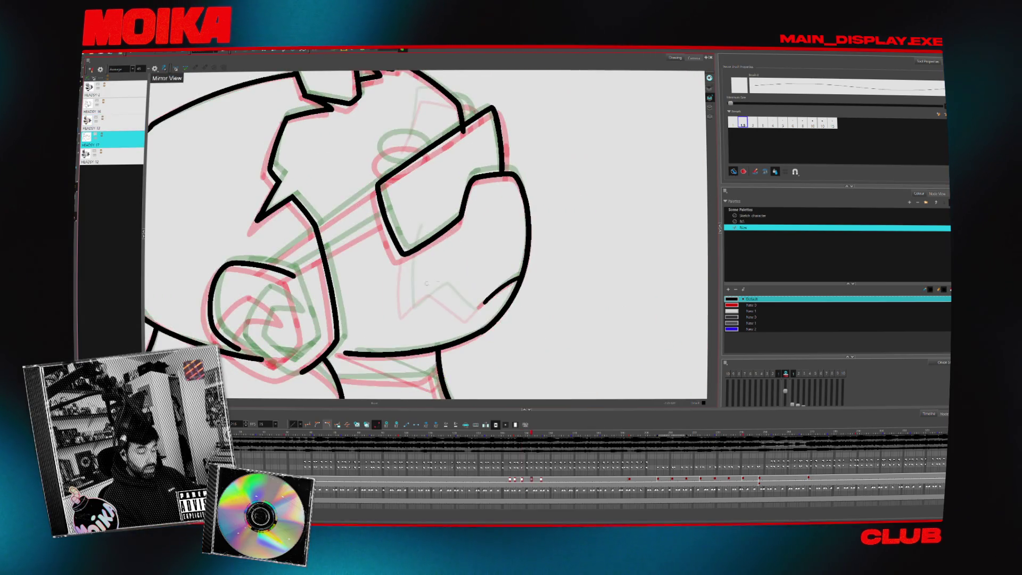
key("comma")
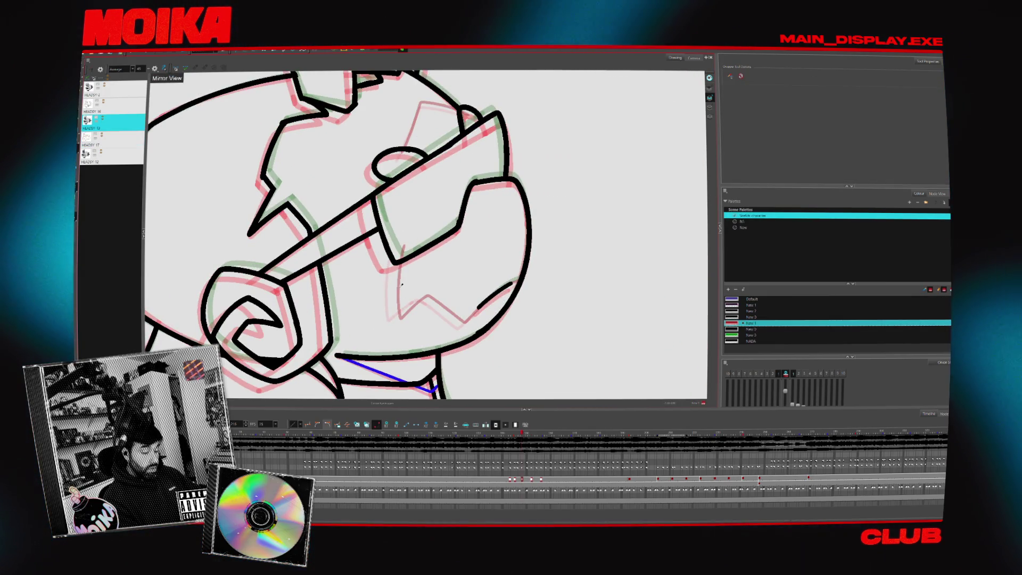
key("alt+slash")
key("period")
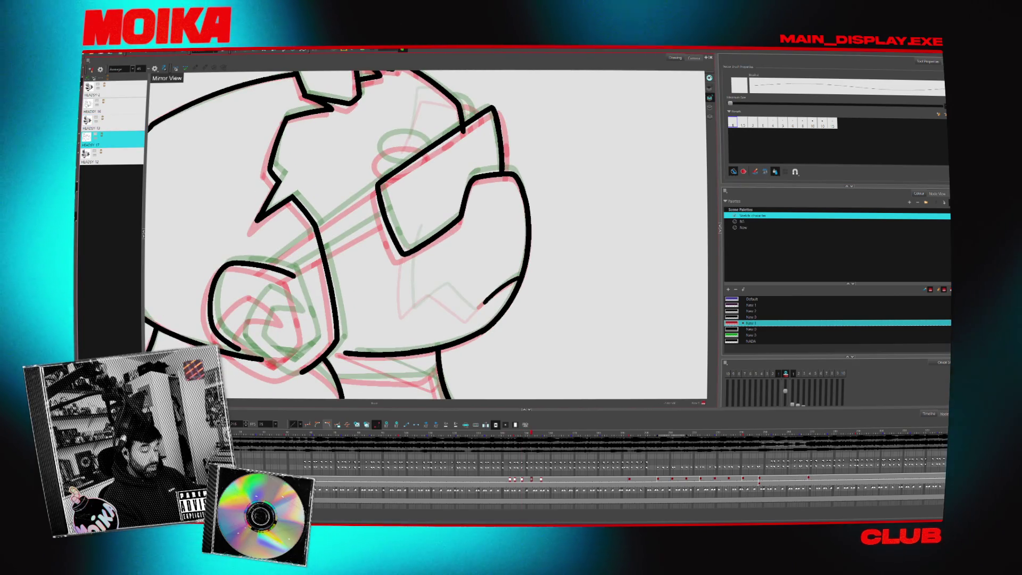
Redraw the red mouth line thicker and extend the head contour right of the eye.
left_click_drag(394, 239, 431, 309)
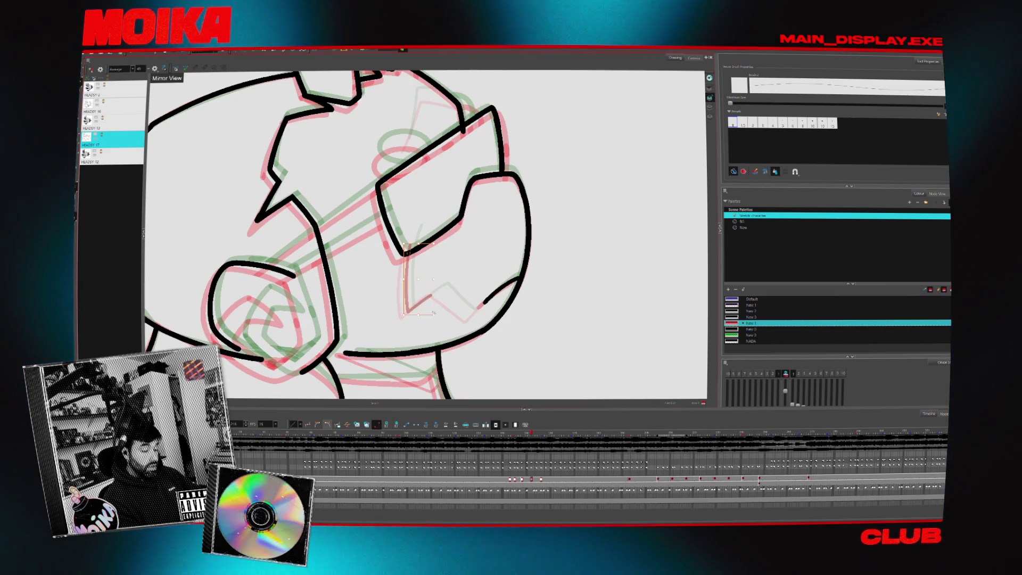
key("4")
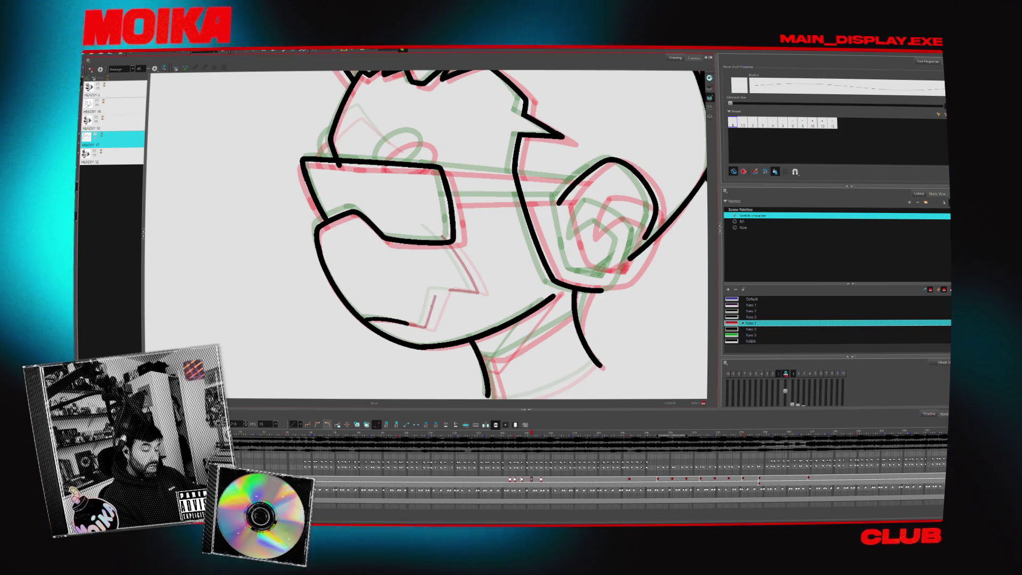
left_click_drag(429, 322, 430, 327)
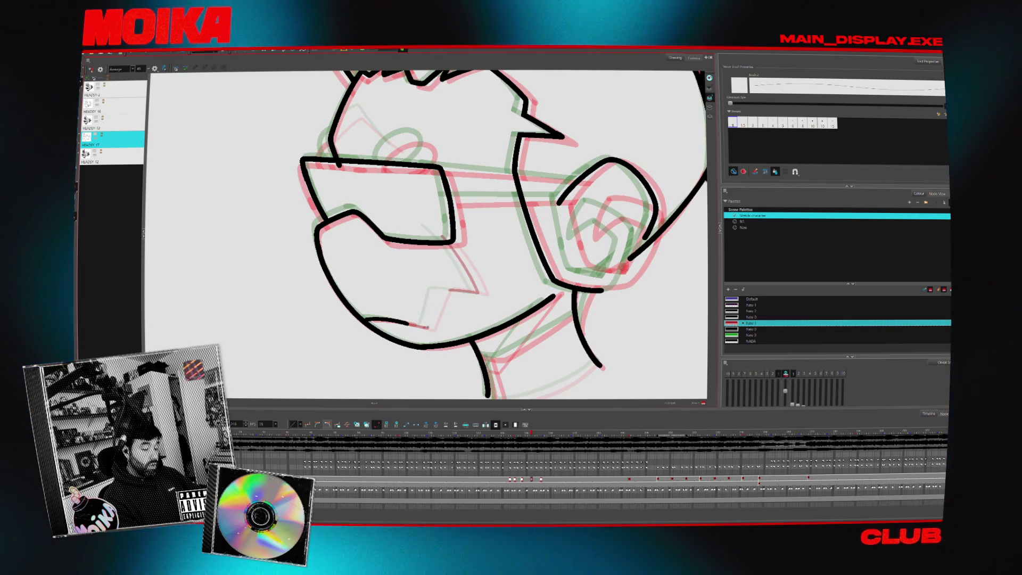
left_click(155, 69)
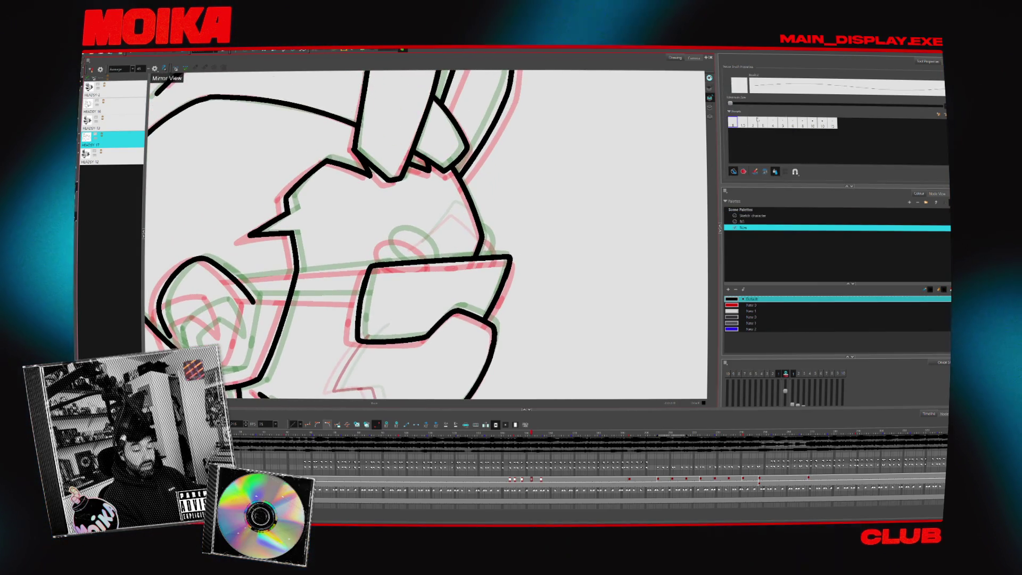
key("4")
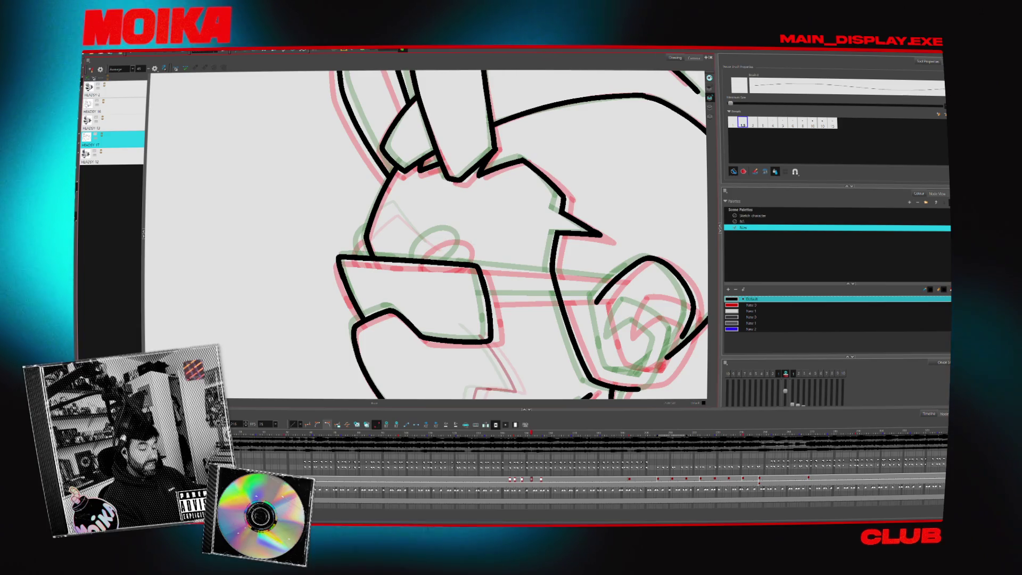
key("4")
key("4")
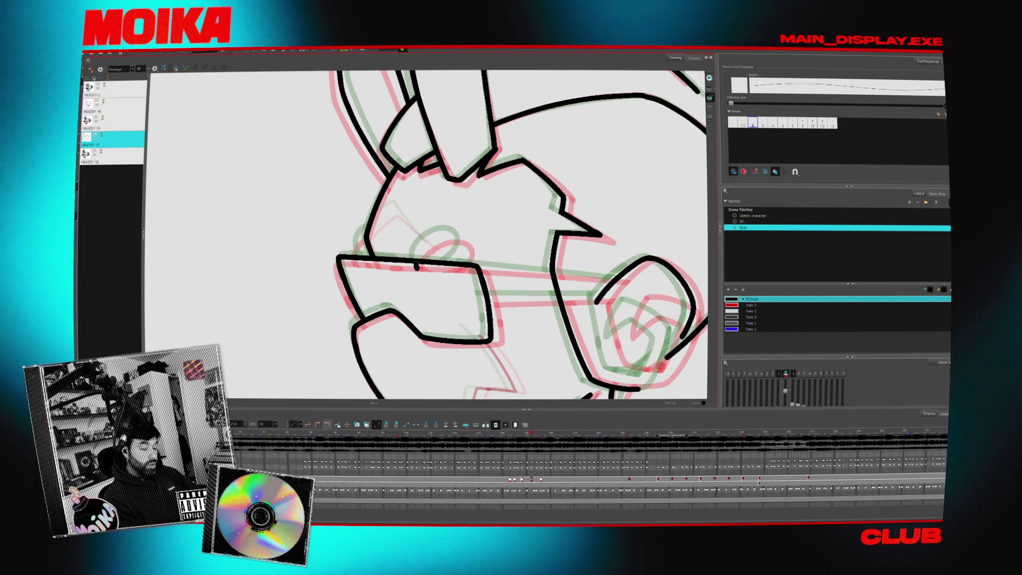
left_click_drag(415, 252, 443, 269)
key("ctrl+z")
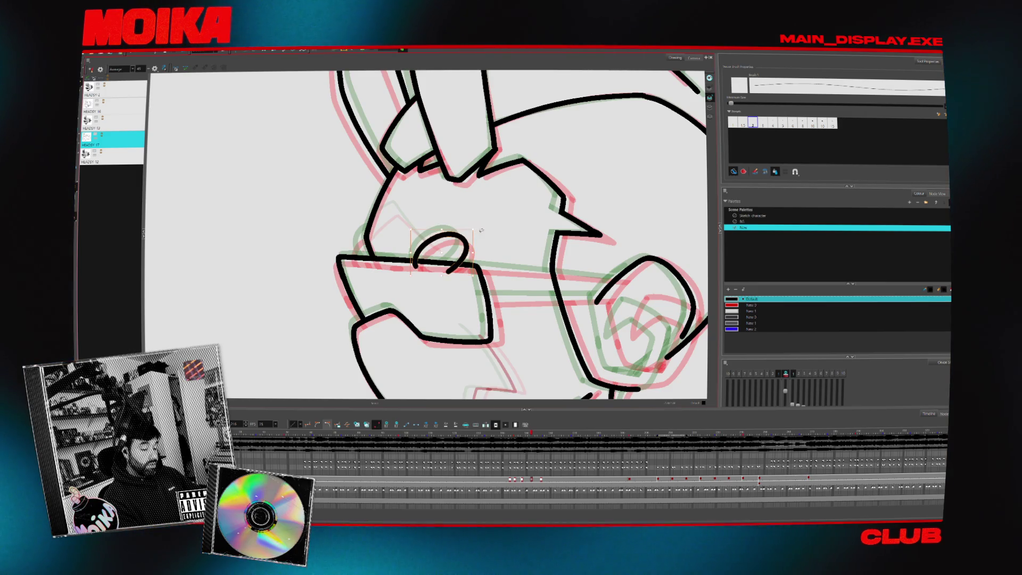
key("4")
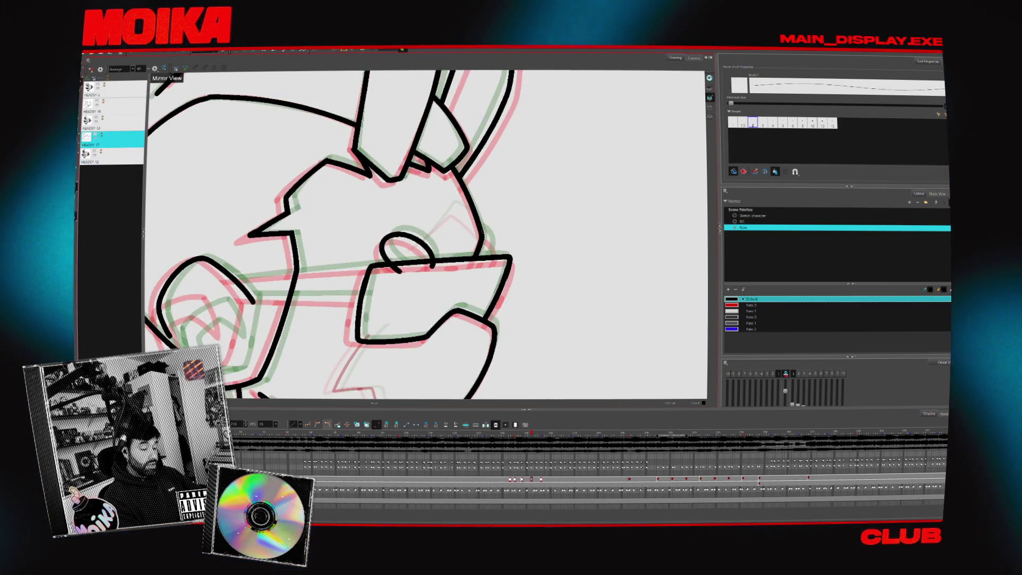
mouse_move(482, 230)
left_mouse_down()
mouse_move(495, 245)
mouse_move(488, 265)
left_mouse_up()
Set the brush to its thinnest size and check HEADSY 17 against HEADSY 13 in Mirror View.
key("alt+t")
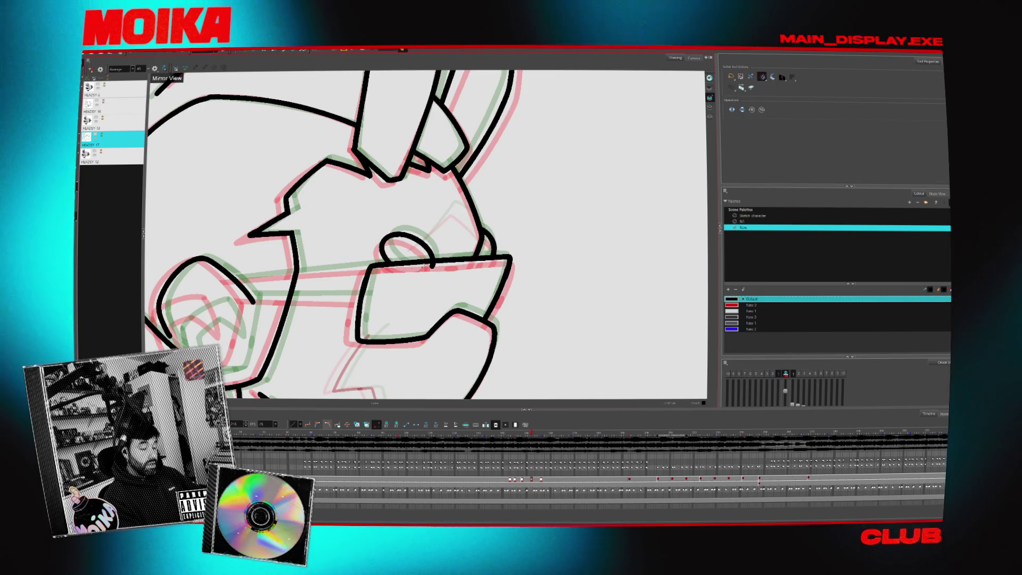
key(".")
key("alt+b")
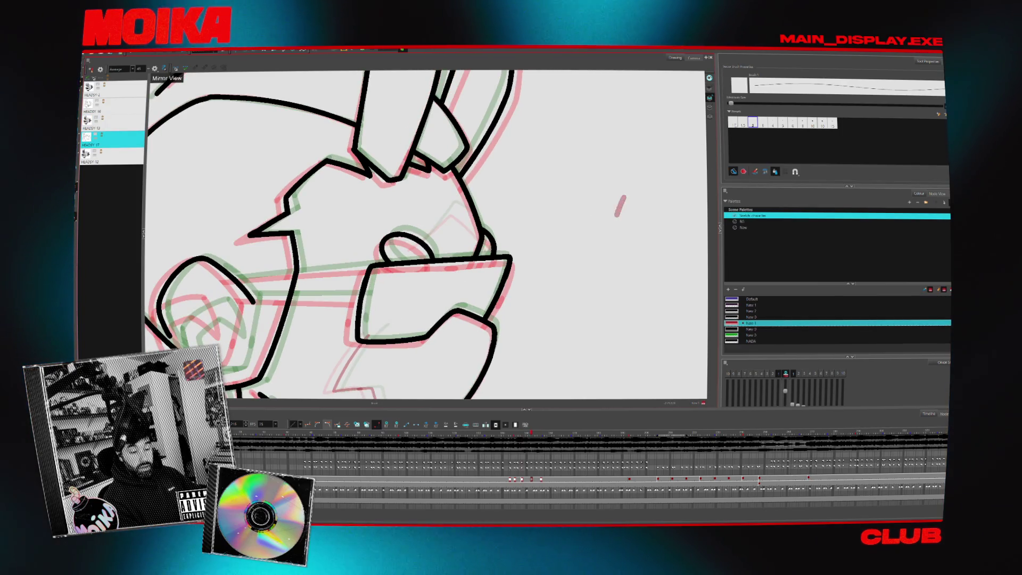
left_click(732, 122)
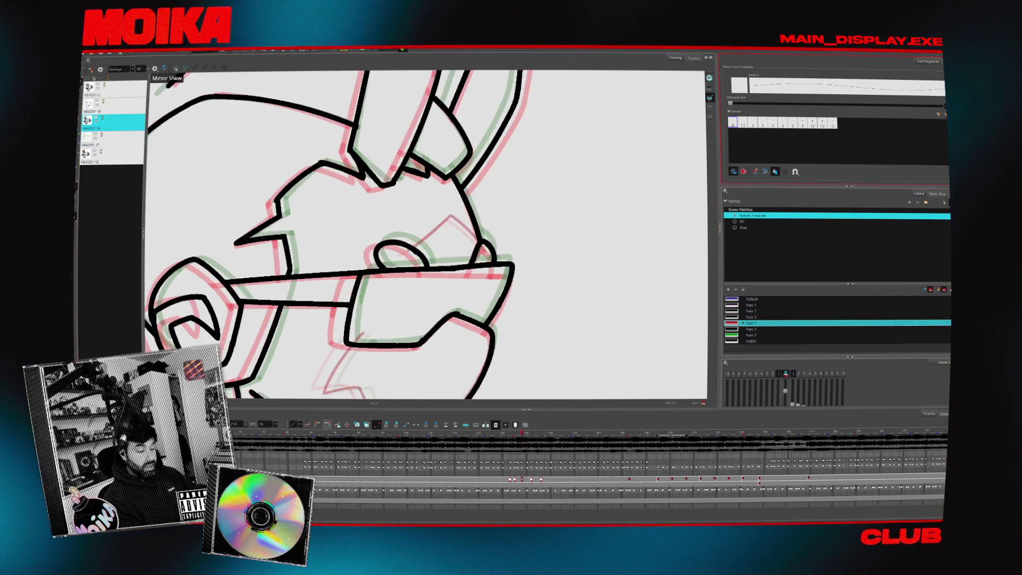
key(".")
left_click(176, 68)
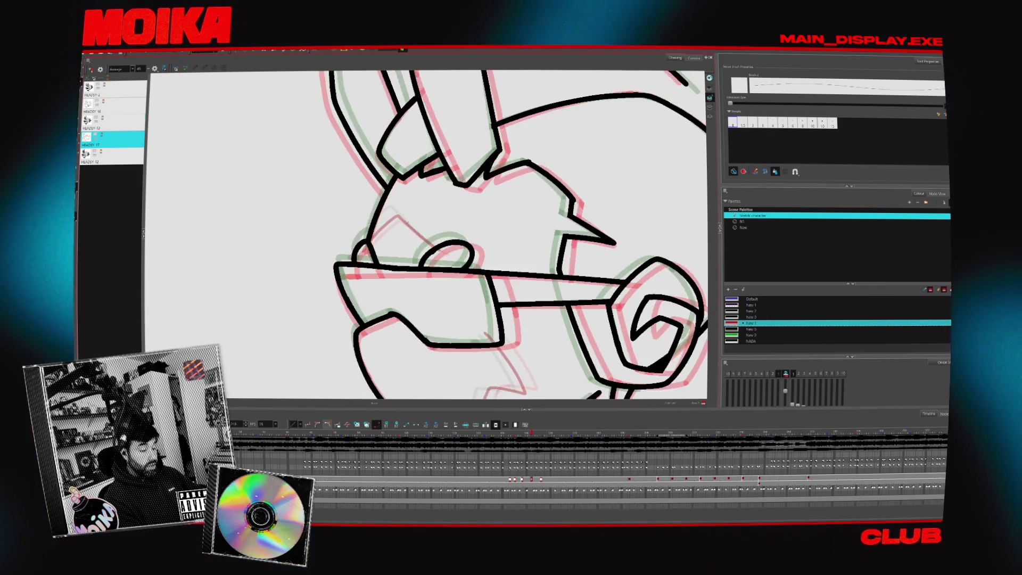
left_click(176, 68)
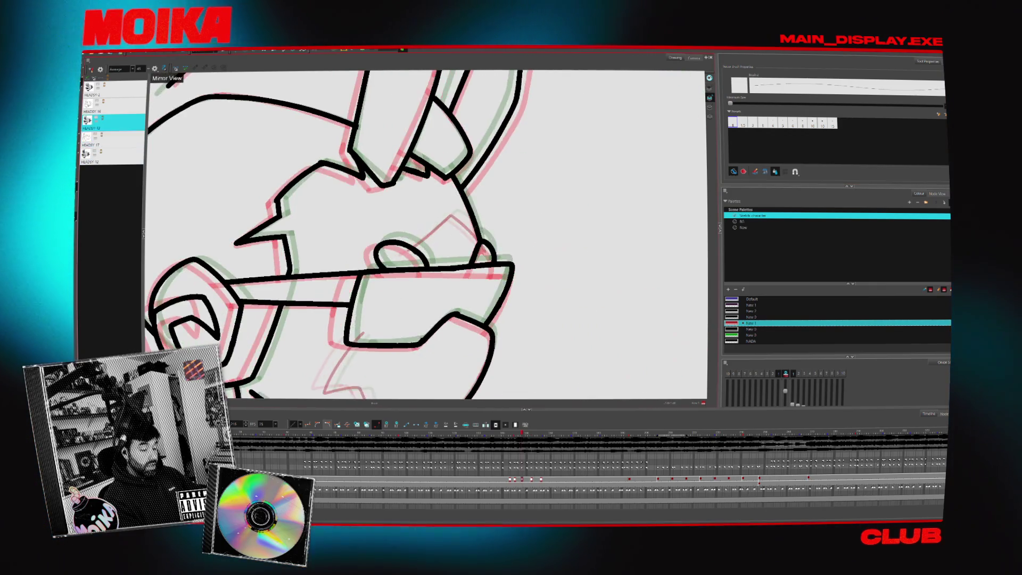
scroll(446, 300, "down", 6)
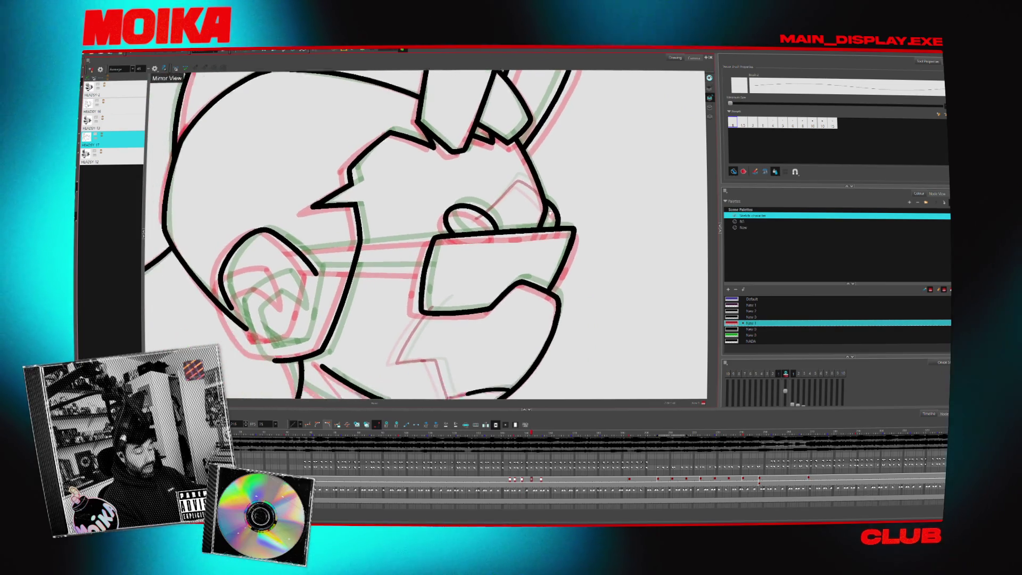
scroll(446, 300, "up", 6)
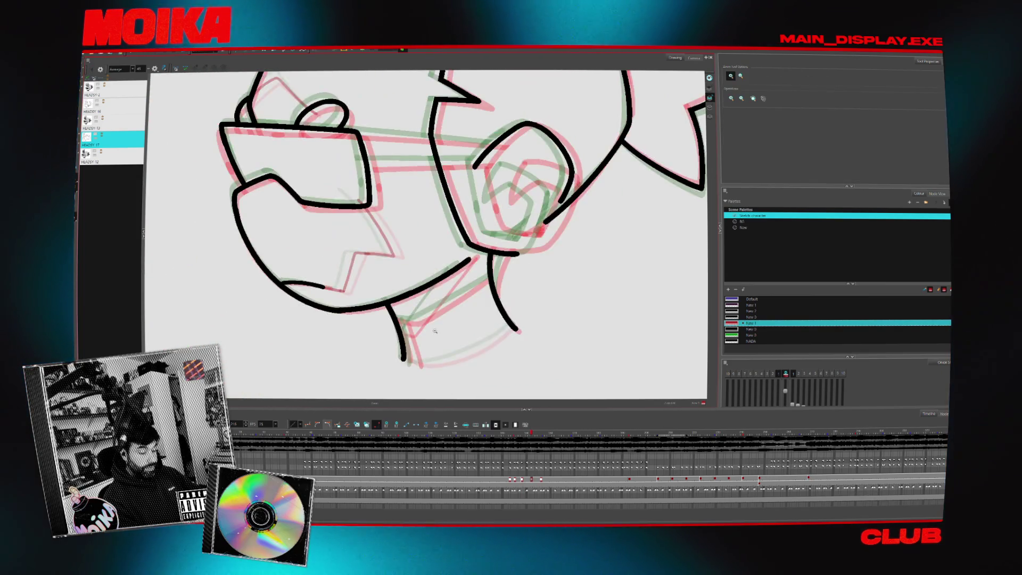
From the New palette, draw the collar line along the neck and pick the blue New 2 colour.
left_click(743, 227)
key("alt+b")
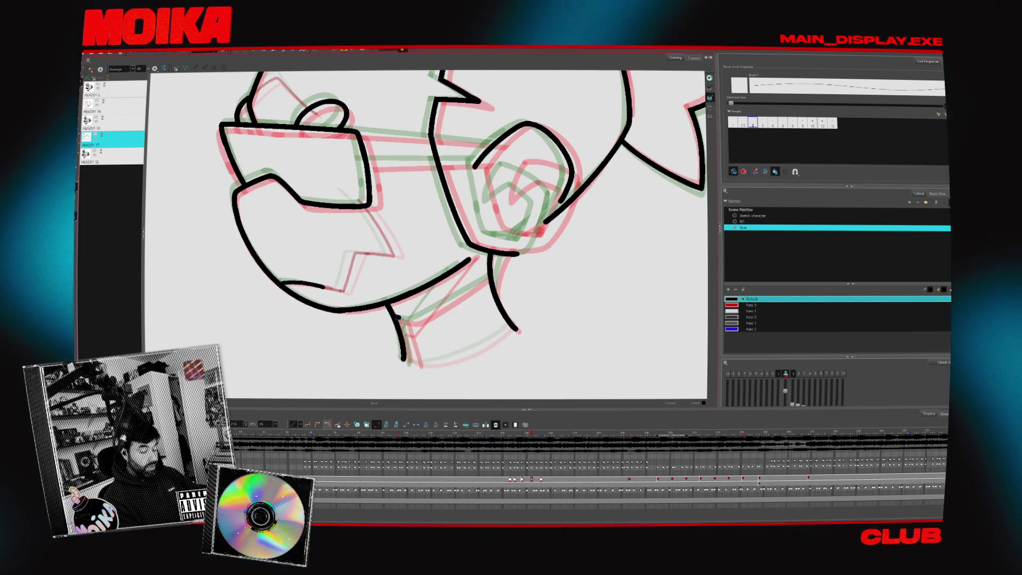
left_click_drag(398, 317, 461, 295)
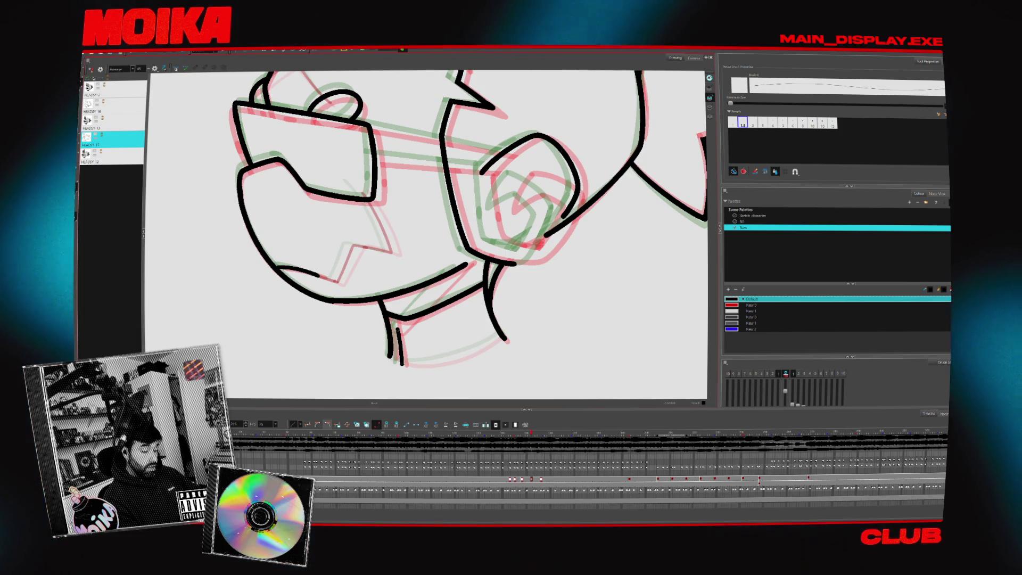
left_click(750, 329)
Draw a blue line from the chin along the neck, flipping between drawings to check it.
left_click_drag(396, 319, 399, 365)
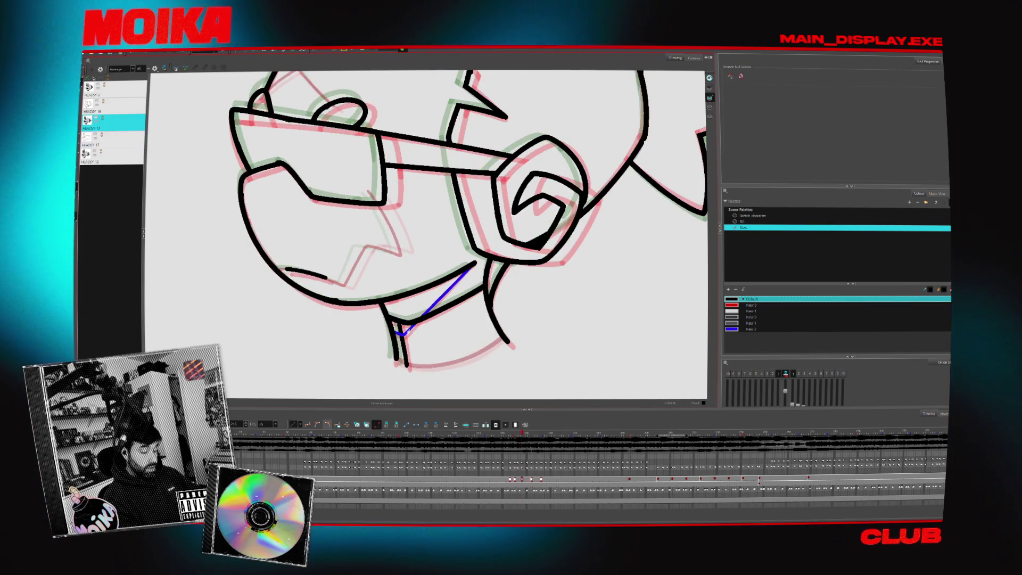
key("period")
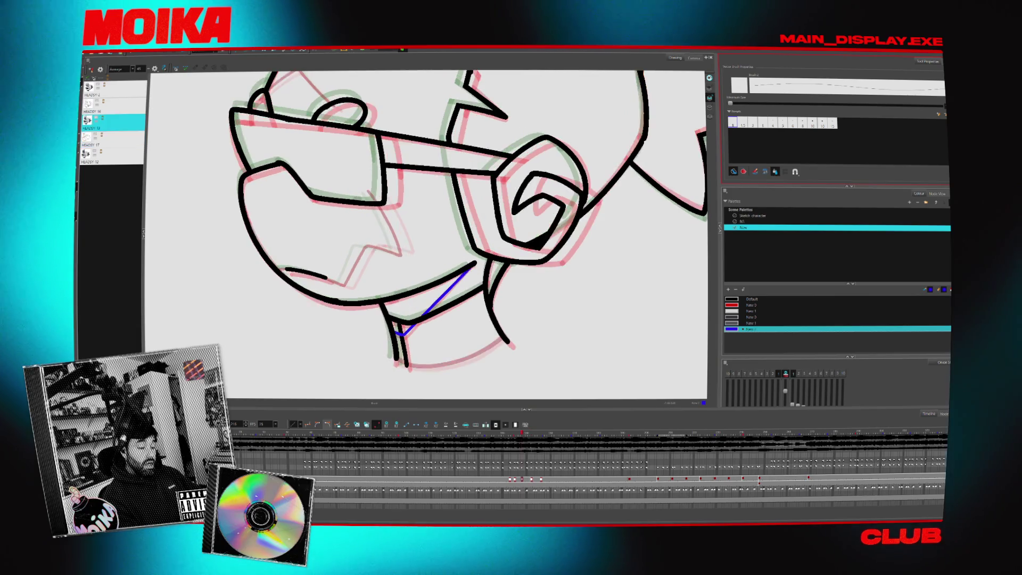
key("comma")
key("period")
key("comma")
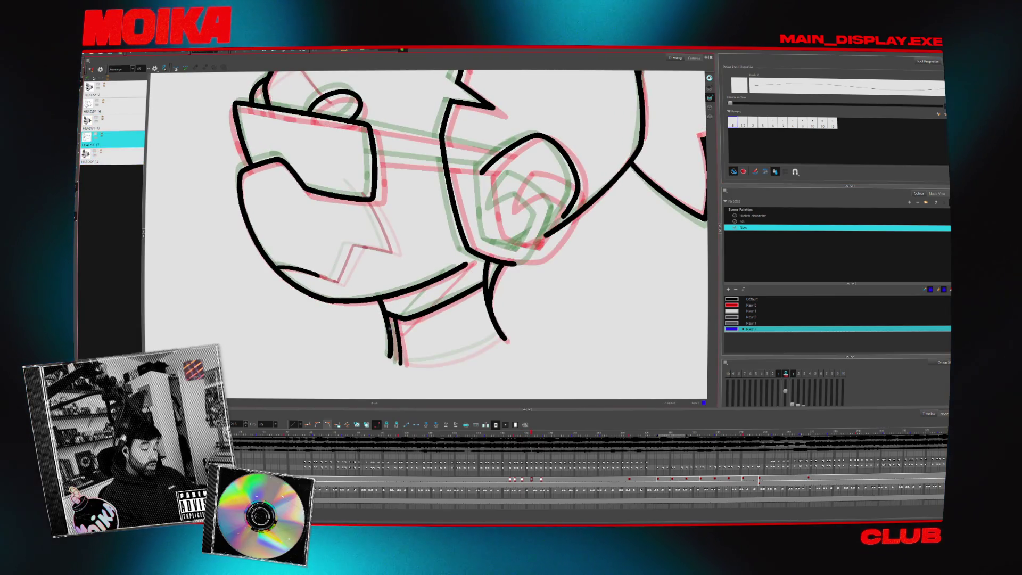
key("period")
key("comma")
key("period")
key("comma")
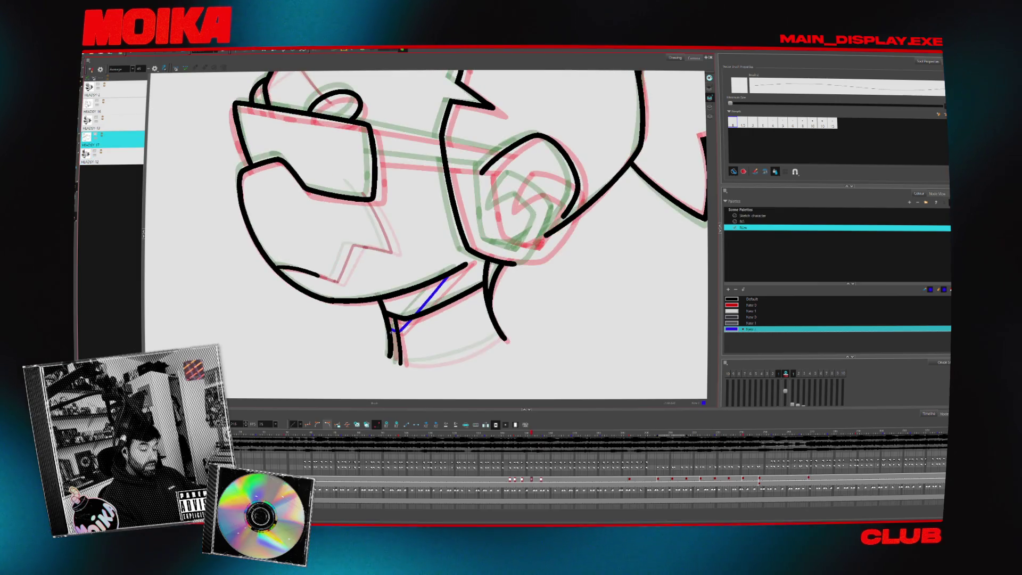
left_click_drag(397, 330, 456, 275)
key("period")
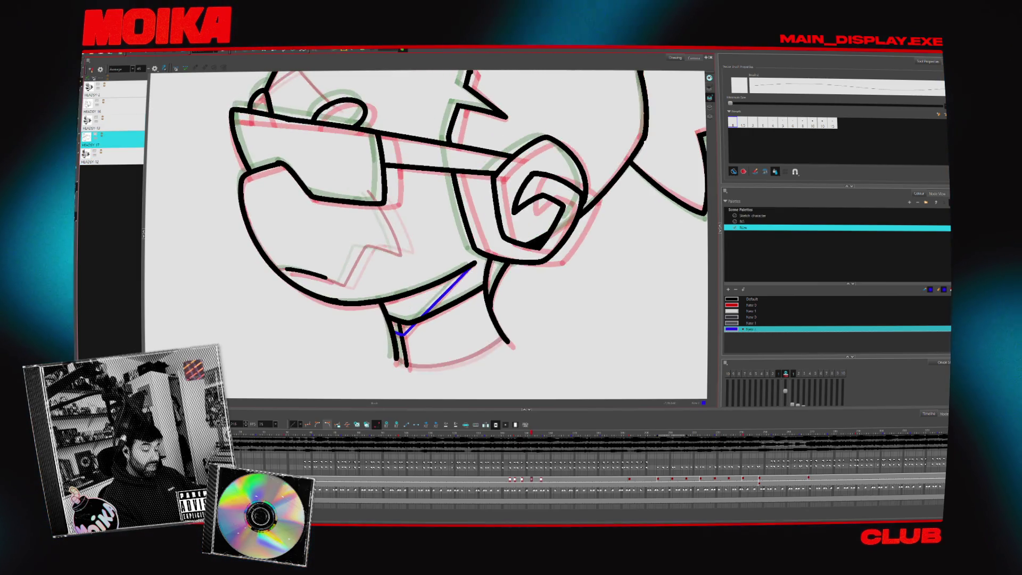
key("comma")
key("Escape")
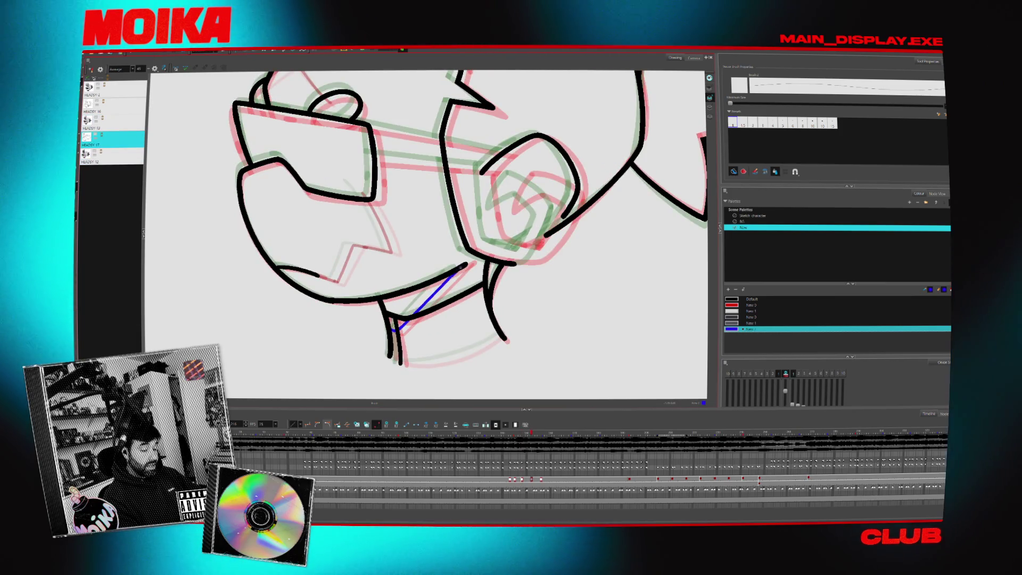
Lengthen the ear stroke, then draw the black goggle strap across the face to the ear spiral, trimming its overhang.
key("alt+z")
left_click(445, 362, "alt")
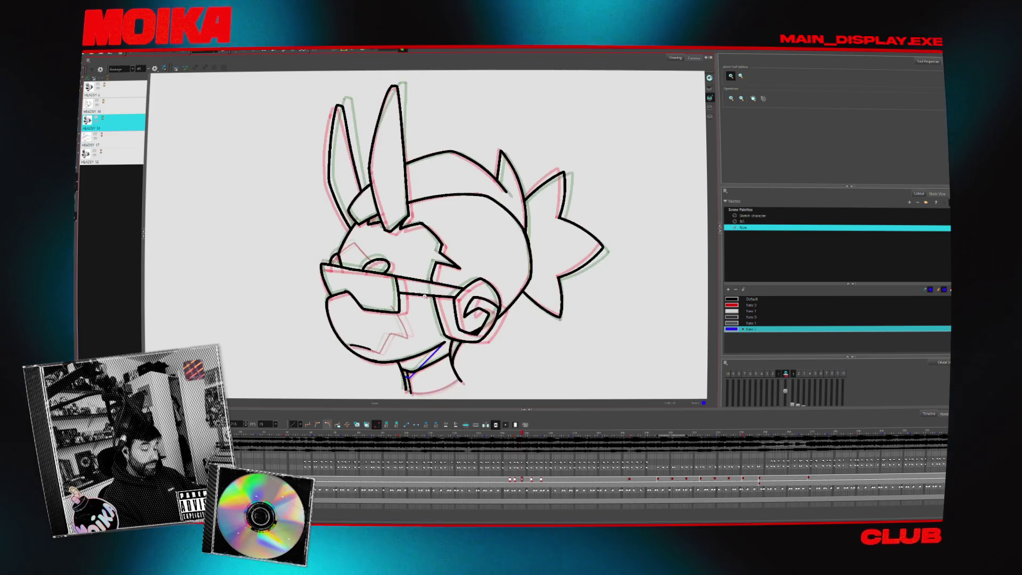
scroll(491, 283, "up", 2)
key("alt+b")
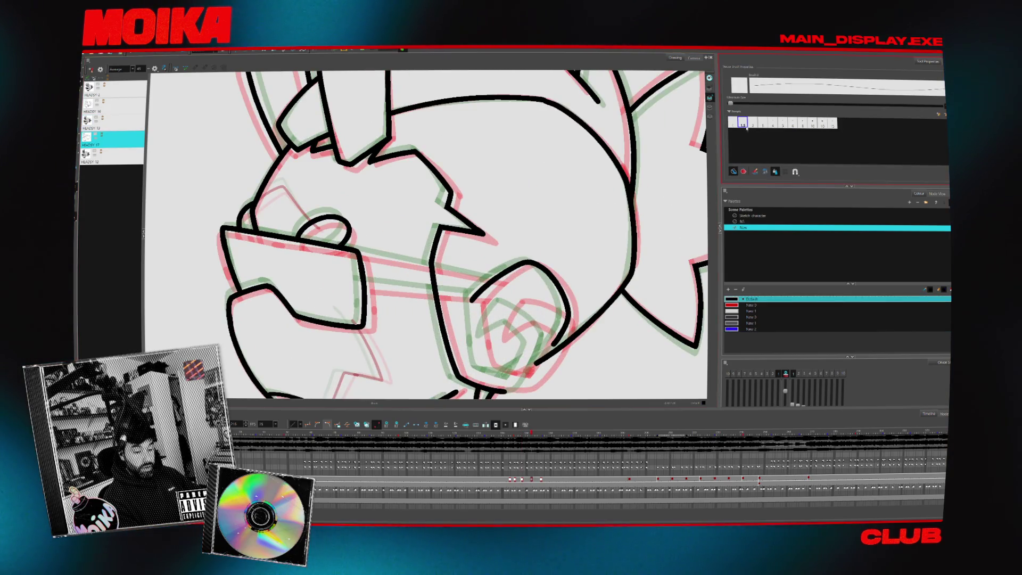
mouse_move(533, 160)
left_mouse_down()
mouse_move(479, 133)
mouse_move(425, 127)
left_mouse_up()
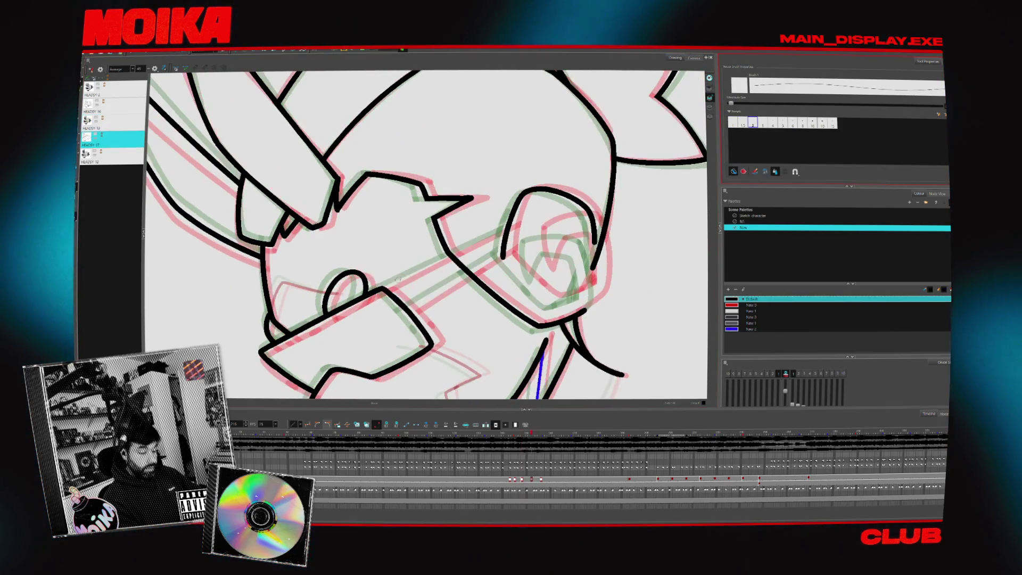
left_click_drag(532, 218, 539, 212)
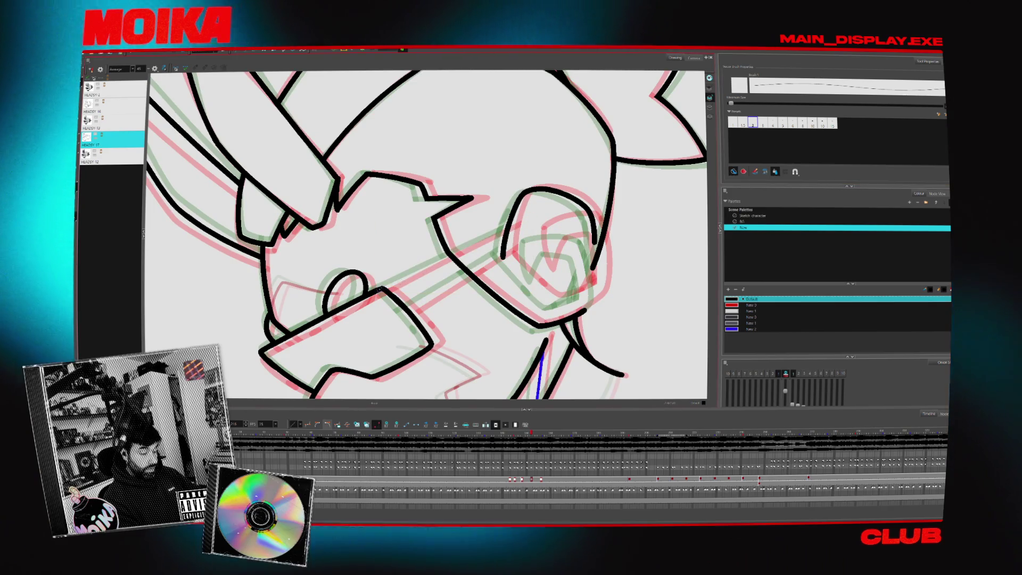
left_click_drag(393, 320, 513, 247)
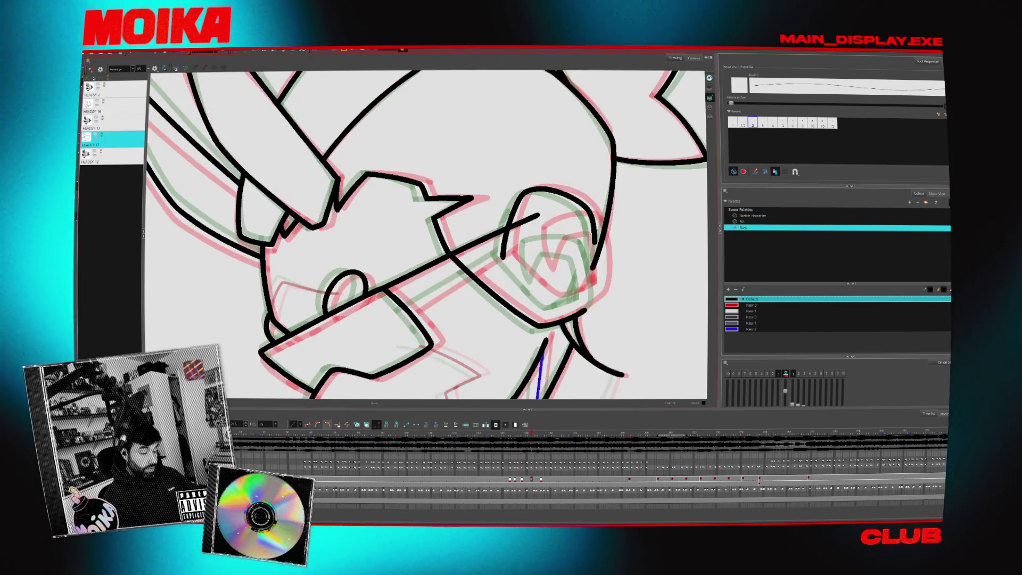
key("alt+s")
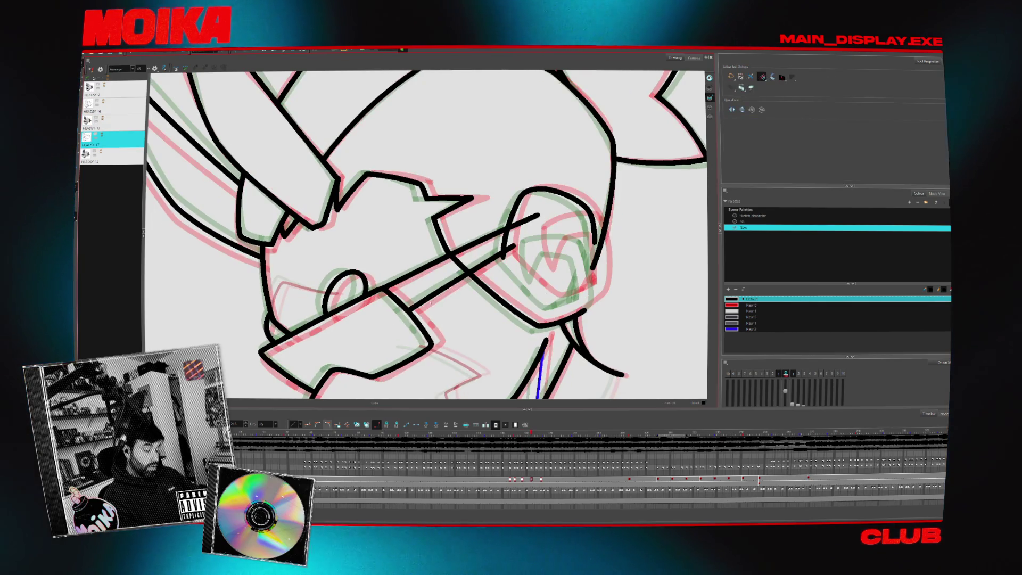
key("ctrl+z")
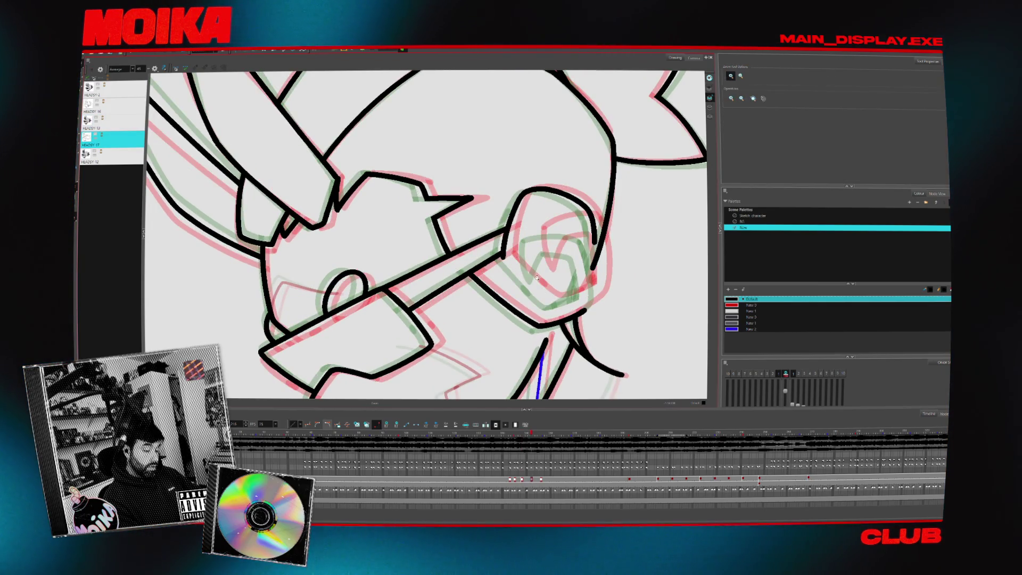
left_click_drag(536, 278, 426, 353)
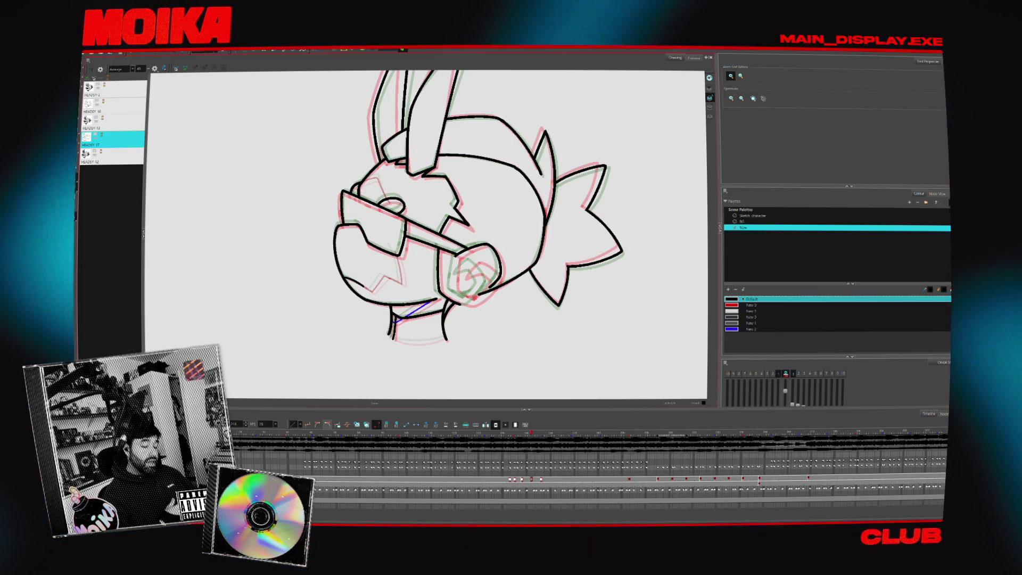
Brush a black line down from the headphone edge, check it mirrored, and zoom out to the whole head.
scroll(461, 262, "up", 10)
scroll(461, 262, "down", 6)
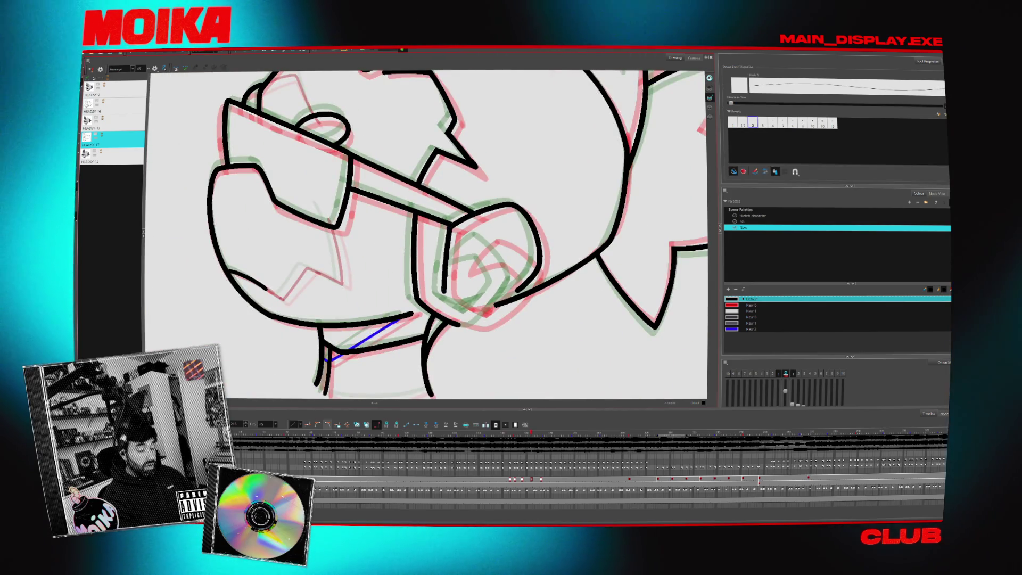
key("4")
key("4")
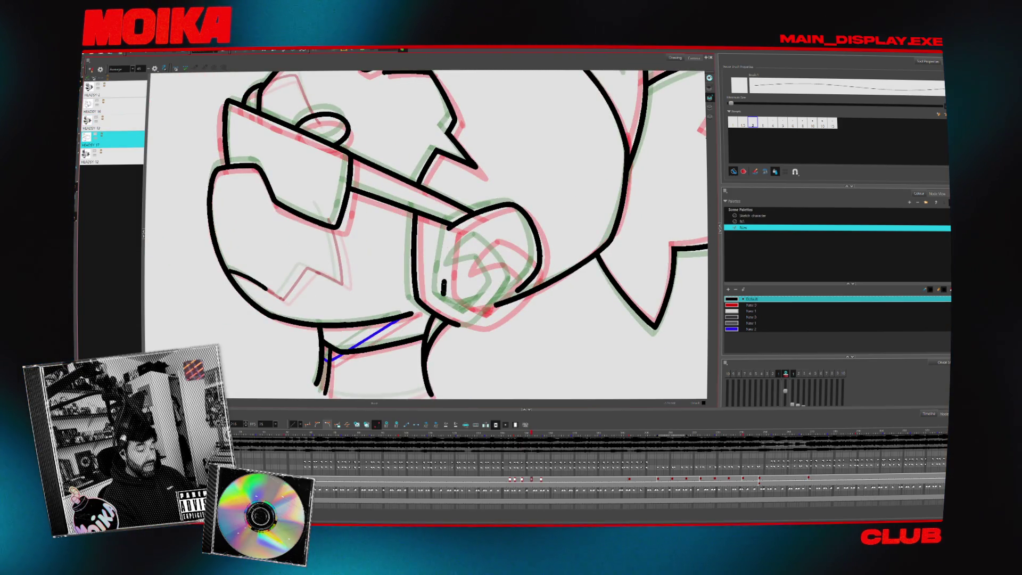
left_click_drag(450, 224, 444, 289)
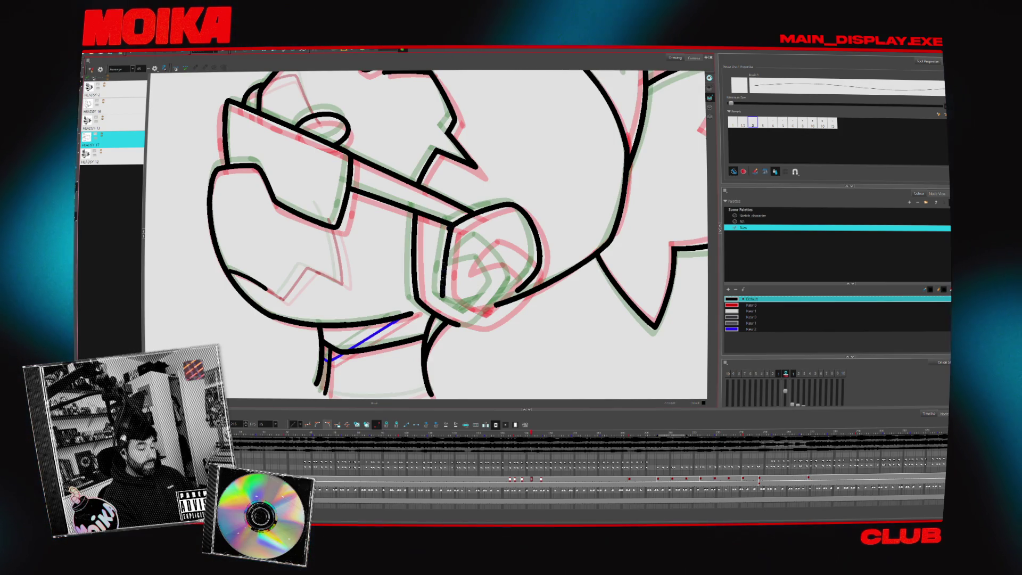
key("alt+i")
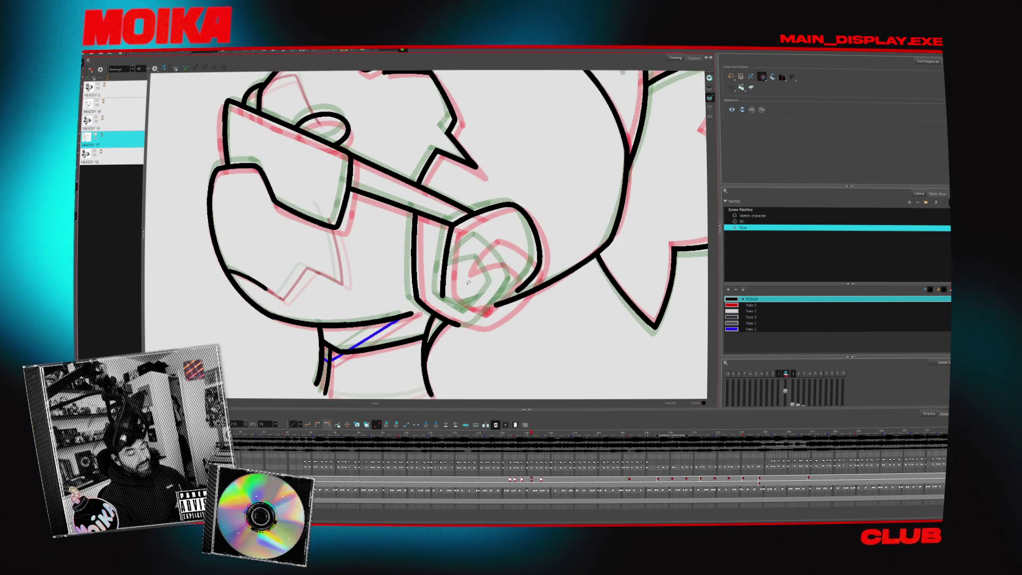
key("4")
key("4")
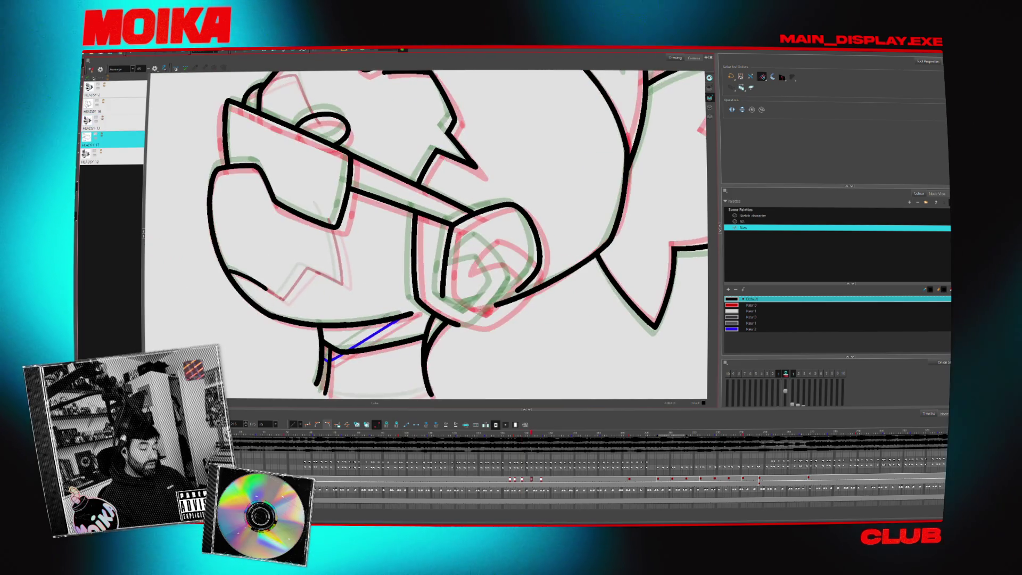
key("alt+b")
key("alt+z")
left_click(537, 315, "alt")
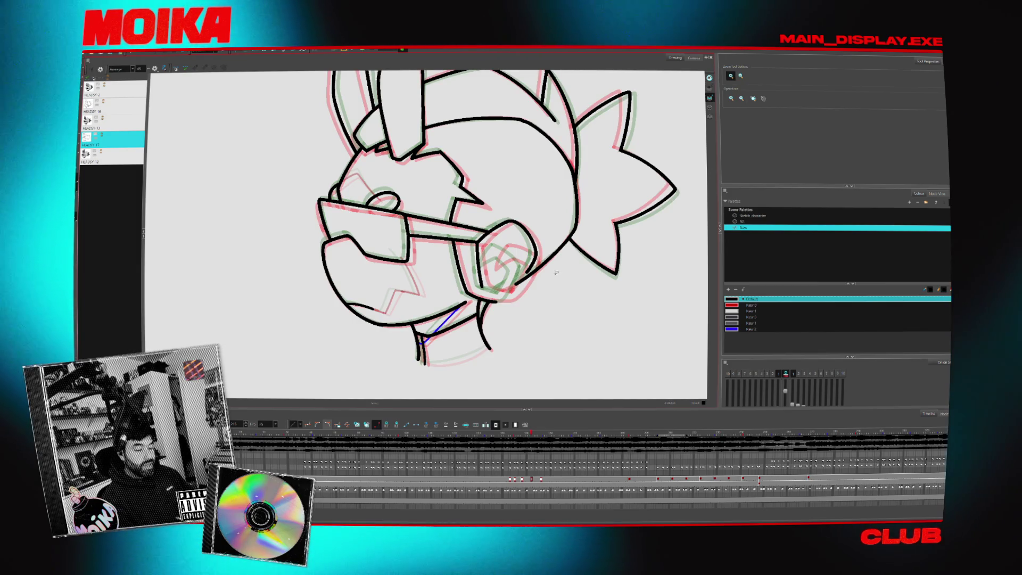
Add a short diagonal brush stroke inside the goggle, comparing against HEADSY 12.
key("alt+b")
key("period")
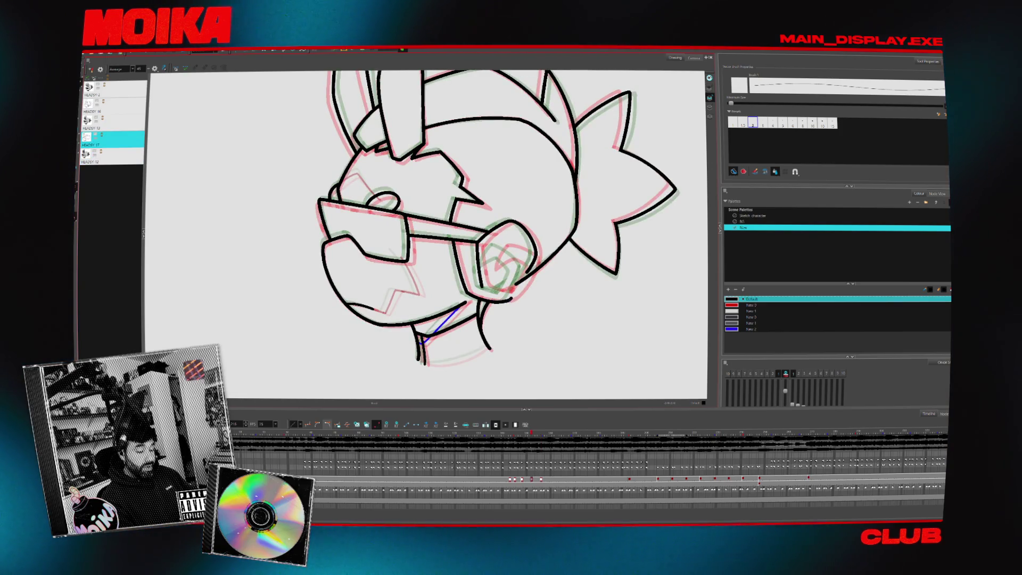
mouse_move(372, 223)
left_mouse_down()
mouse_move(331, 217)
mouse_move(388, 272)
mouse_move(393, 216)
left_mouse_up()
left_click(154, 69)
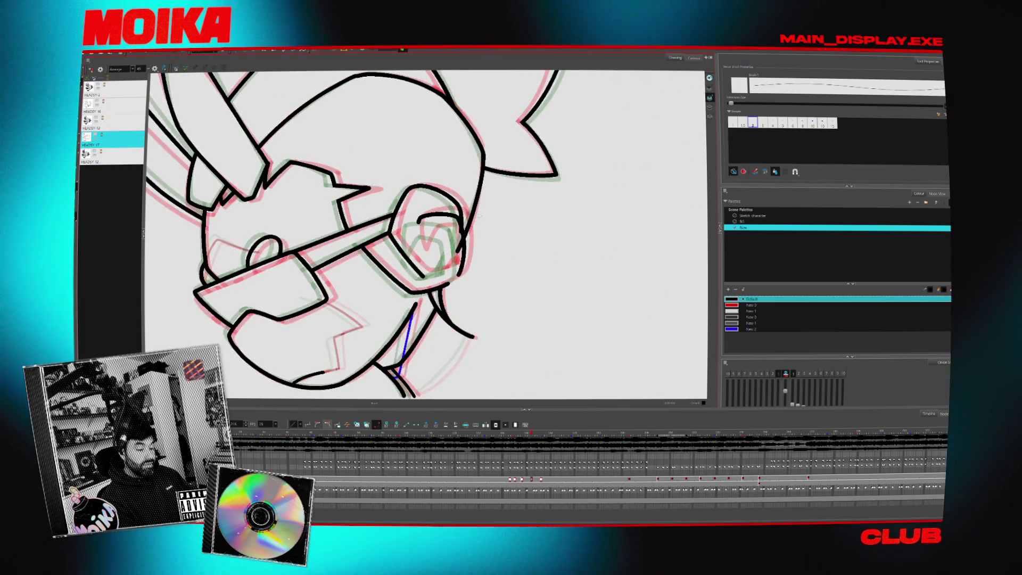
left_click_drag(429, 220, 413, 236)
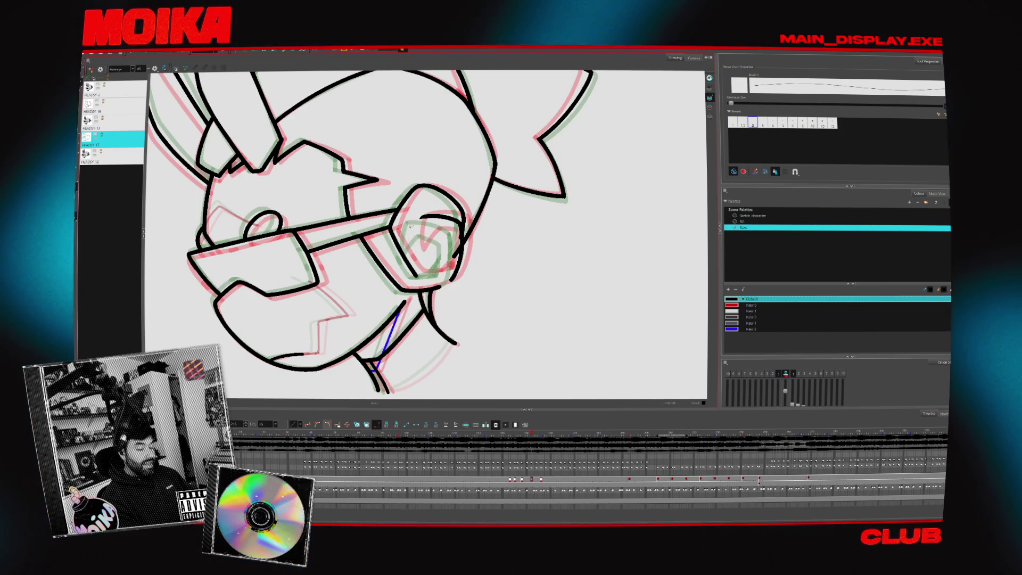
left_click_drag(414, 249, 426, 234)
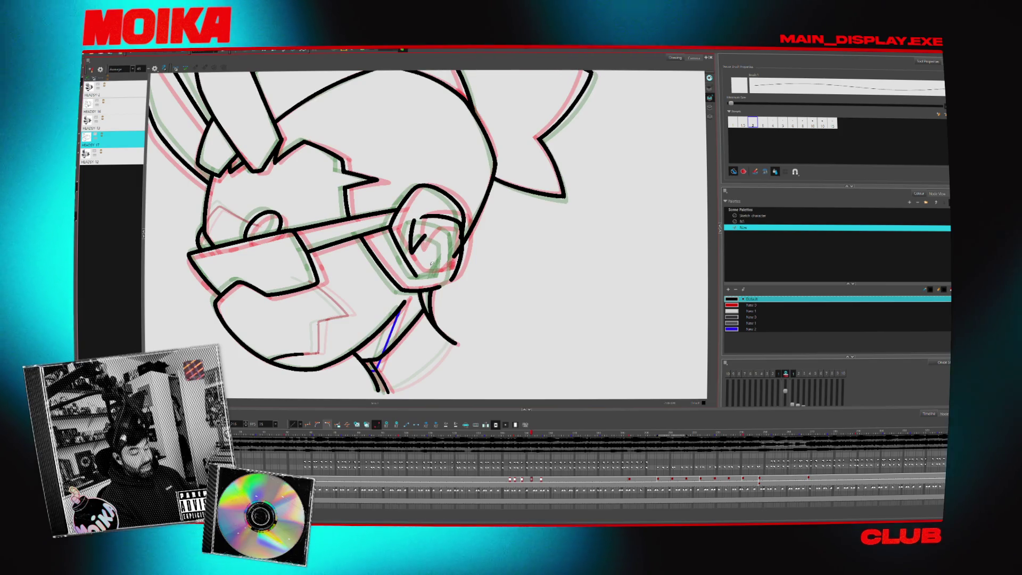
key("comma")
key("comma")
key("period")
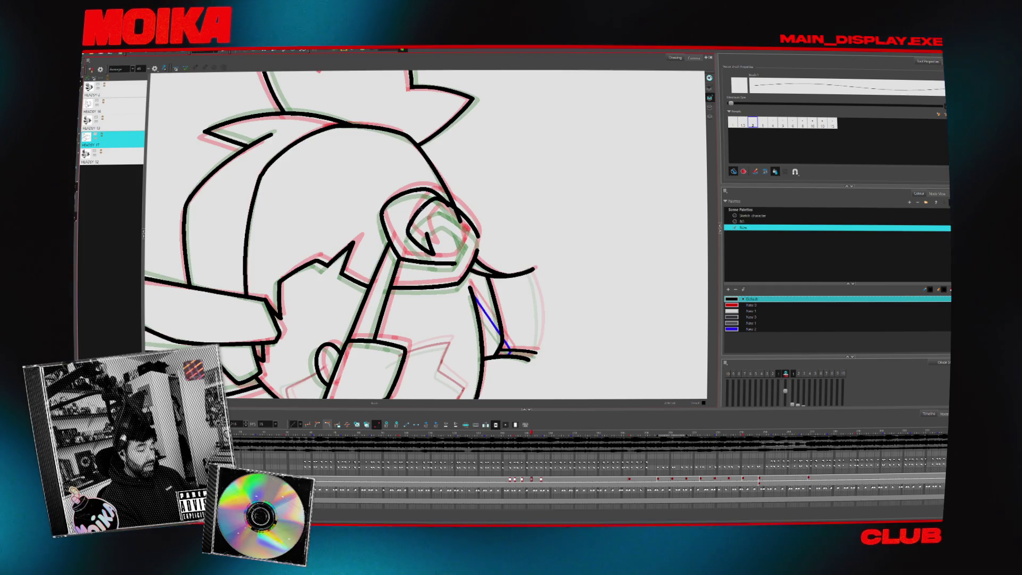
Rotate the head upright and undo the stray stroke under the ear.
mouse_move(533, 224)
left_mouse_down()
mouse_move(505, 138)
mouse_move(458, 122)
mouse_move(442, 133)
left_mouse_up()
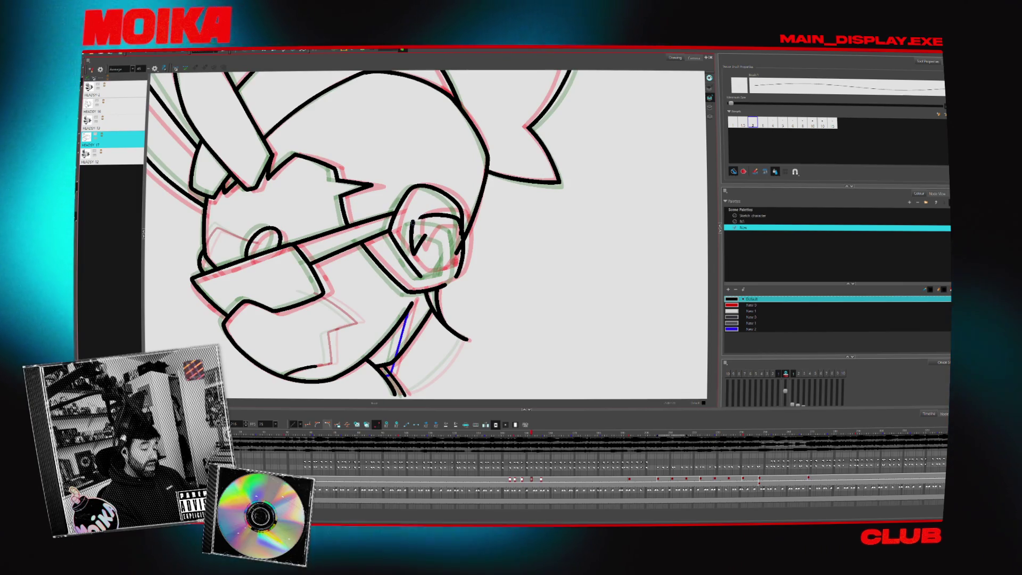
mouse_move(495, 277)
left_mouse_down()
mouse_move(463, 213)
mouse_move(500, 266)
left_mouse_up()
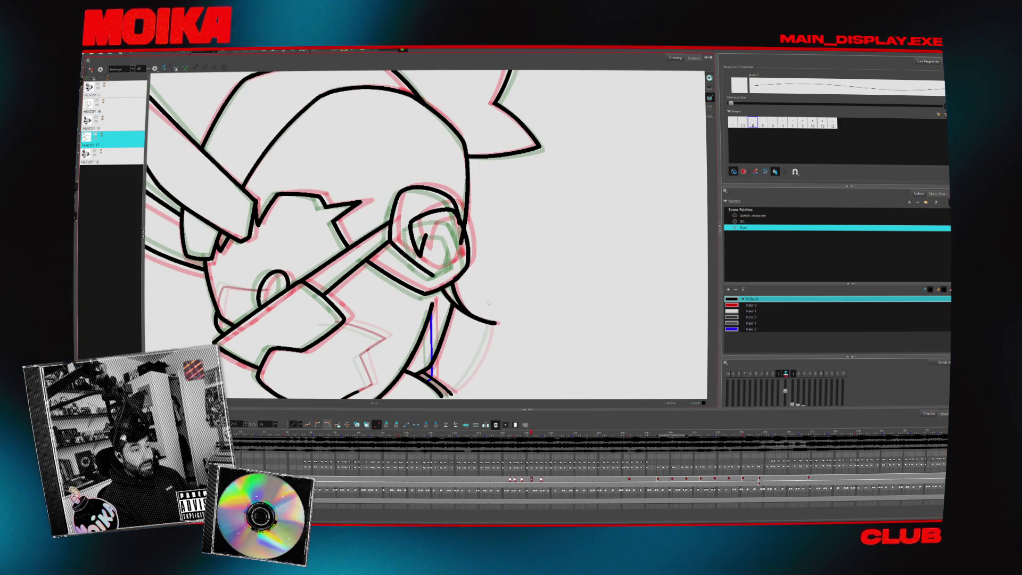
mouse_move(462, 272)
left_mouse_down()
mouse_move(511, 303)
mouse_move(403, 271)
mouse_move(420, 288)
mouse_move(397, 268)
left_mouse_up()
key("ctrl+z")
left_click_drag(426, 234, 383, 277)
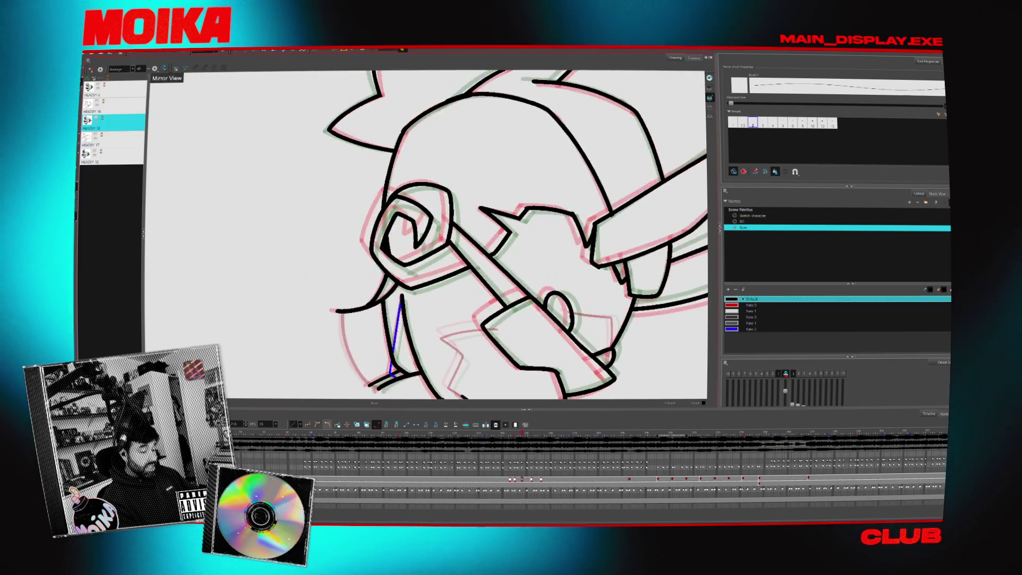
scroll(426, 234, "up", 2)
left_click_drag(434, 314, 490, 266)
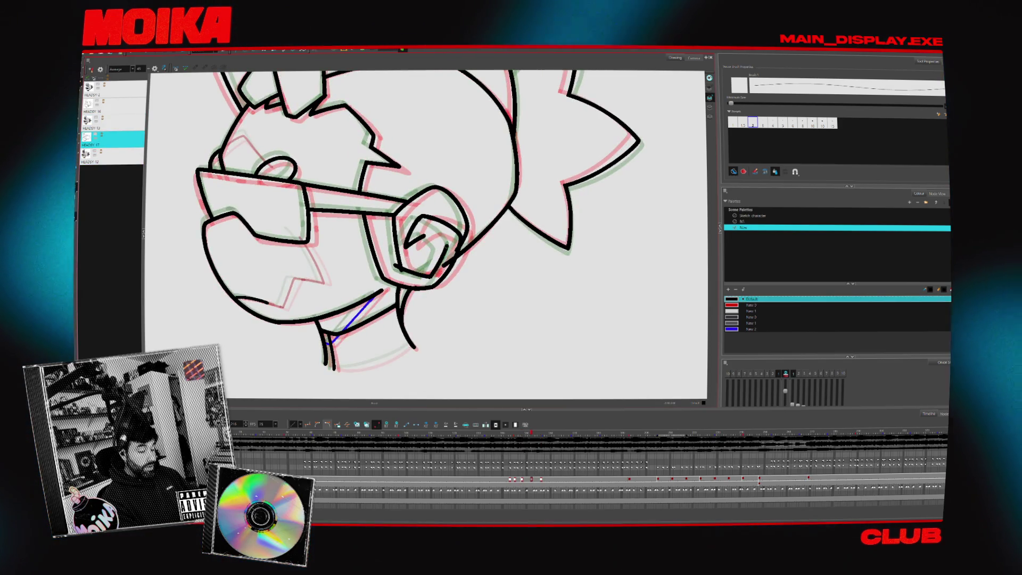
left_click(155, 69)
key("c")
key("c")
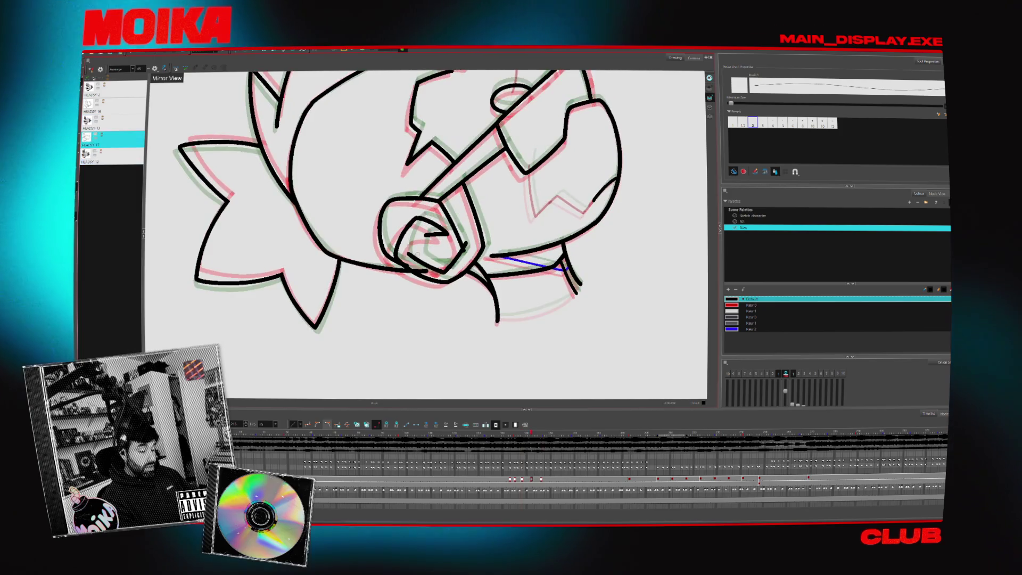
key("alt+e")
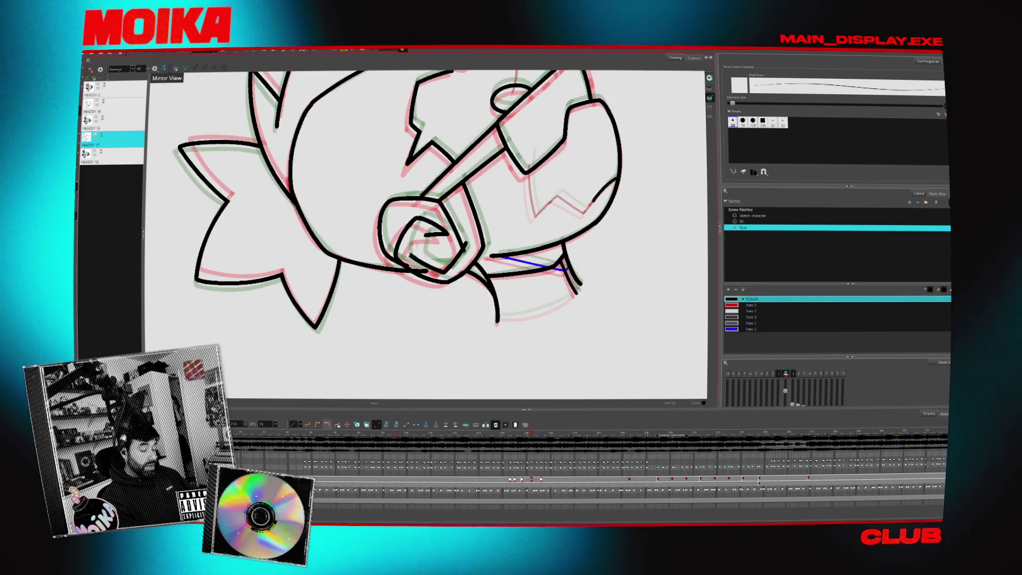
left_click(154, 69)
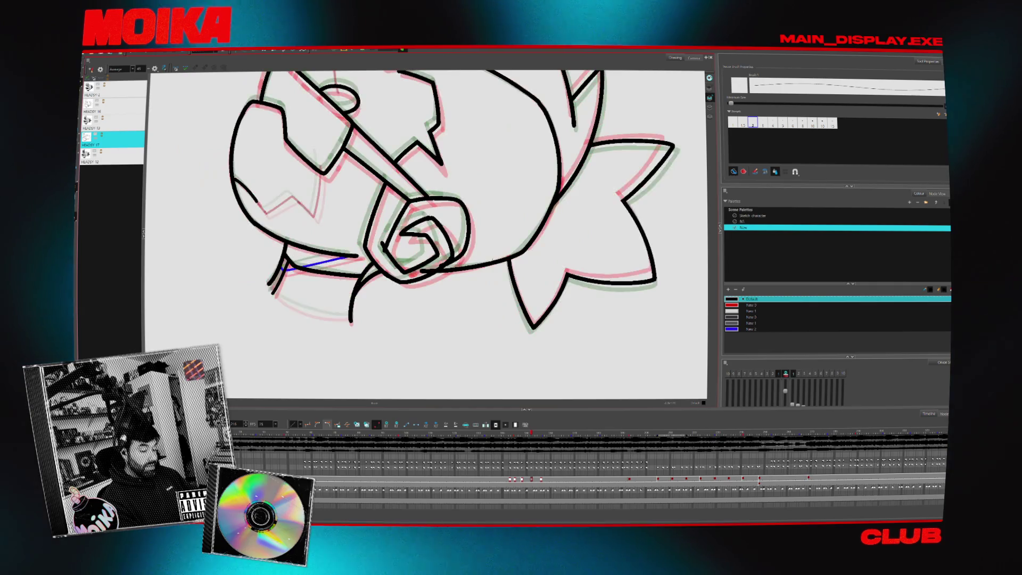
Flip between HEADSY 17 and HEADSY 12 with Mirror View toggled to compare the poses.
key("comma")
key("comma")
key("comma")
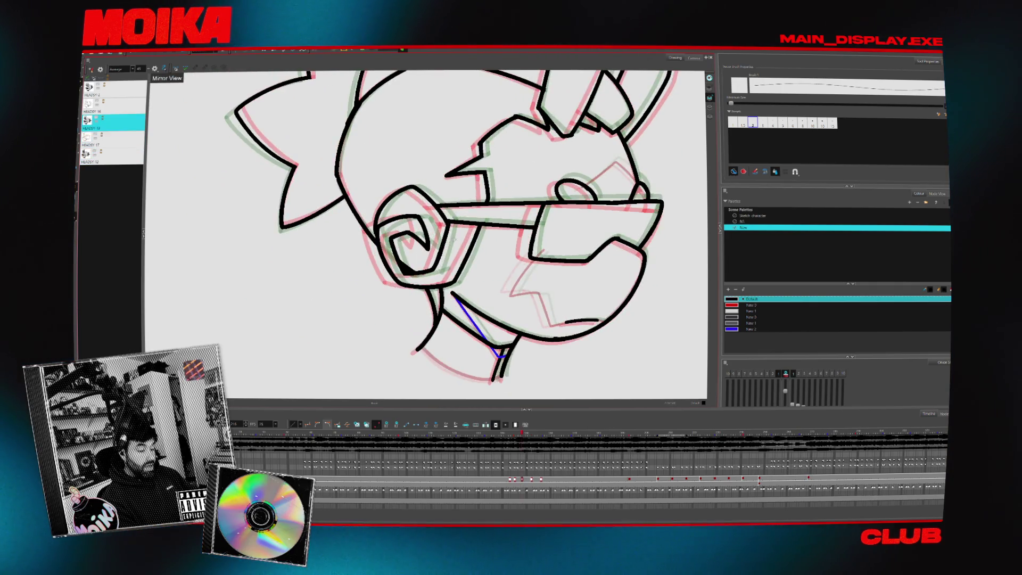
key("period")
key("period")
key("period")
key("comma")
key("comma")
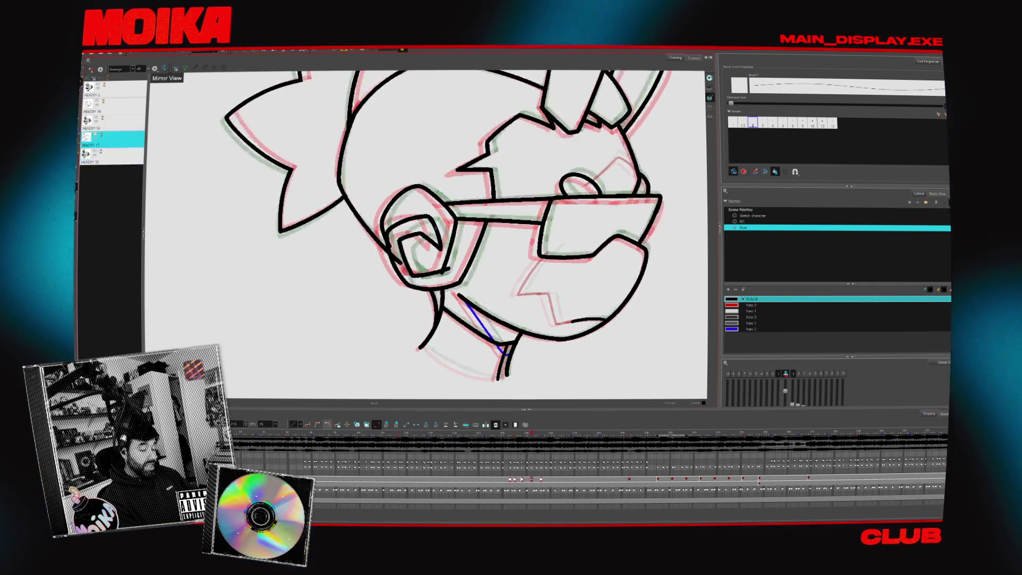
key("period")
key("period")
key("period")
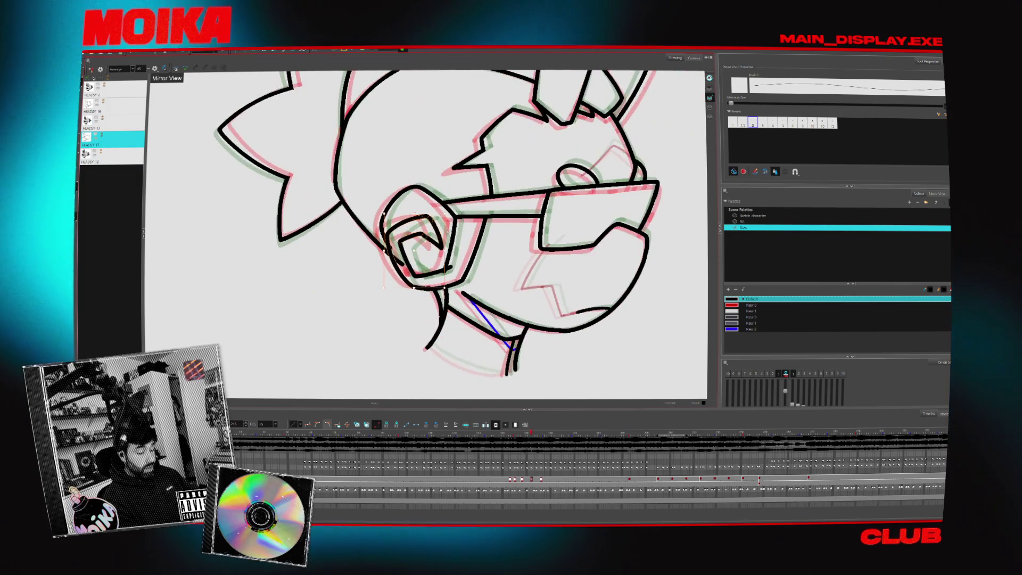
key("comma")
key("alt+s")
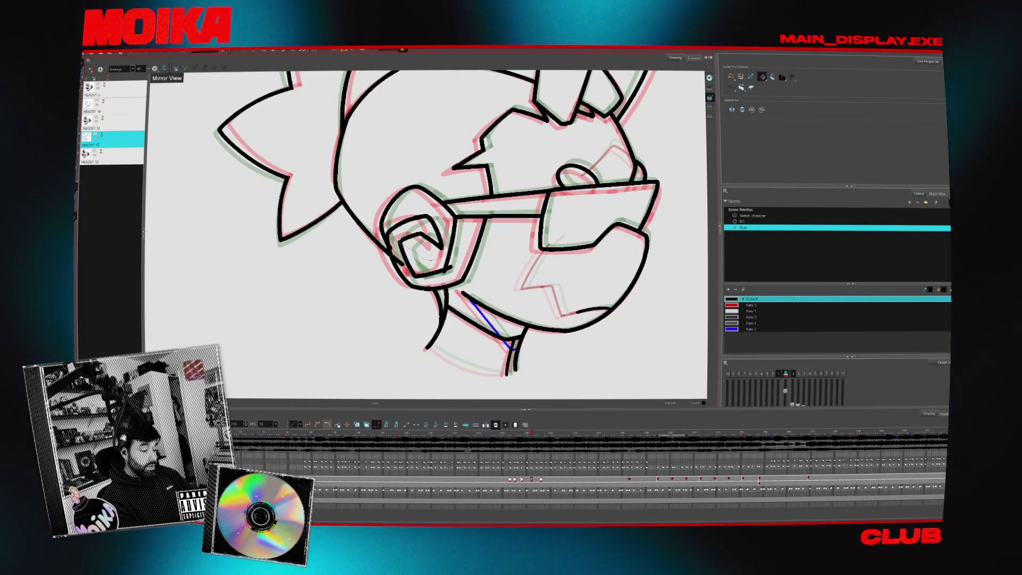
key("period")
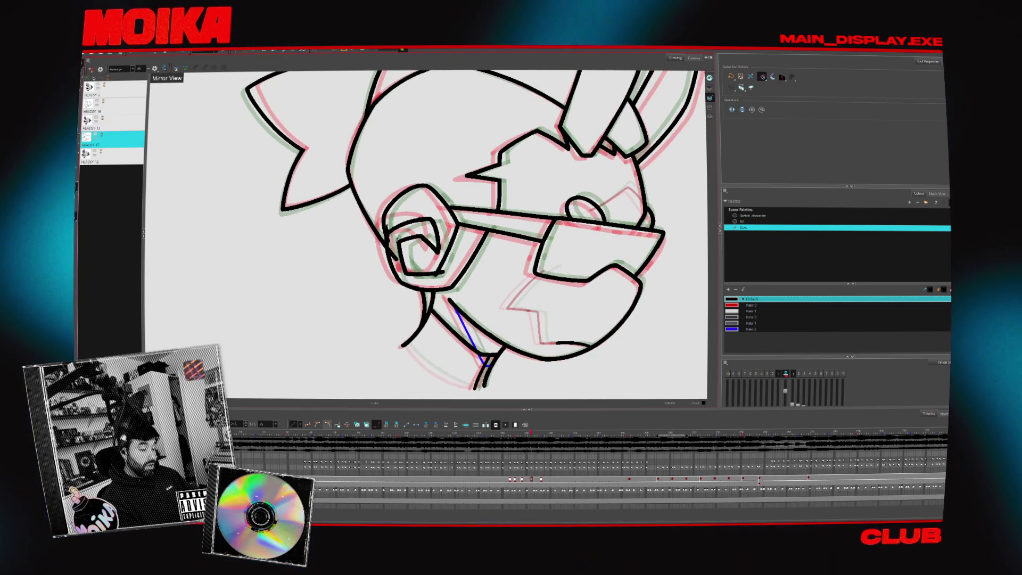
key("alt+b")
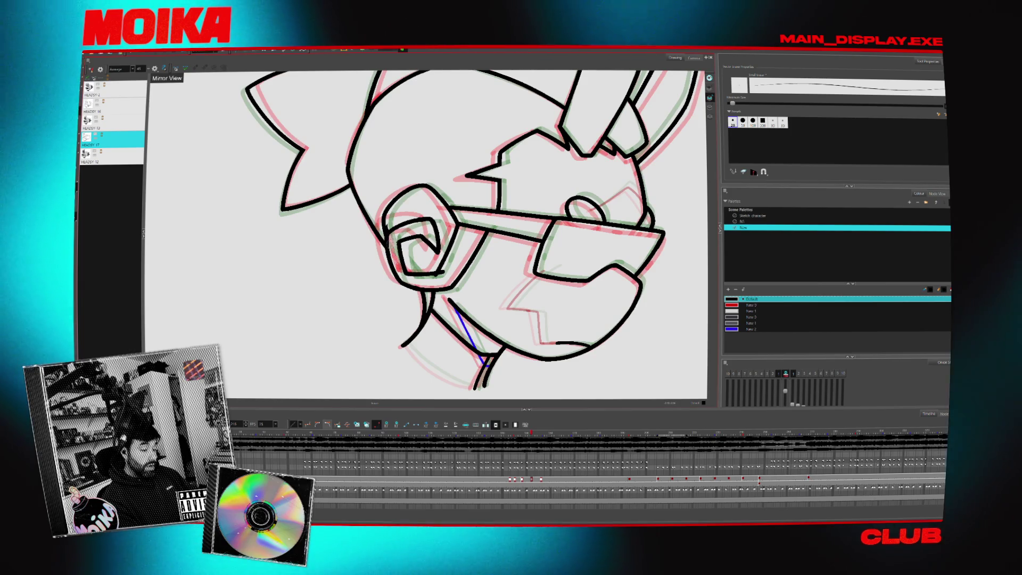
key("alt+s")
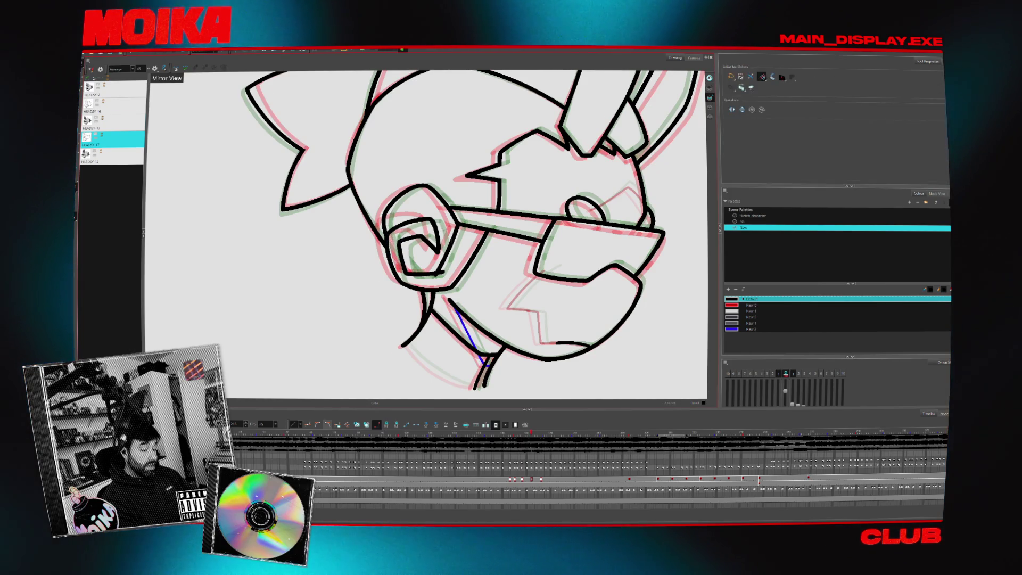
key("4")
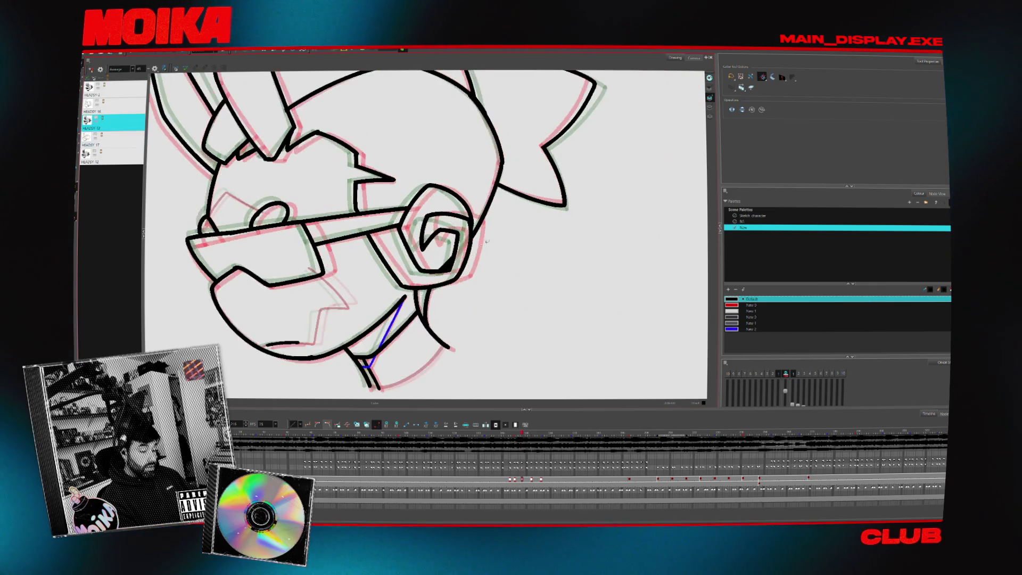
key("alt+b")
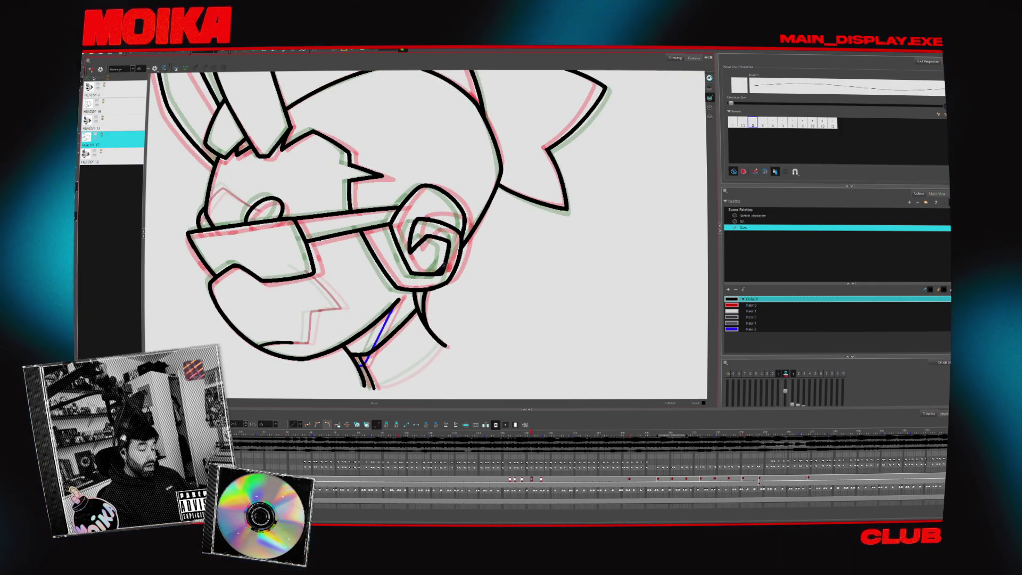
left_click(111, 155)
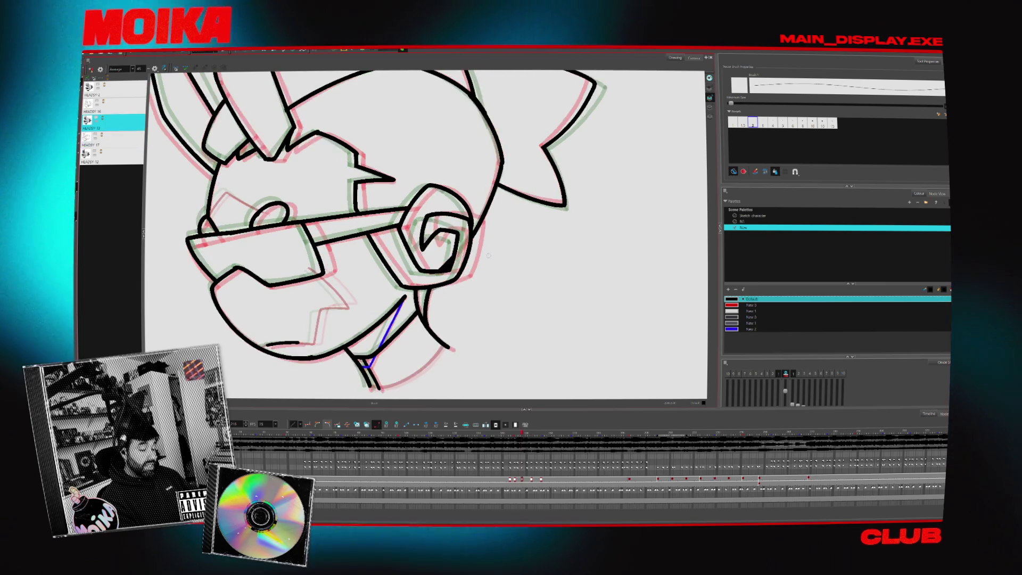
left_click(154, 69)
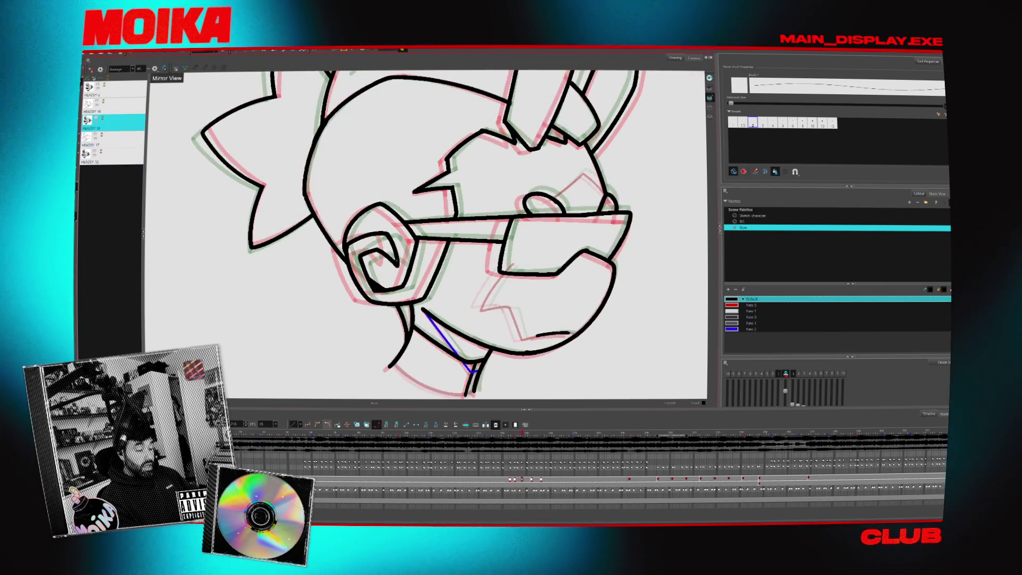
Hand-write the note 'But' beside the headphone with the Brush.
key("alt+e")
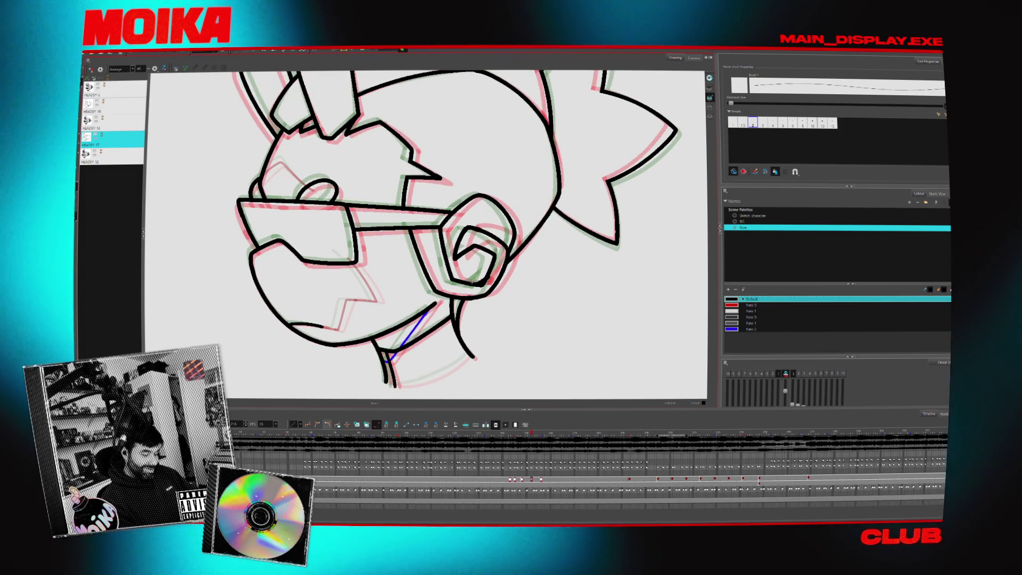
key("alt+s")
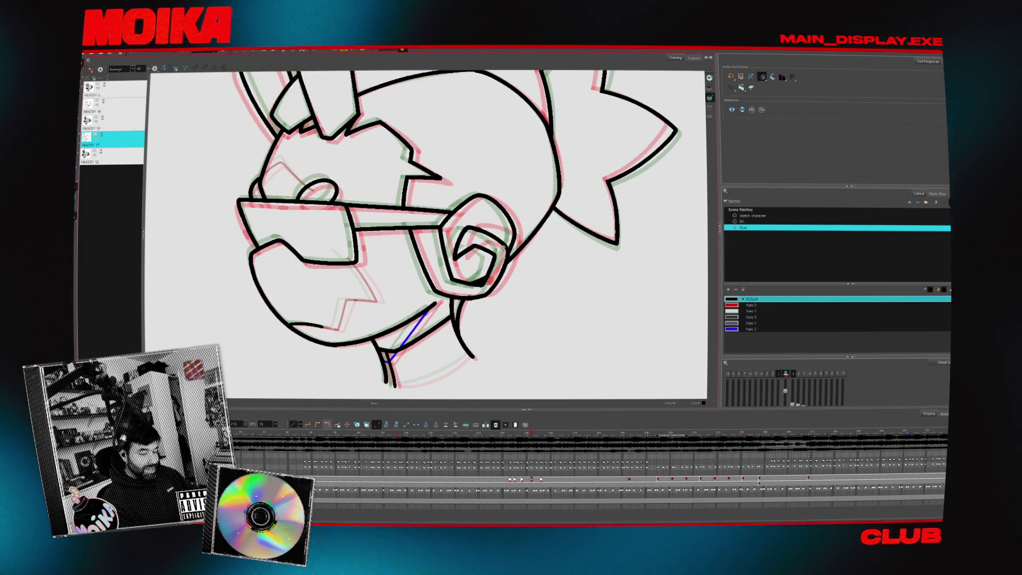
key("alt+z")
scroll(503, 247, "down", 3)
scroll(542, 282, "up", 3)
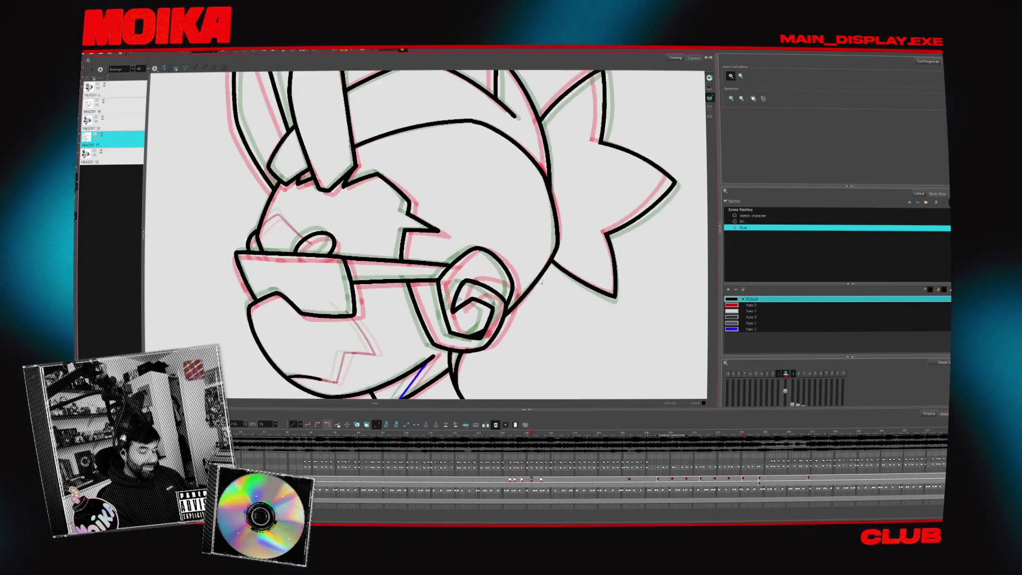
key("alt+b")
scroll(543, 285, "down", 2)
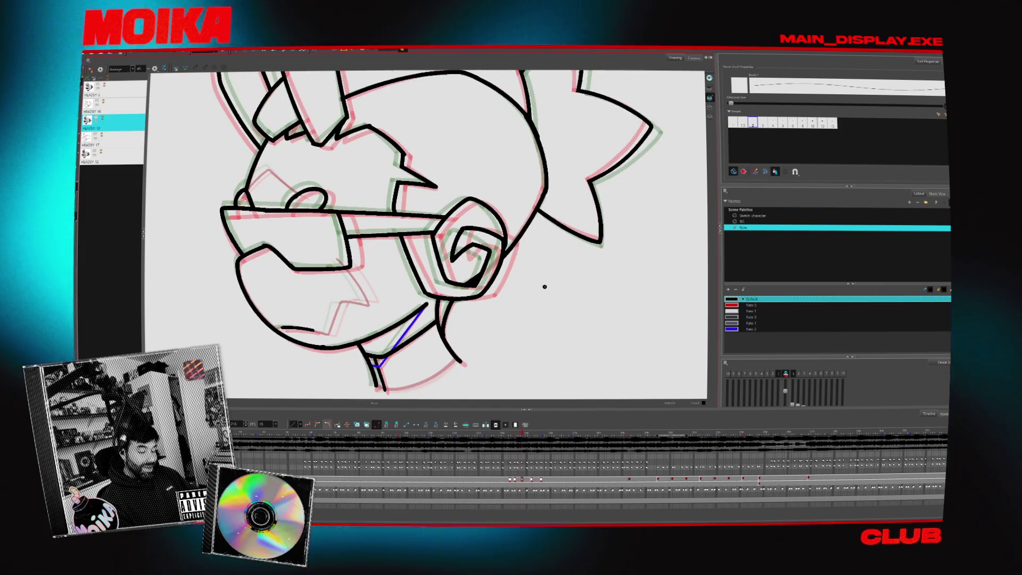
mouse_move(543, 285)
left_mouse_down()
mouse_move(542, 319)
mouse_move(573, 318)
left_mouse_up()
mouse_move(580, 284)
left_mouse_down()
mouse_move(580, 317)
mouse_move(596, 287)
left_mouse_up()
scroll(580, 324, "up", 1)
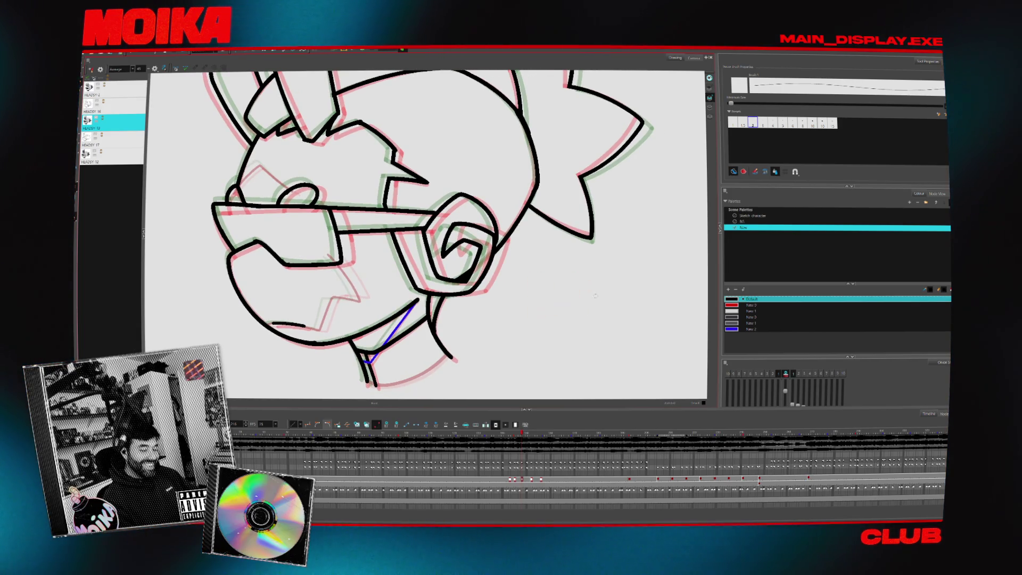
Step through the HEADSY drawings to the glasses head with red construction guides.
key("comma")
key("comma")
key("comma")
key("comma")
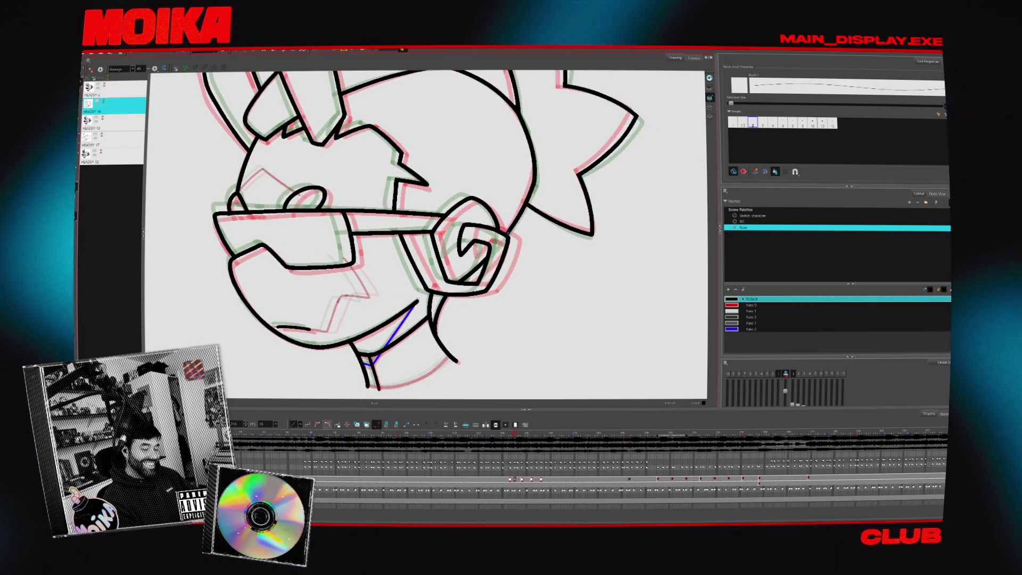
key("comma")
key("period")
key("comma")
key("comma")
key("period")
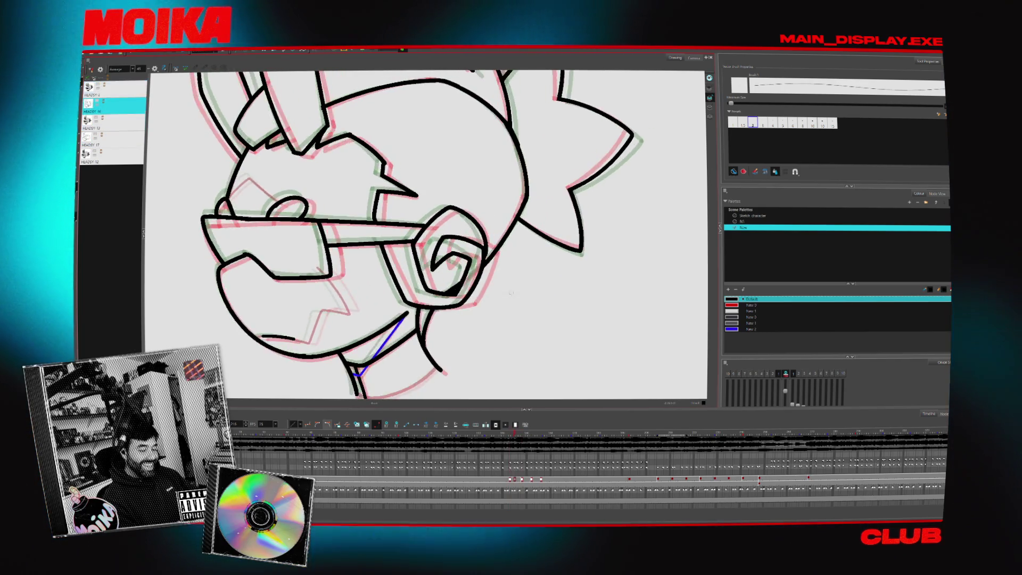
key("period")
key("comma")
key("period")
key("period")
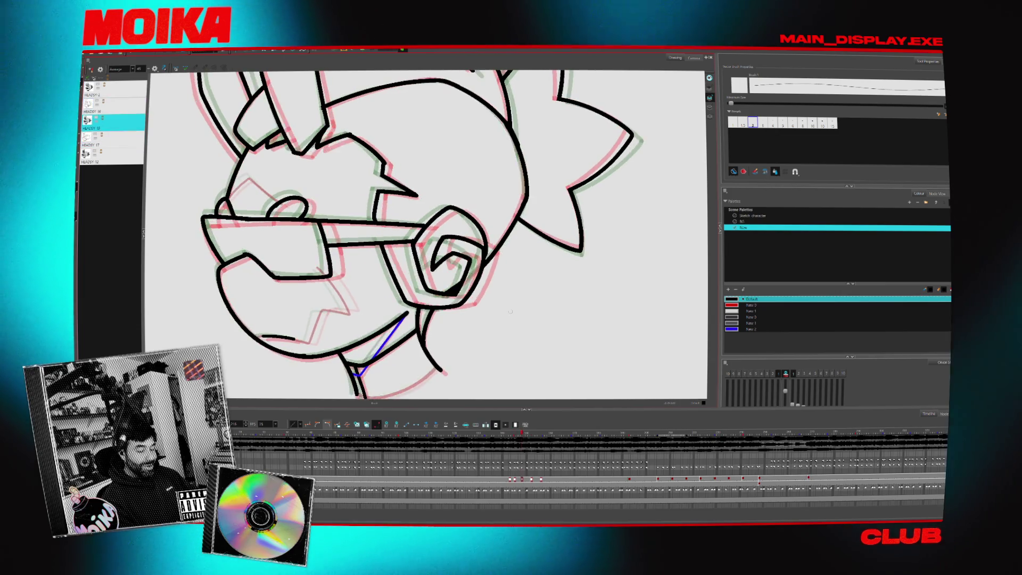
key("period")
key("period")
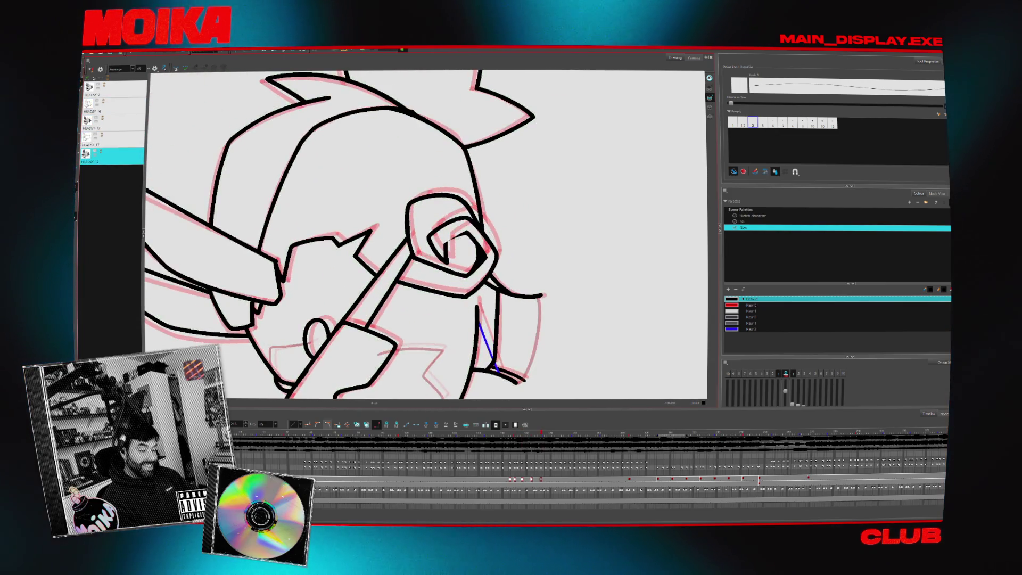
key("period")
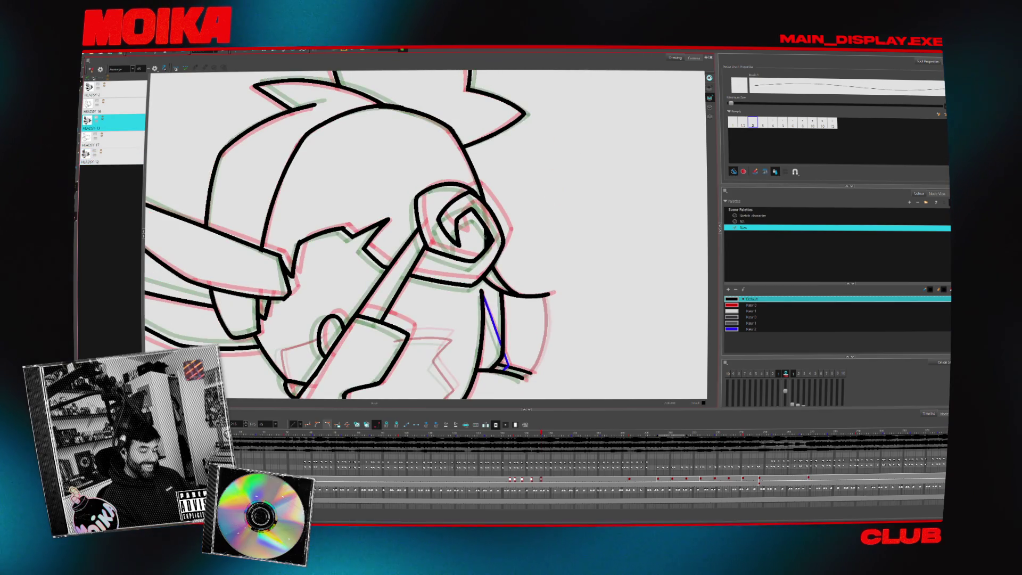
key("period")
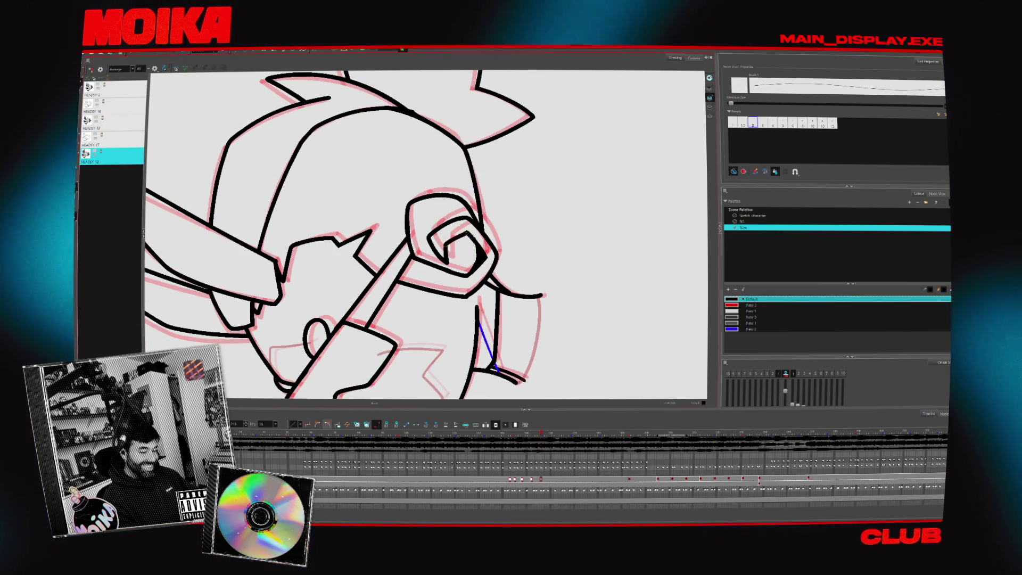
key("period")
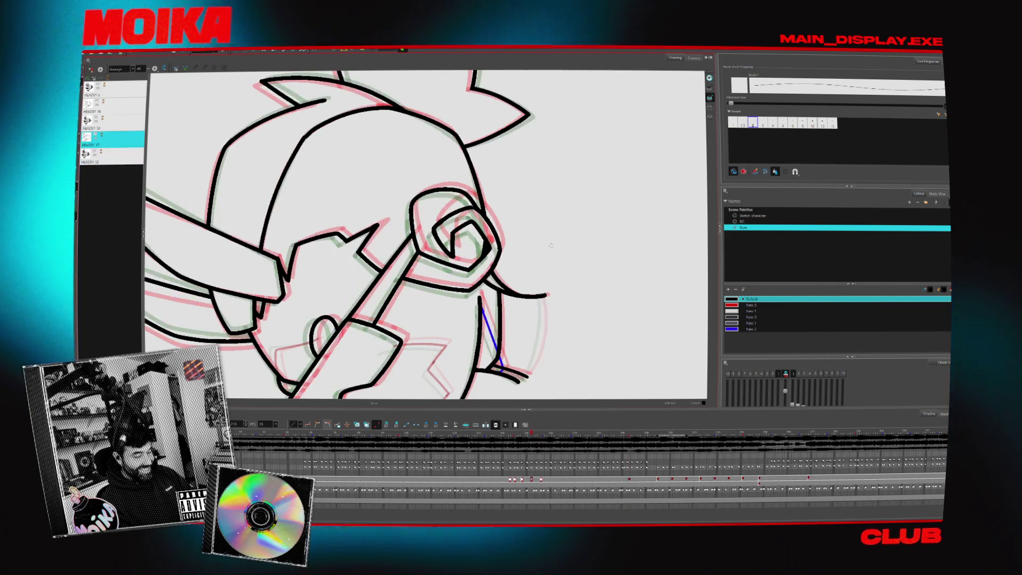
key("period")
Set the brush size to 1.5, pick the New 1 swatch in the Sketch character palette, and zoom out.
key("comma")
key("comma")
key("comma")
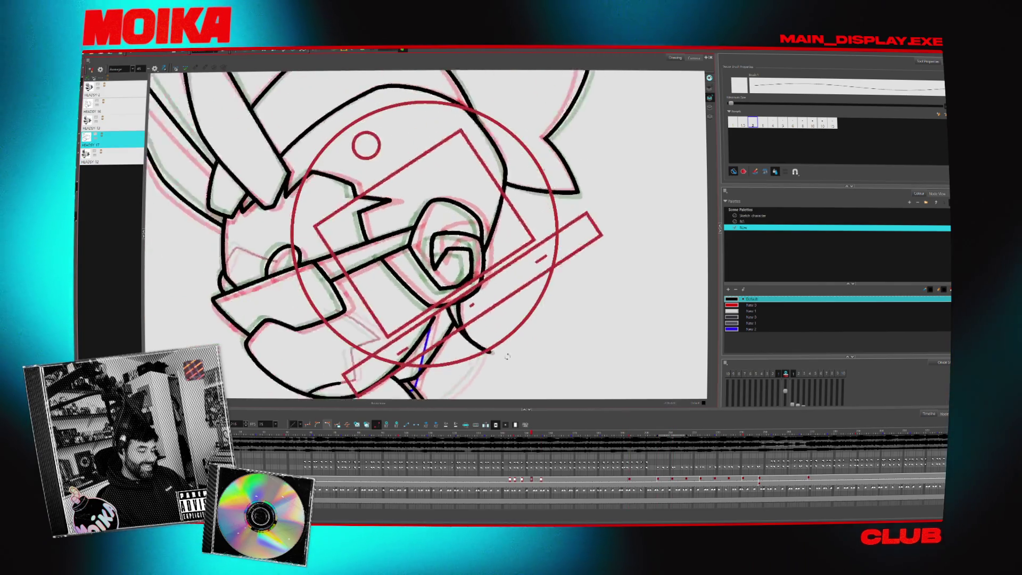
key("period")
key("period")
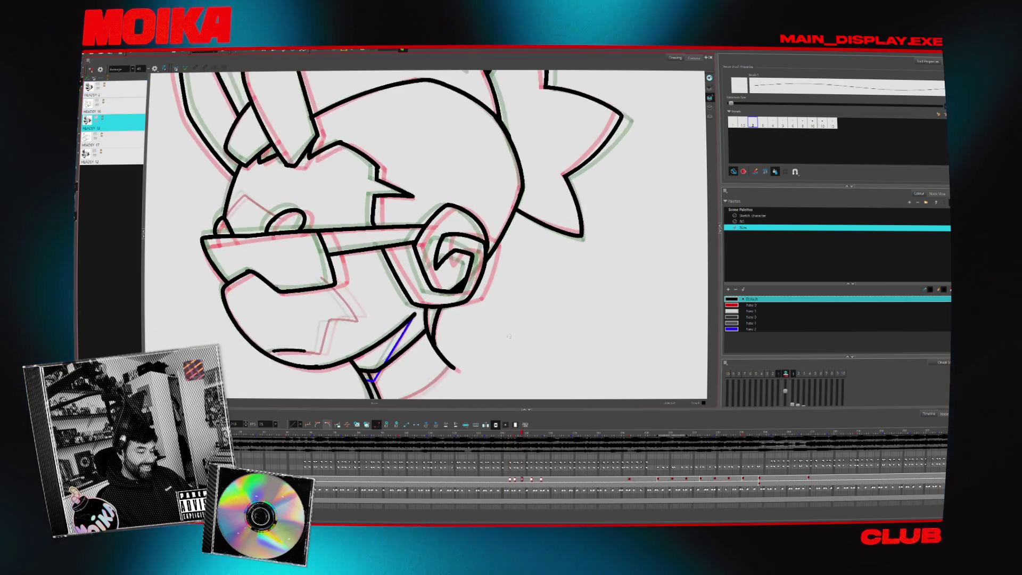
key("comma")
key("comma")
key("comma")
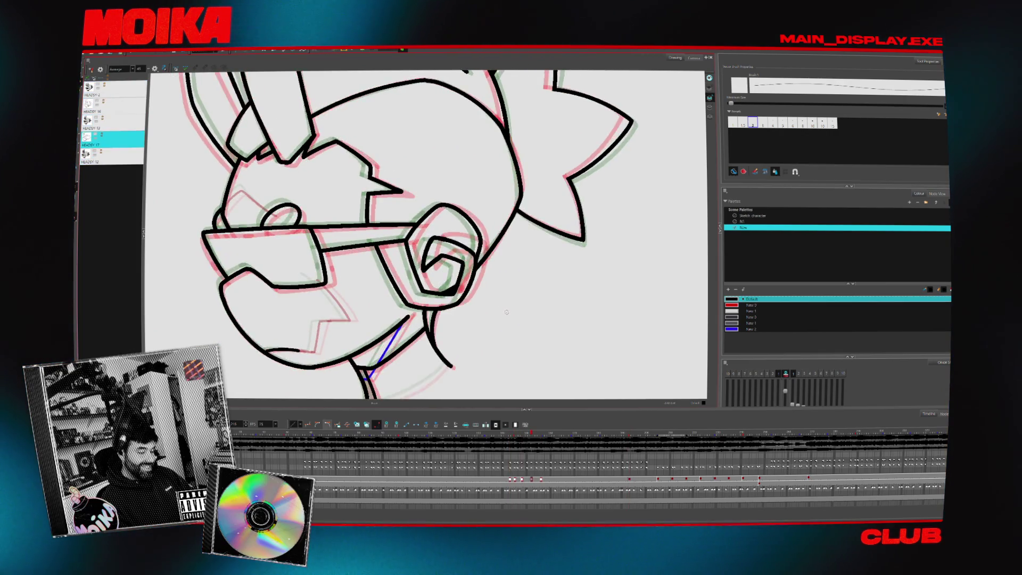
key("comma")
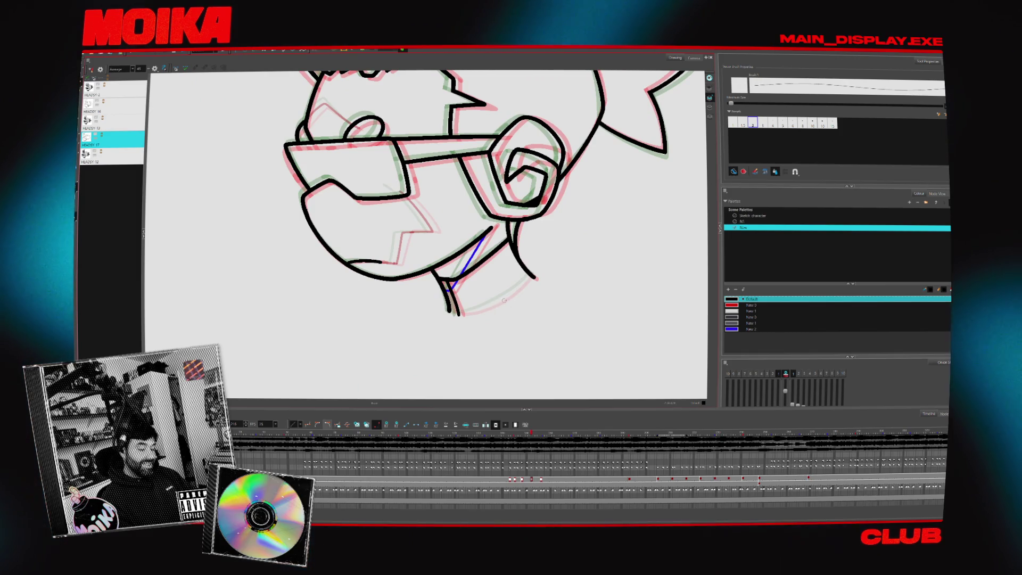
left_click(742, 122)
left_click(752, 216)
left_click(750, 323)
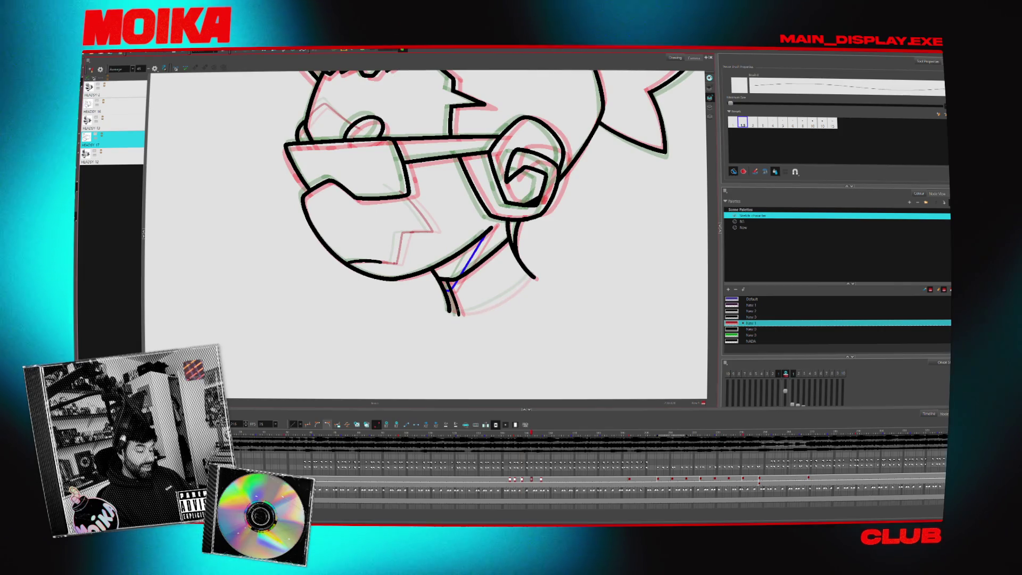
key("1")
key("1")
key("1")
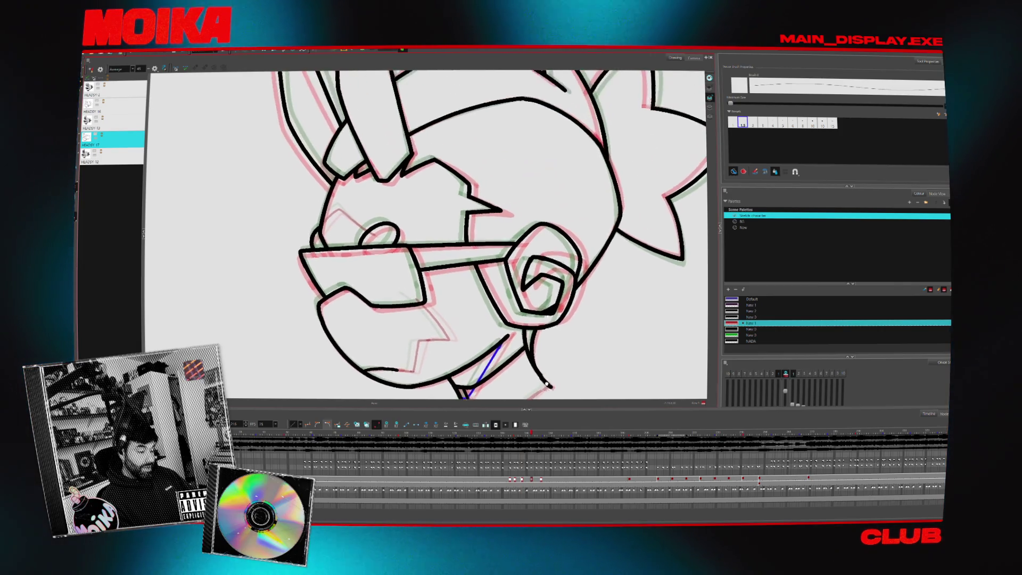
key("period")
key("period")
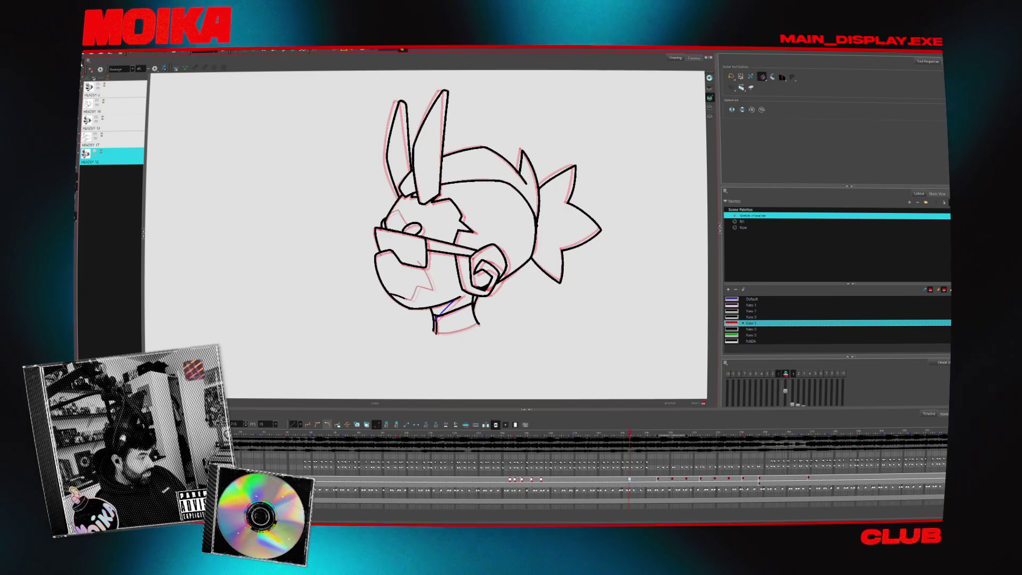
Play the head frames, then show them in the Camera view inside the car interior.
key("Return")
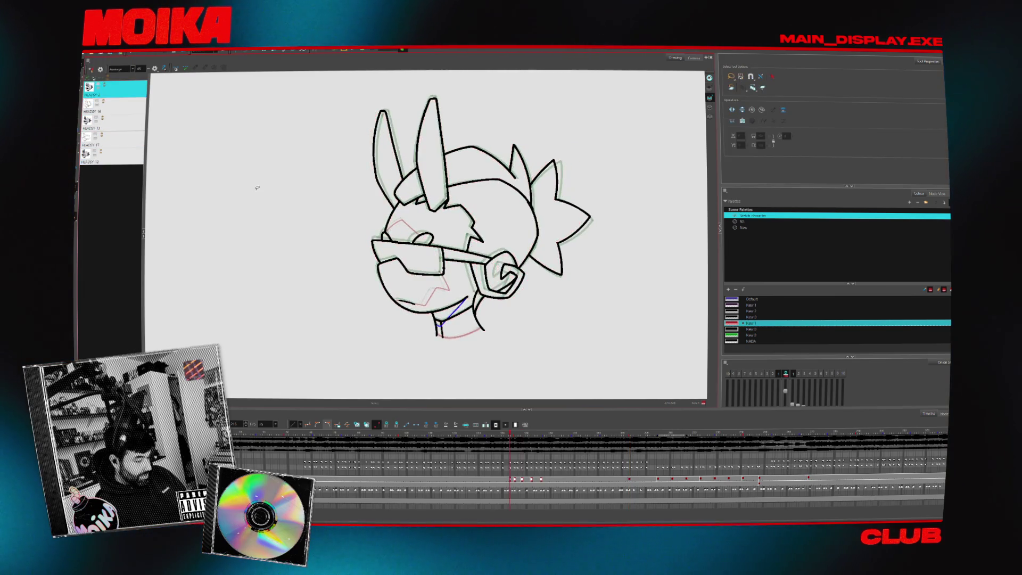
left_click(692, 58)
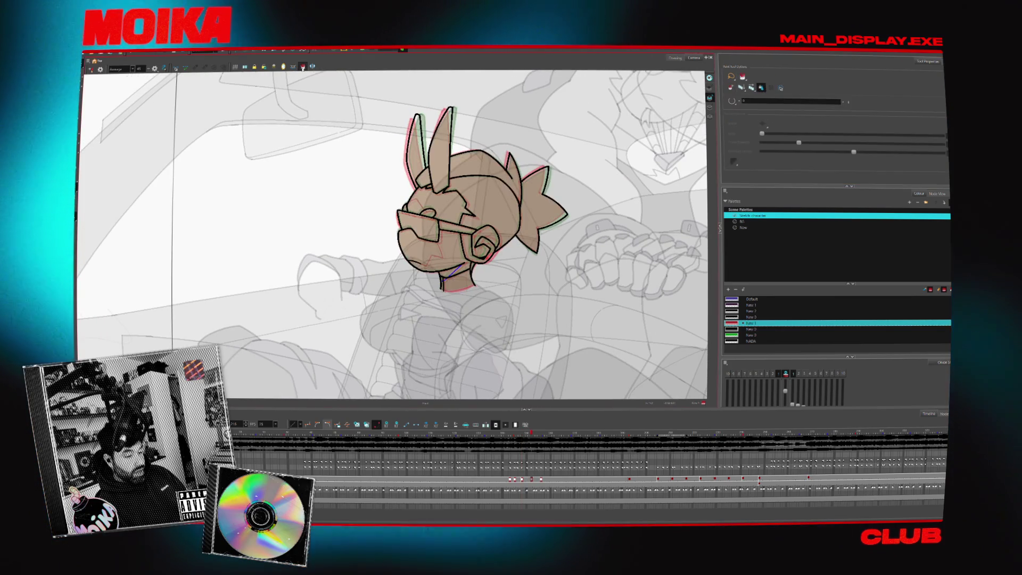
With stroke outlines shown, sample the light grey and flip between filled and unfilled frames.
key("alt+i")
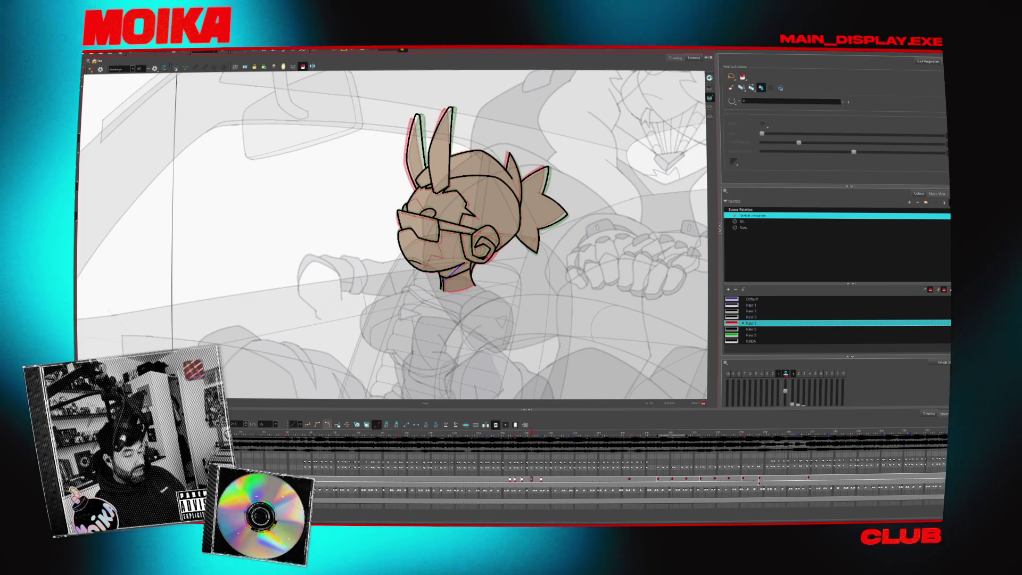
key("k")
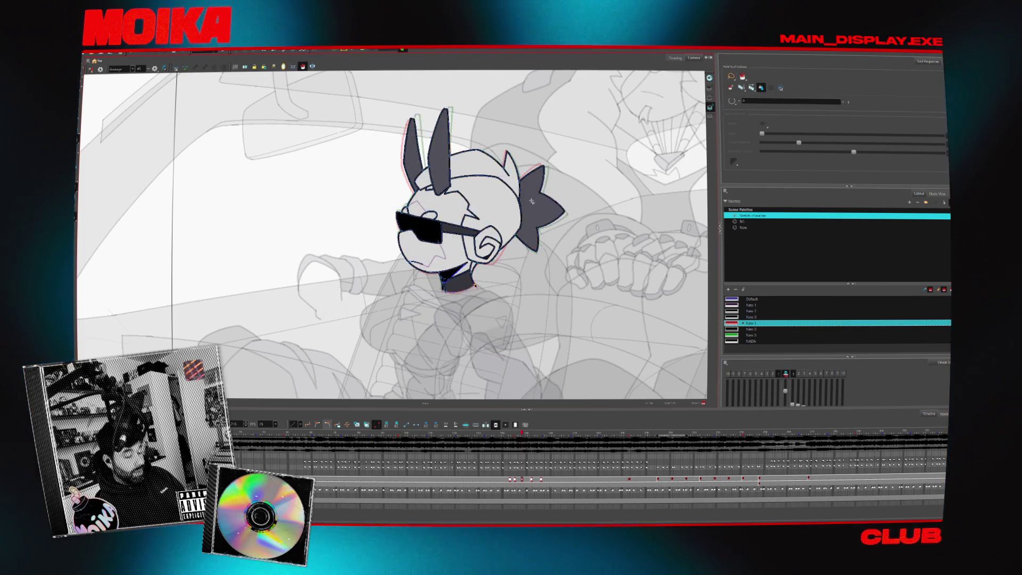
key("d")
left_click(490, 206)
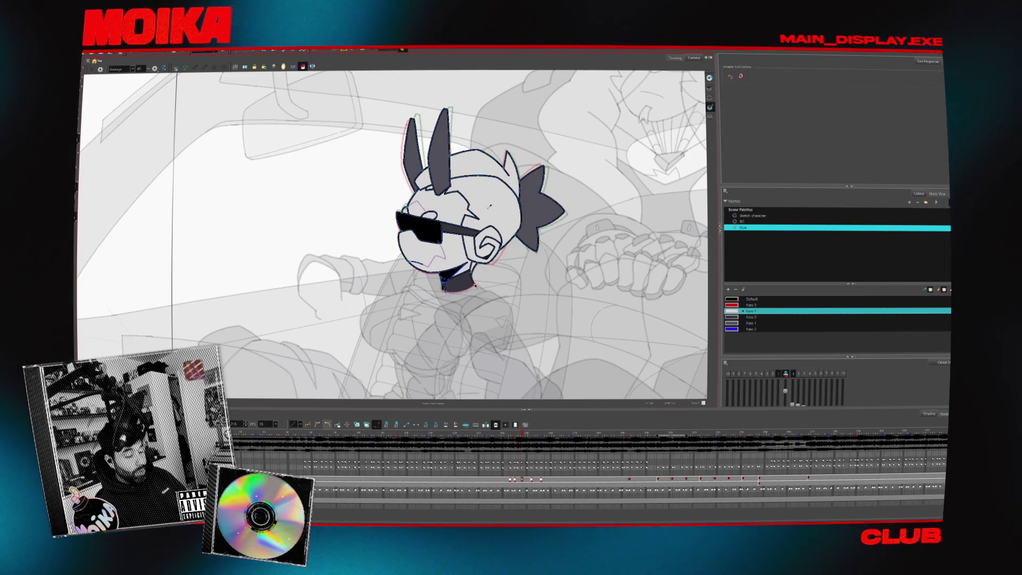
key("period")
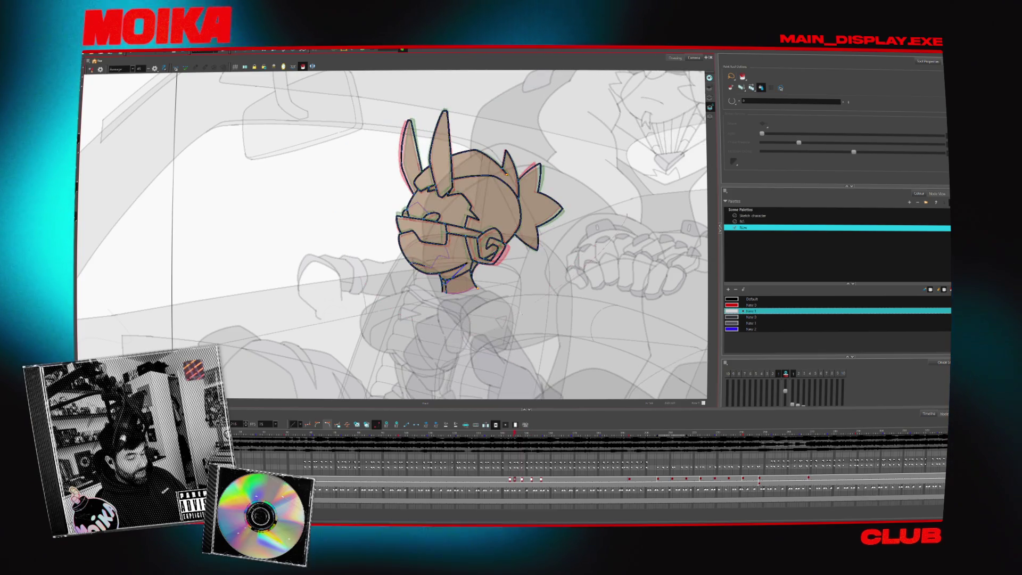
key("comma")
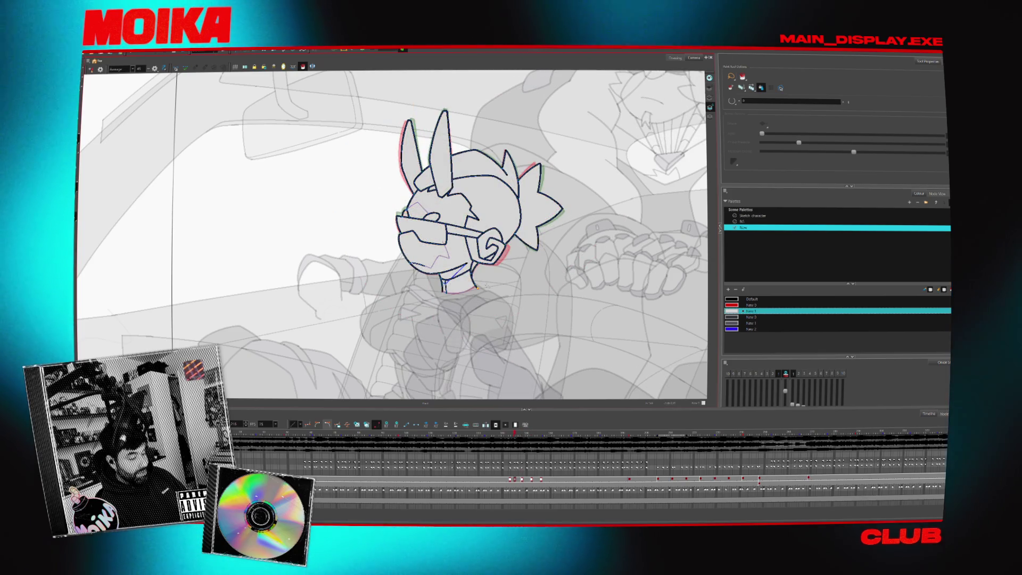
scroll(487, 273, "up", 5)
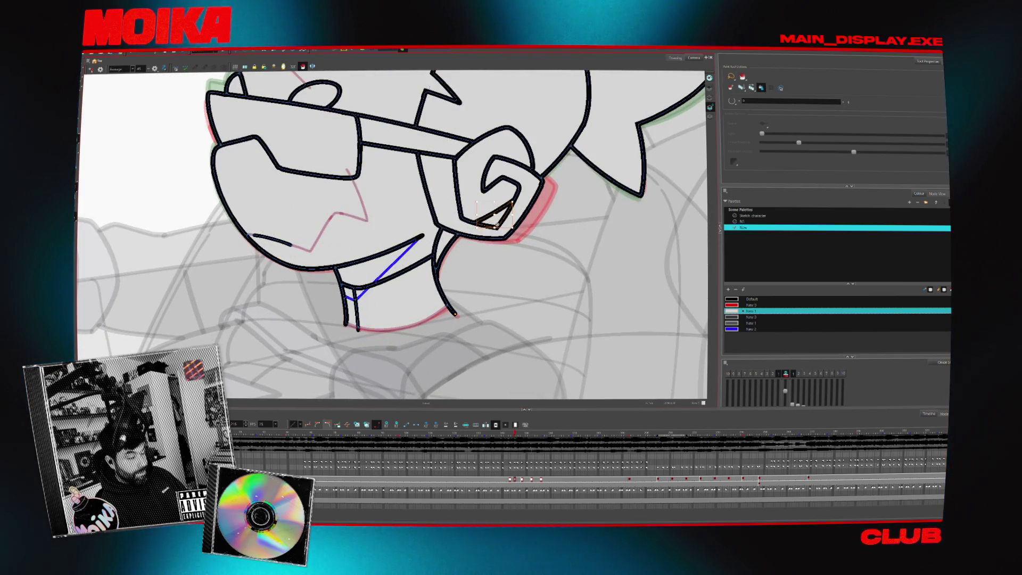
key("period")
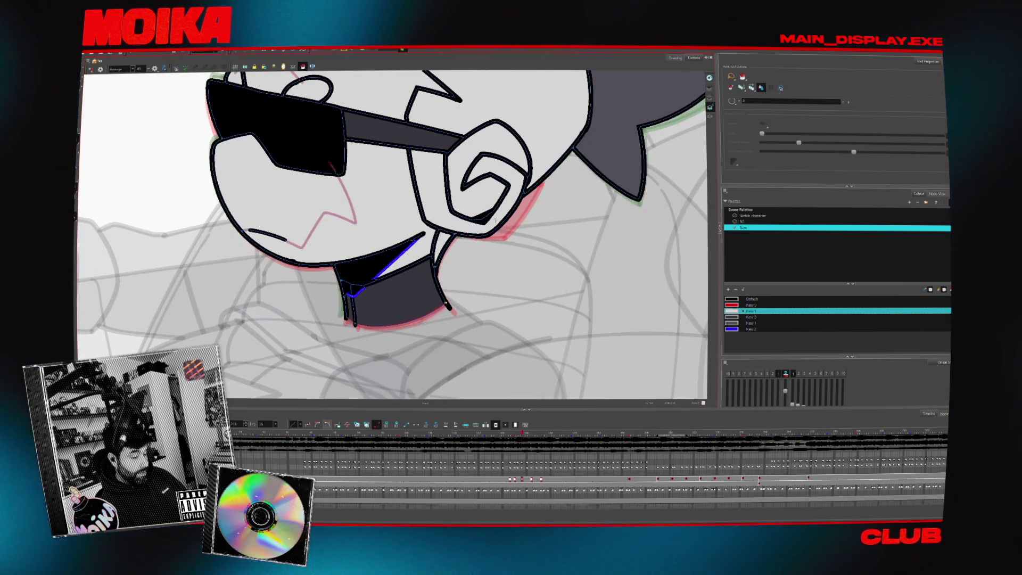
key("comma")
scroll(487, 215, "down", 5)
key("period")
Sample the face grey and dark grey hair colour, then fill the right hair spikes dark grey.
key("d")
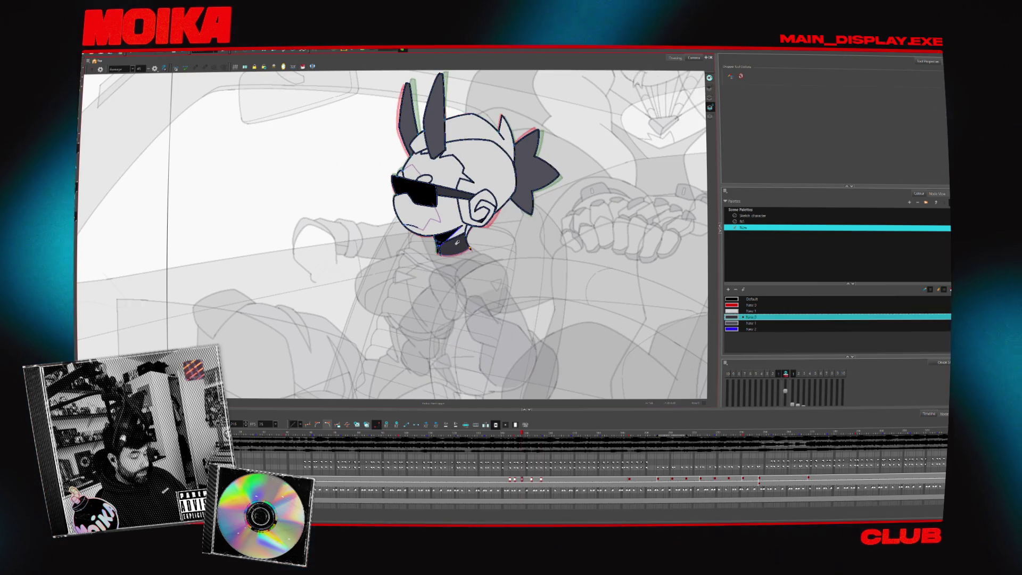
left_click(323, 80)
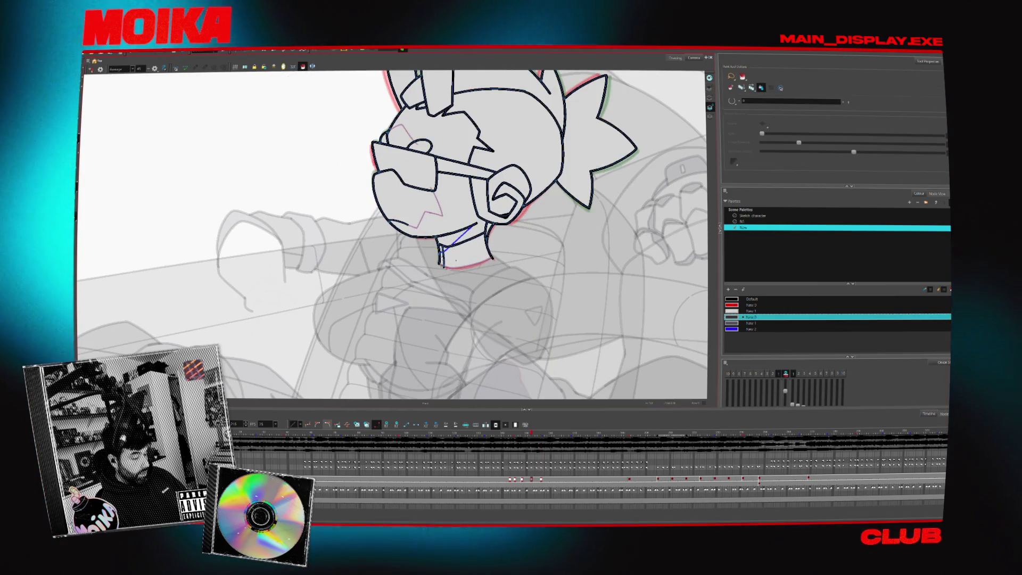
key("d")
left_click(579, 197)
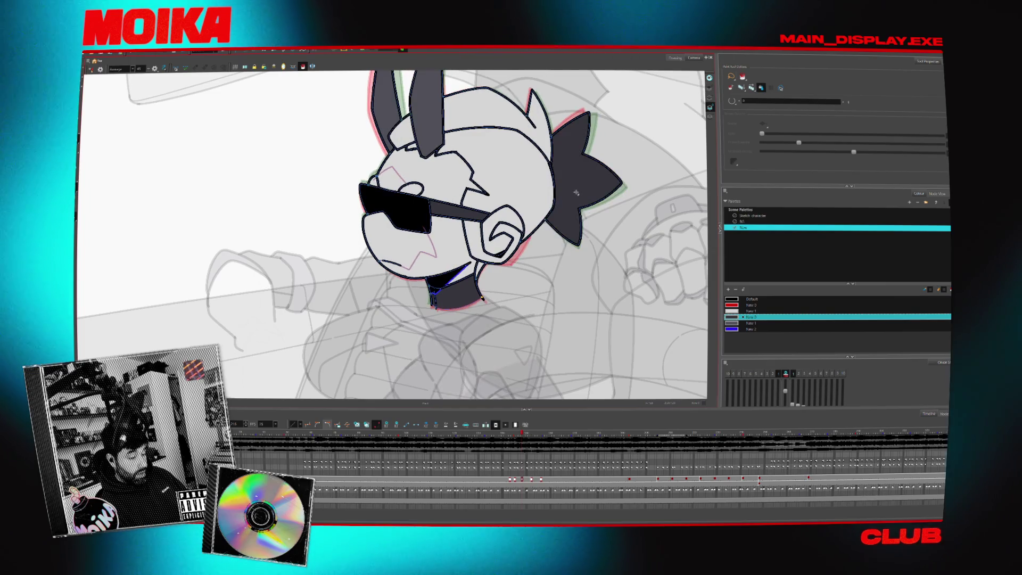
left_click(302, 66)
key("period")
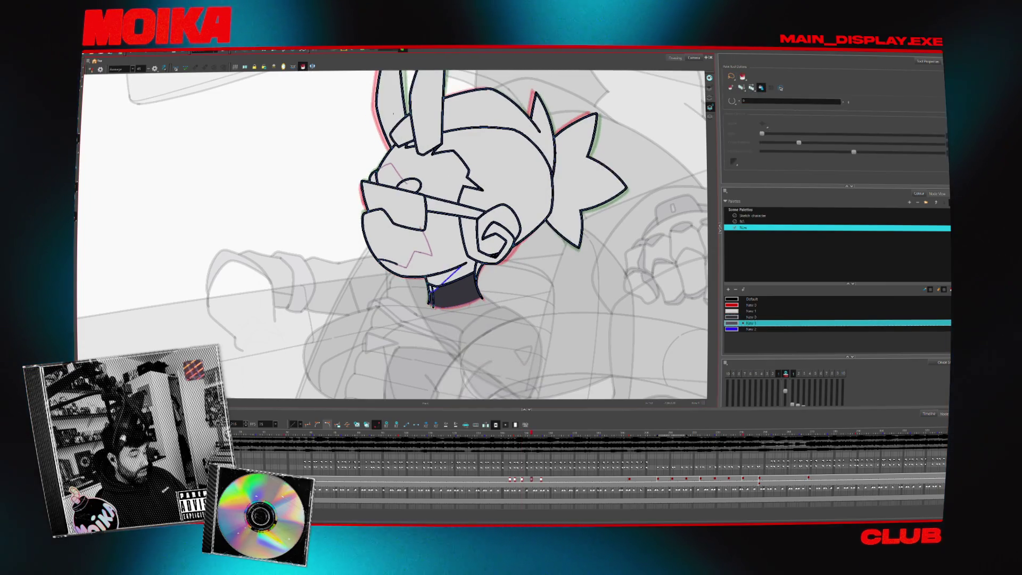
left_click(566, 163)
key("period")
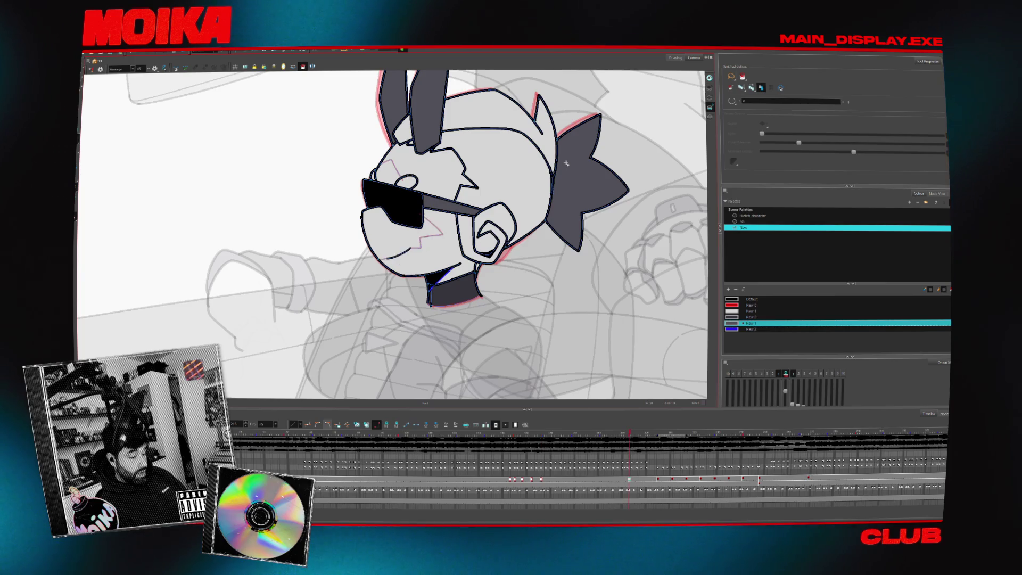
Compare the two head drawings and sample the grey fill colour from the drawing.
key("comma")
key("comma")
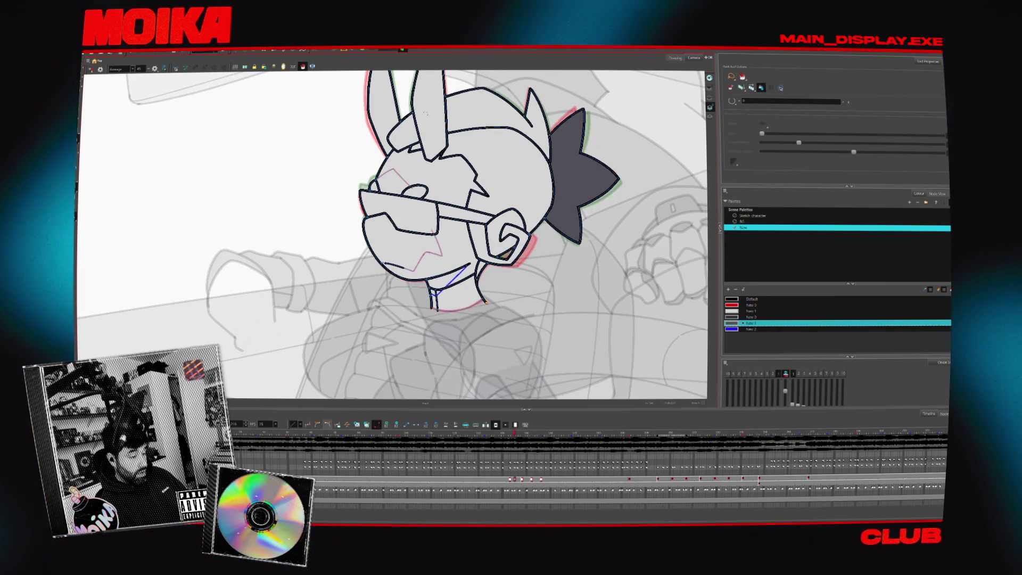
key("comma")
key("period")
key("comma")
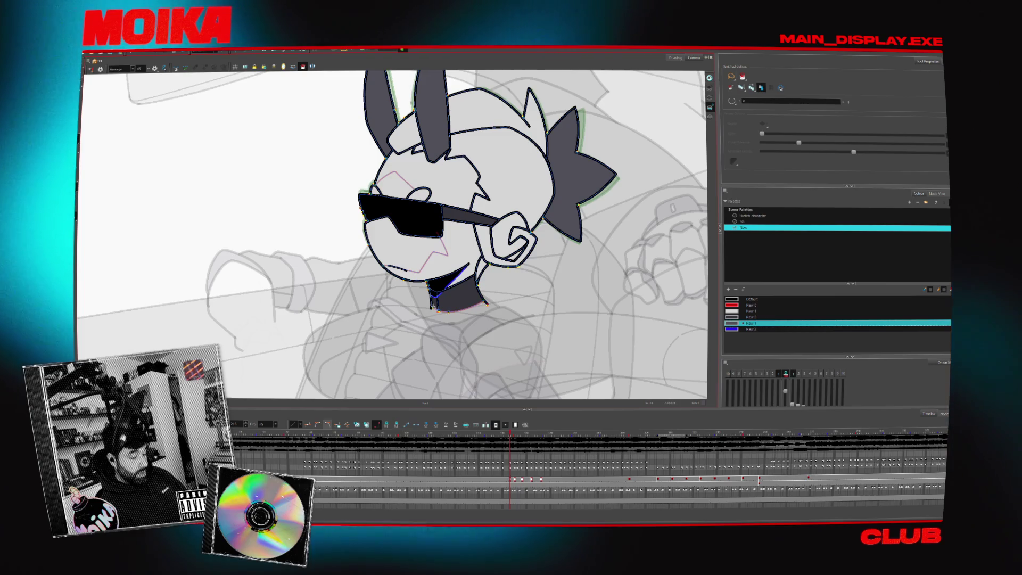
key("comma")
key("period")
key("d")
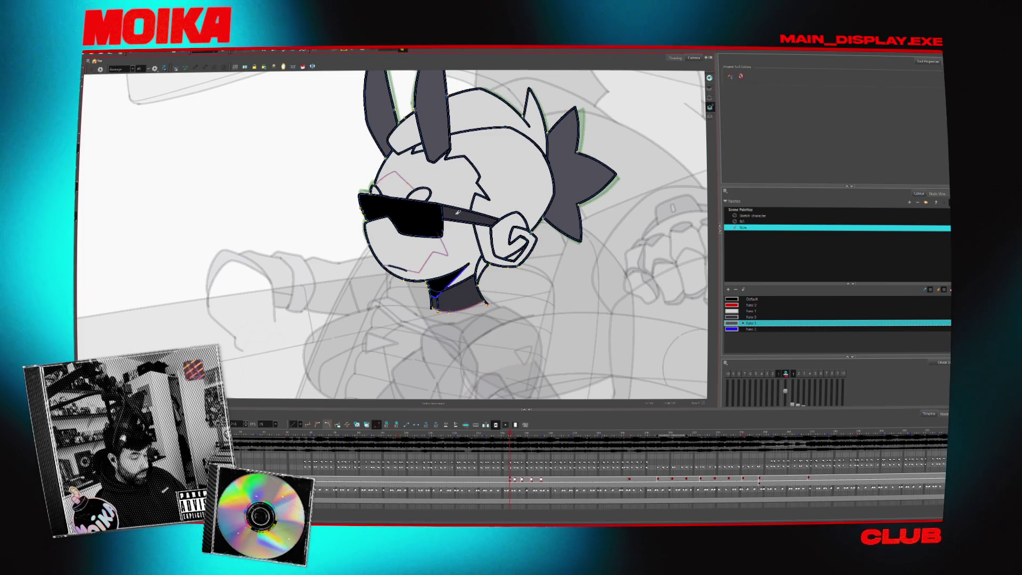
left_click(457, 211)
Flip between the sunglasses and outlined-glasses drawings, back on the Paint tool, advancing to the next heads.
key("period")
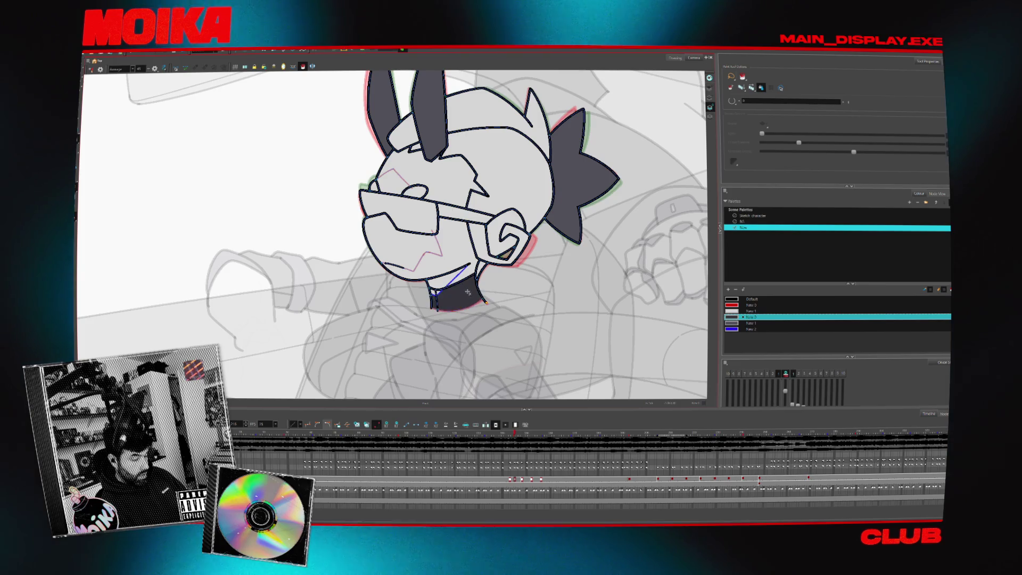
key("comma")
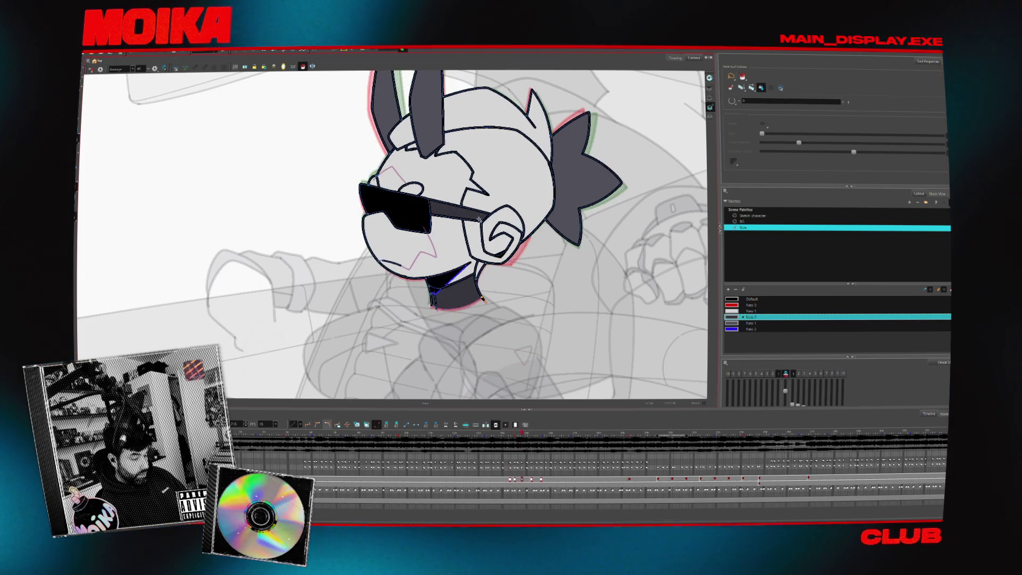
key("period")
key("comma")
key("period")
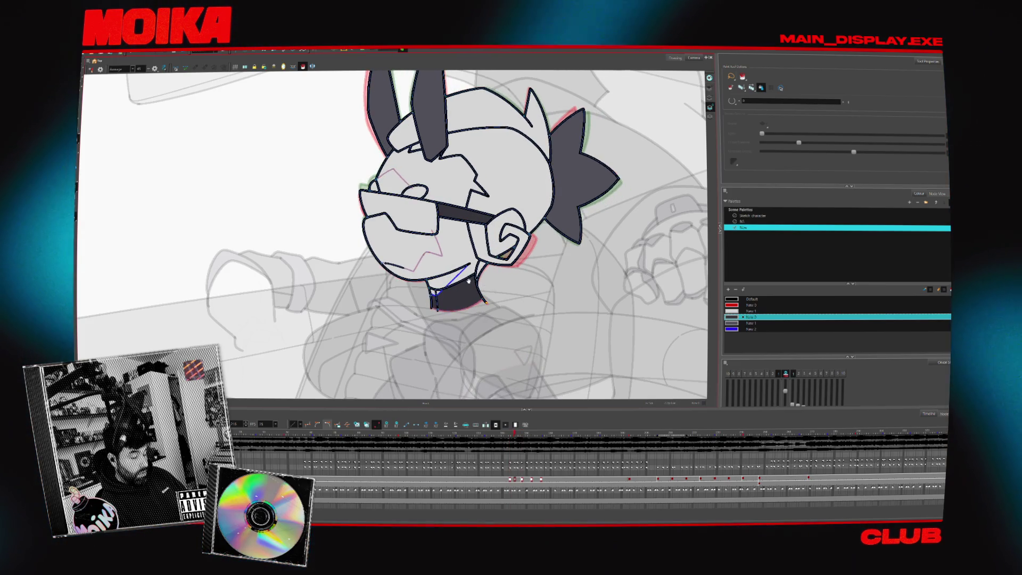
key("comma")
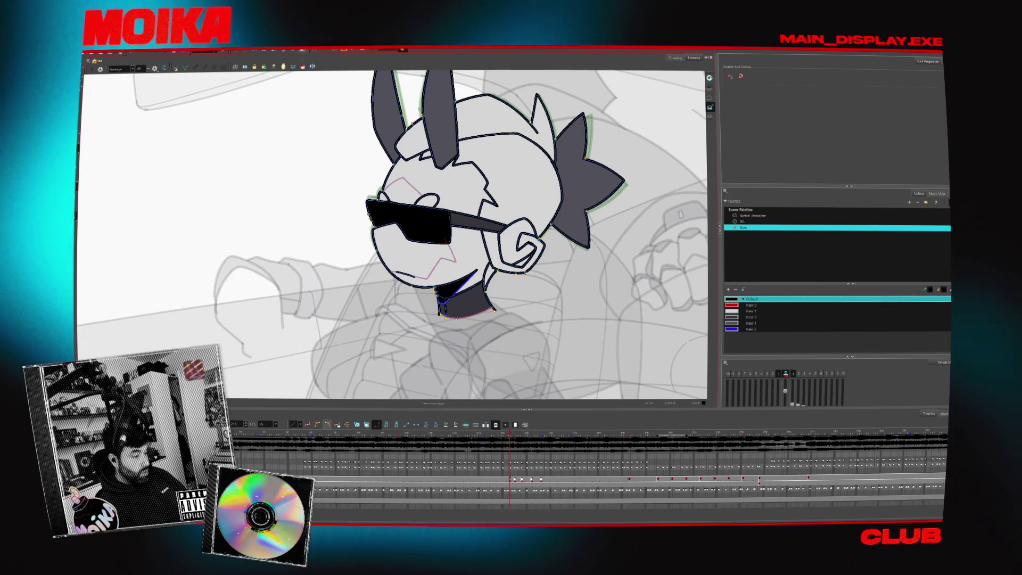
key("alt+i")
key("period")
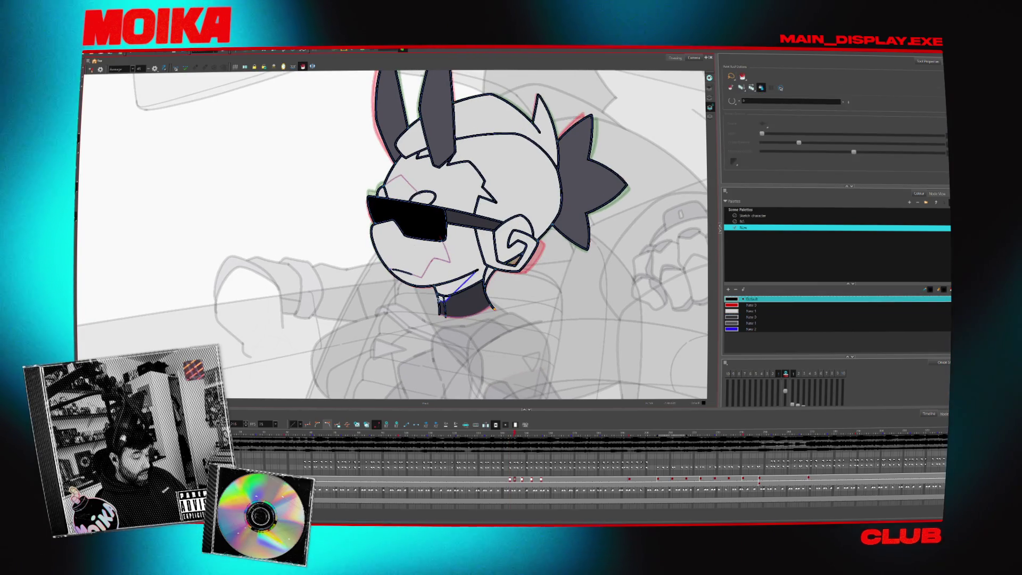
key("period")
key("period")
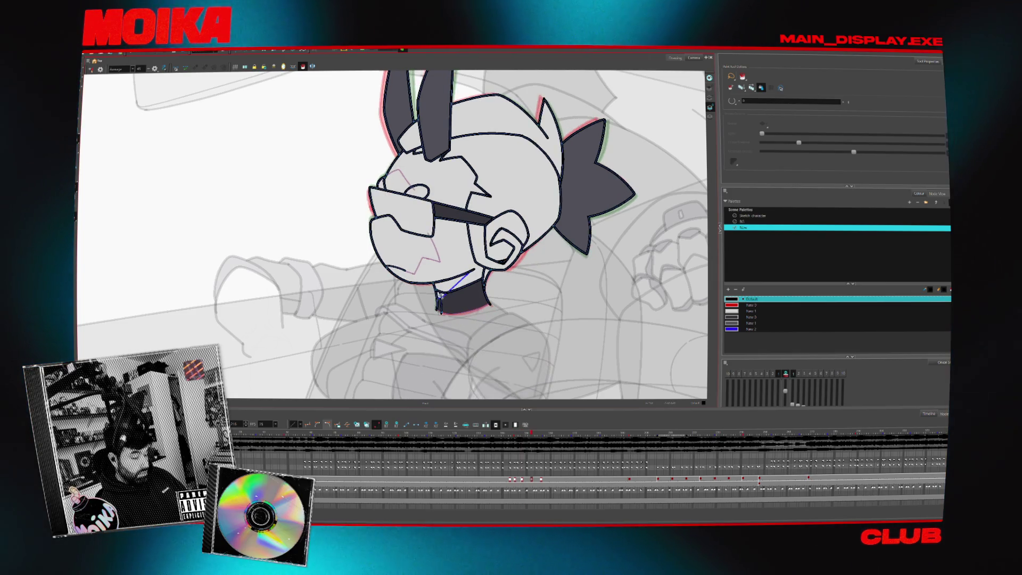
key("period")
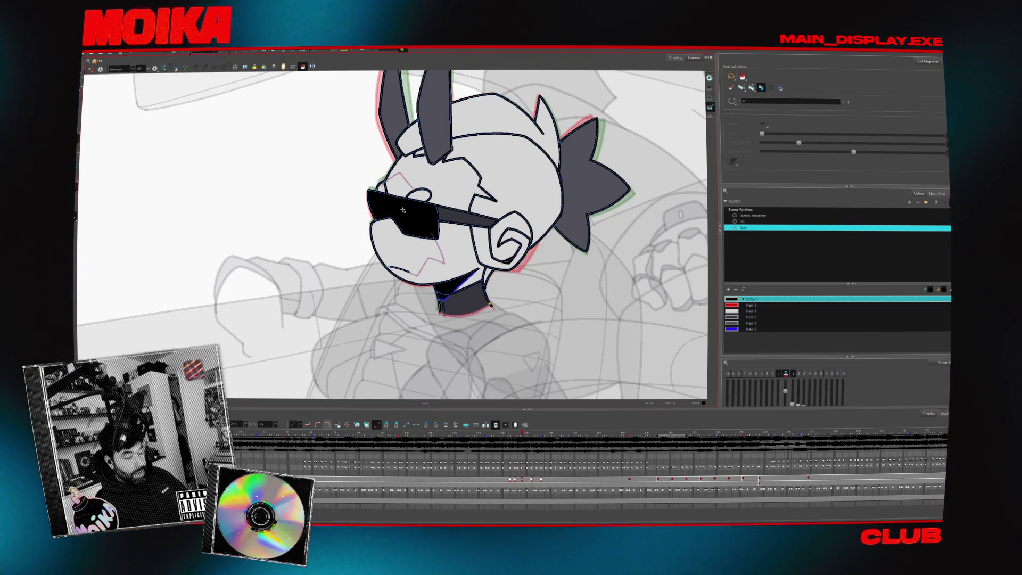
scroll(403, 210, "down", 3)
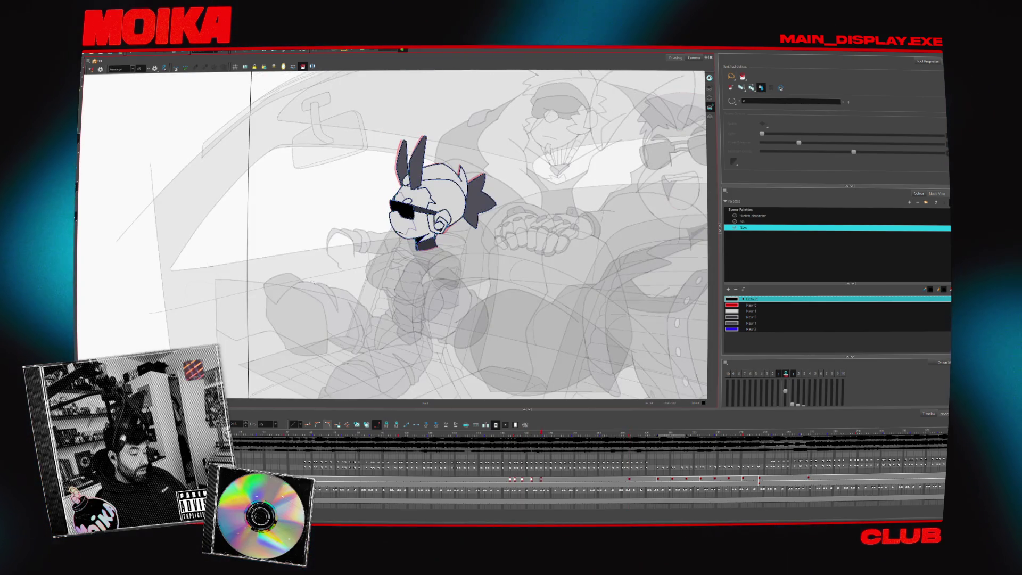
key("Return")
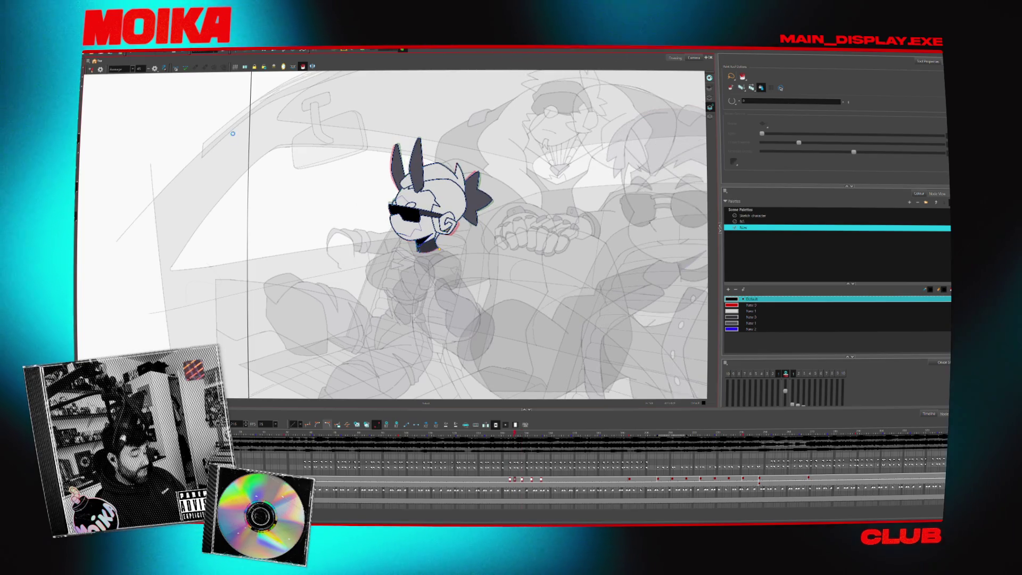
scroll(418, 211, "up", 3)
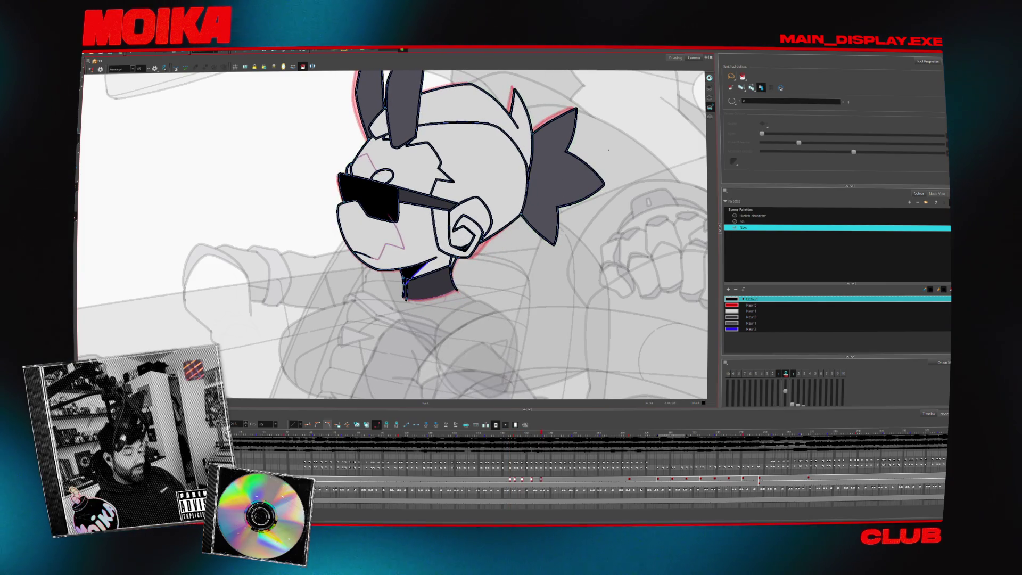
scroll(495, 164, "down", 3)
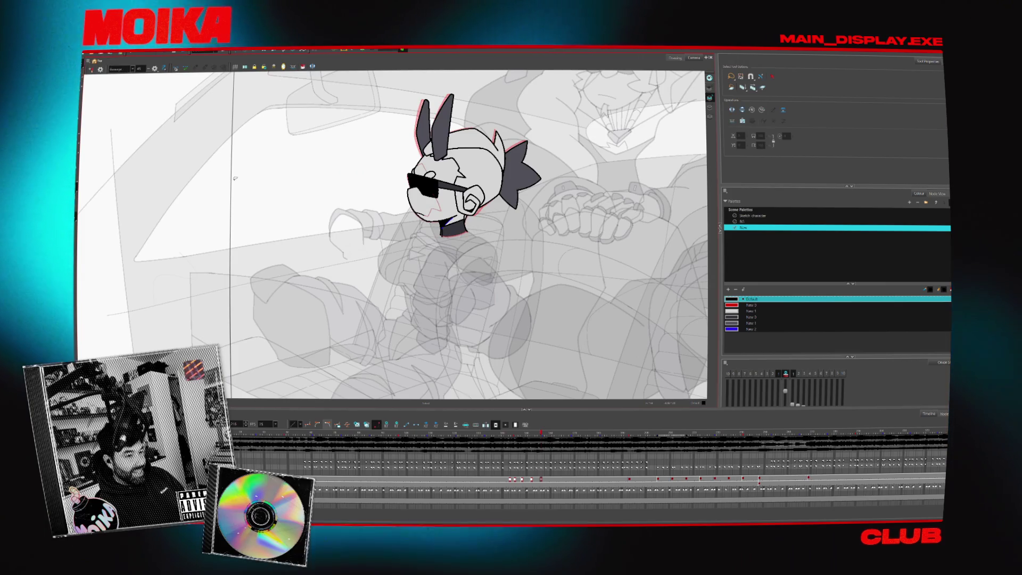
scroll(393, 234, "down", 5)
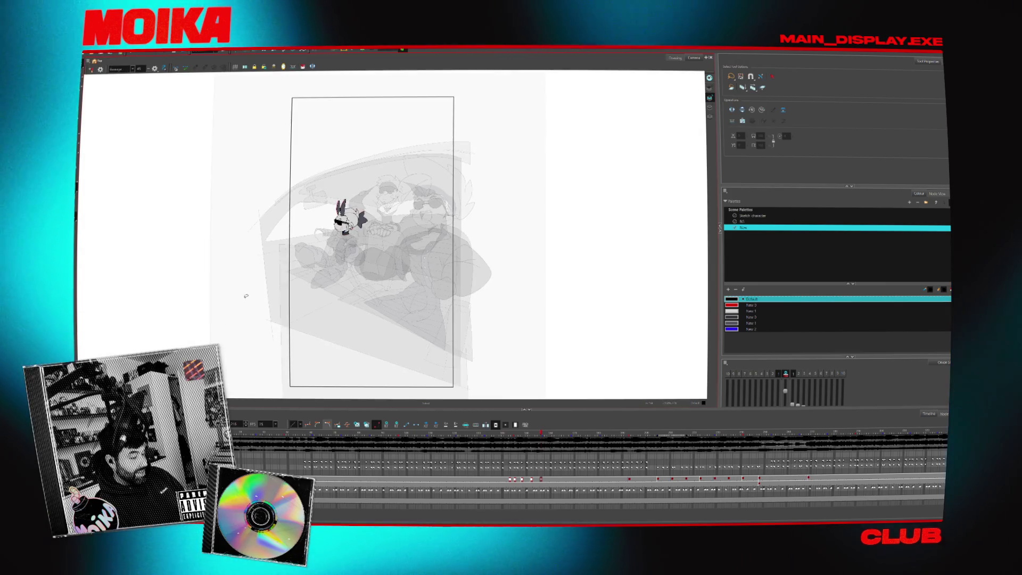
scroll(394, 234, "up", 5)
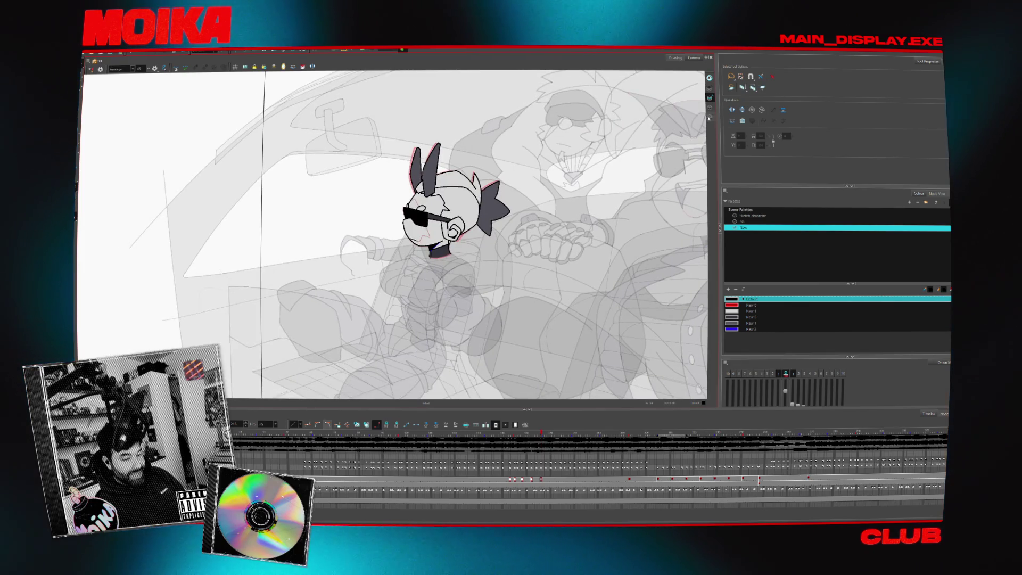
left_click(744, 216)
key("ctrl+a")
left_click(731, 340)
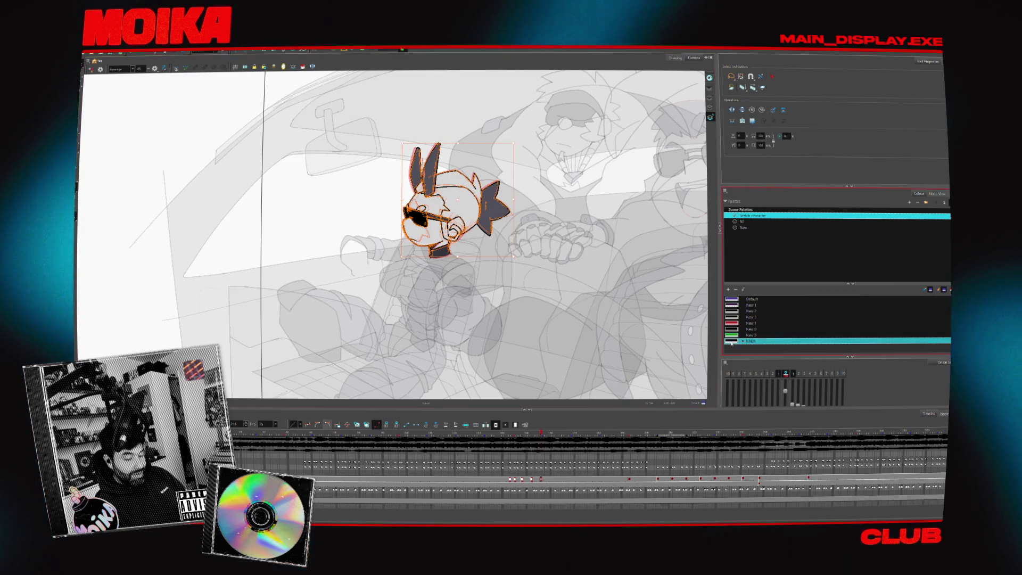
key("comma")
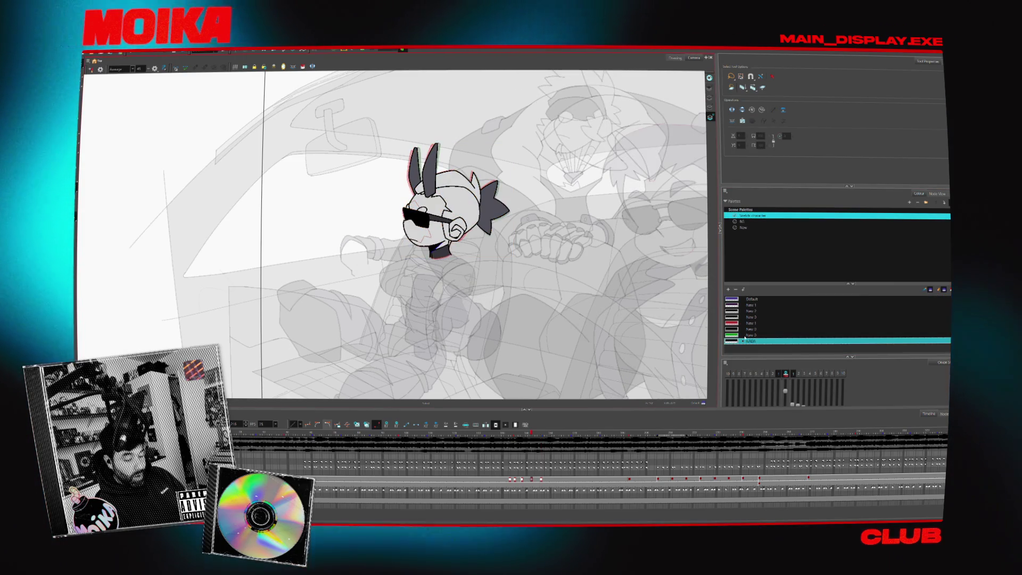
key("comma")
key("Escape")
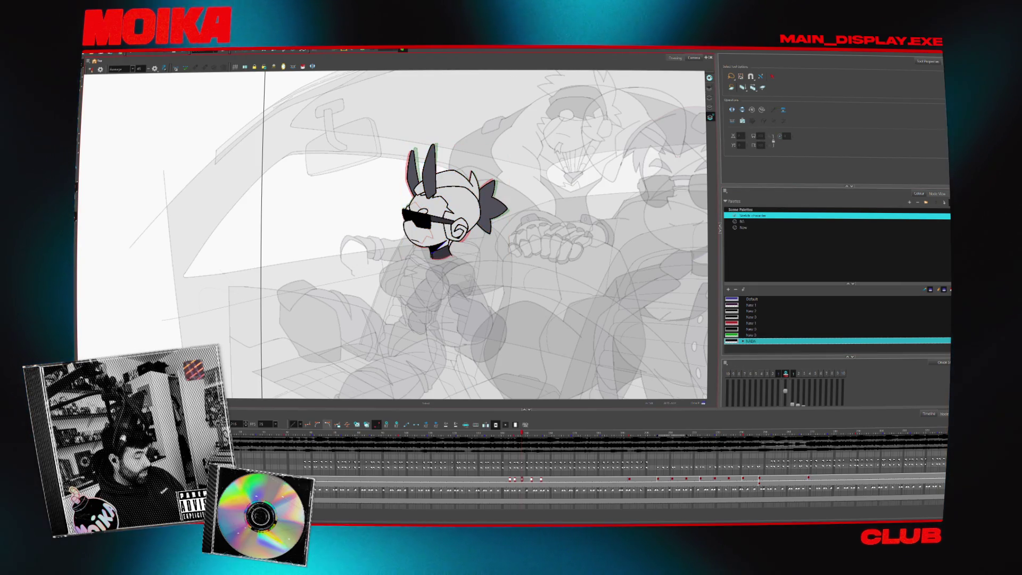
key("shift+l")
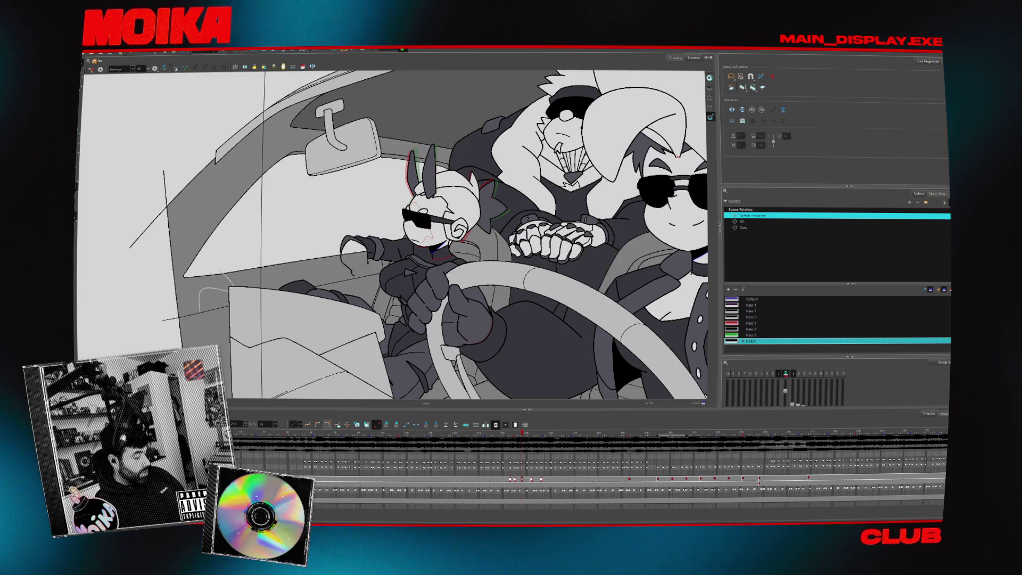
Step back a frame through the finished full-opacity scene.
key("comma")
key("comma")
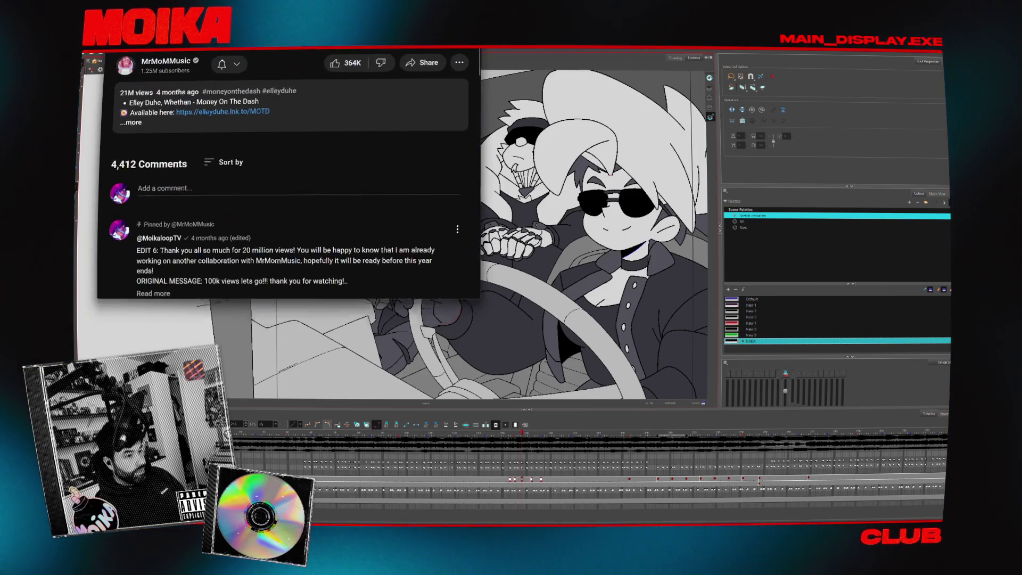
Maximise the YouTube window and open the uploader's channel videos sorted by popularity.
mouse_move(229, 0)
left_mouse_down()
mouse_move(274, 114)
mouse_move(312, 143)
left_mouse_up()
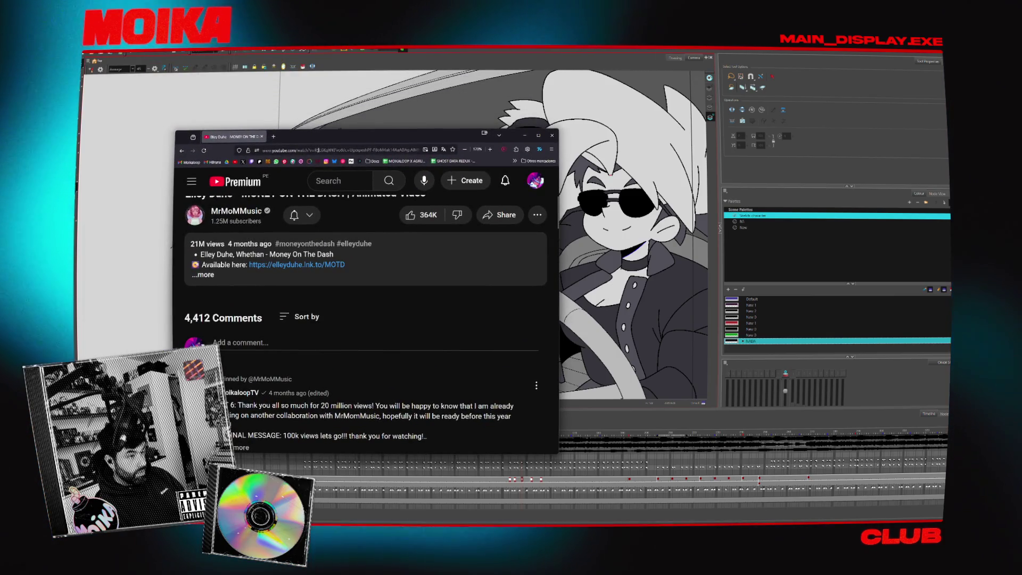
double_click(314, 137)
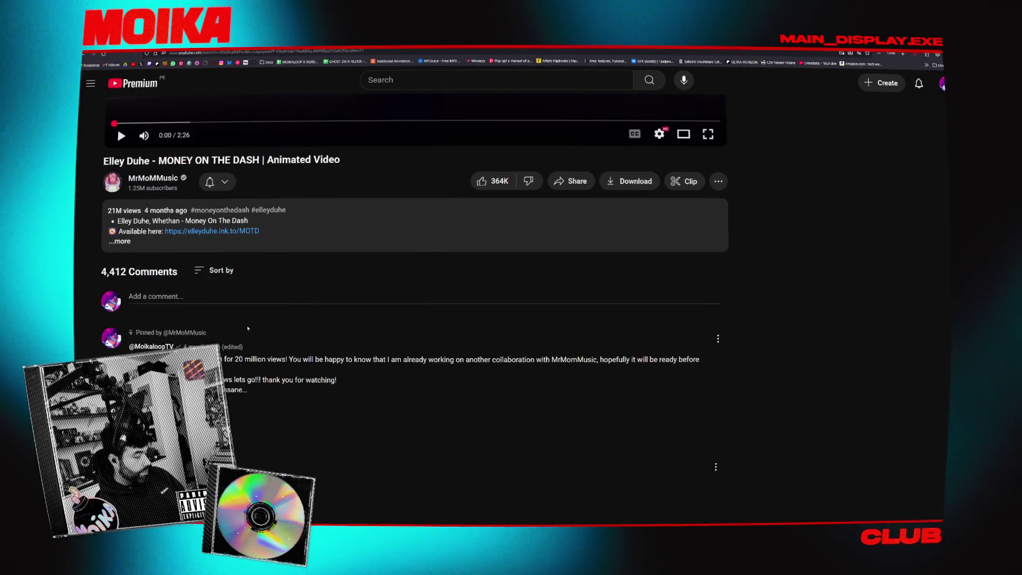
left_click(155, 243)
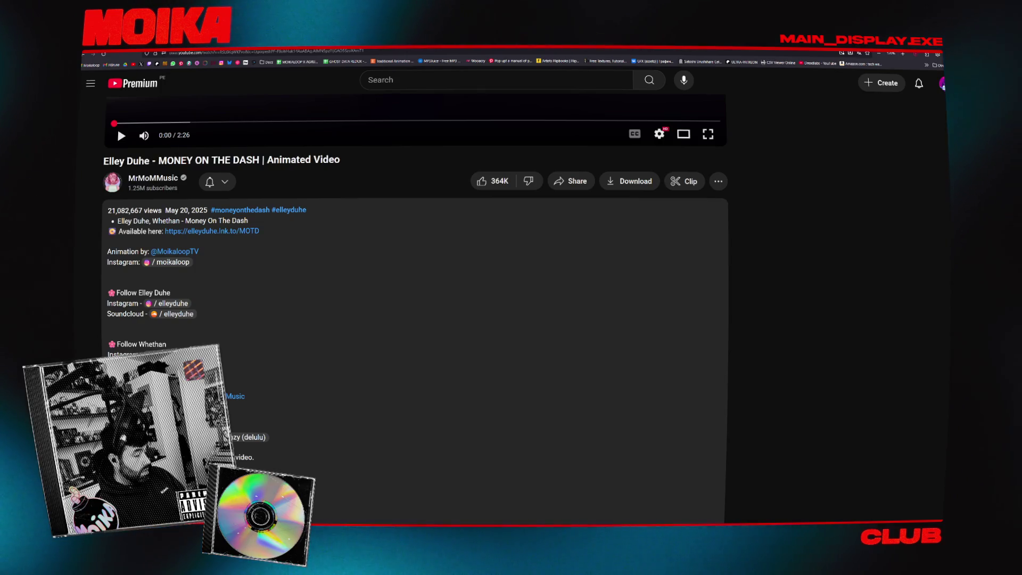
left_click(153, 179)
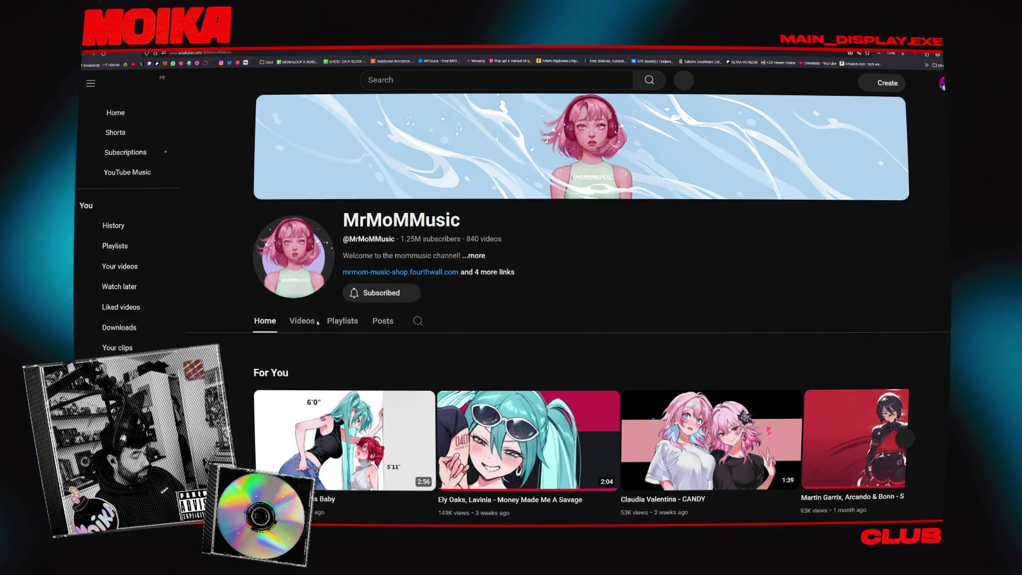
left_click(310, 322)
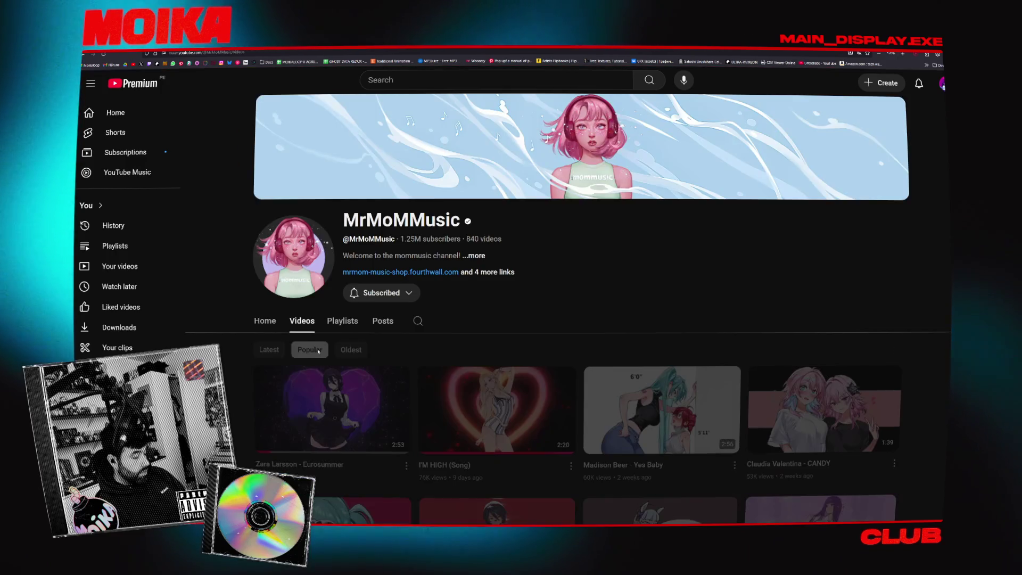
left_click(310, 349)
Open the KREAM - Take Control video and select the usage-permission line in its description.
scroll(340, 352, "down", 1)
left_click(339, 352)
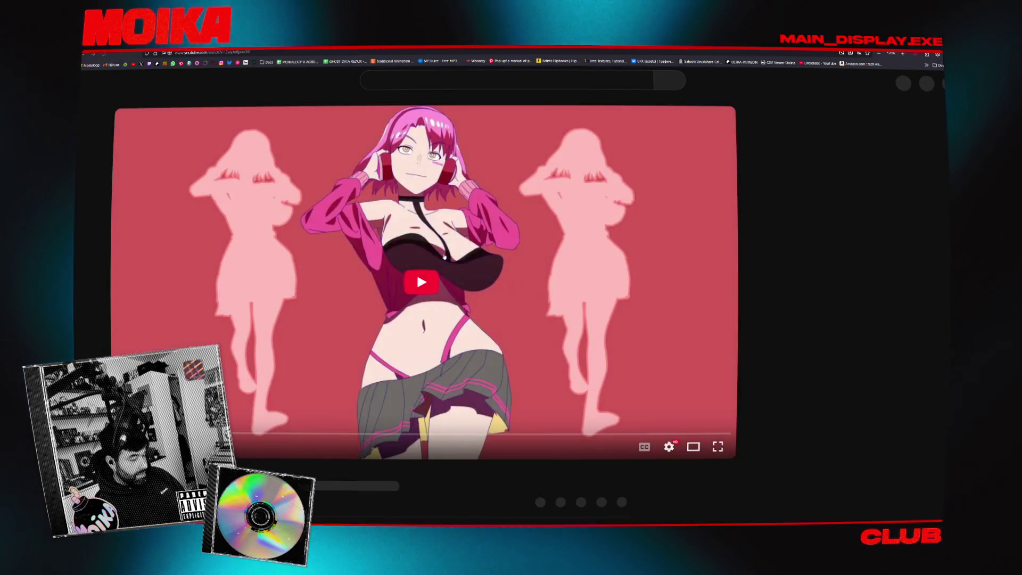
scroll(258, 398, "down", 4)
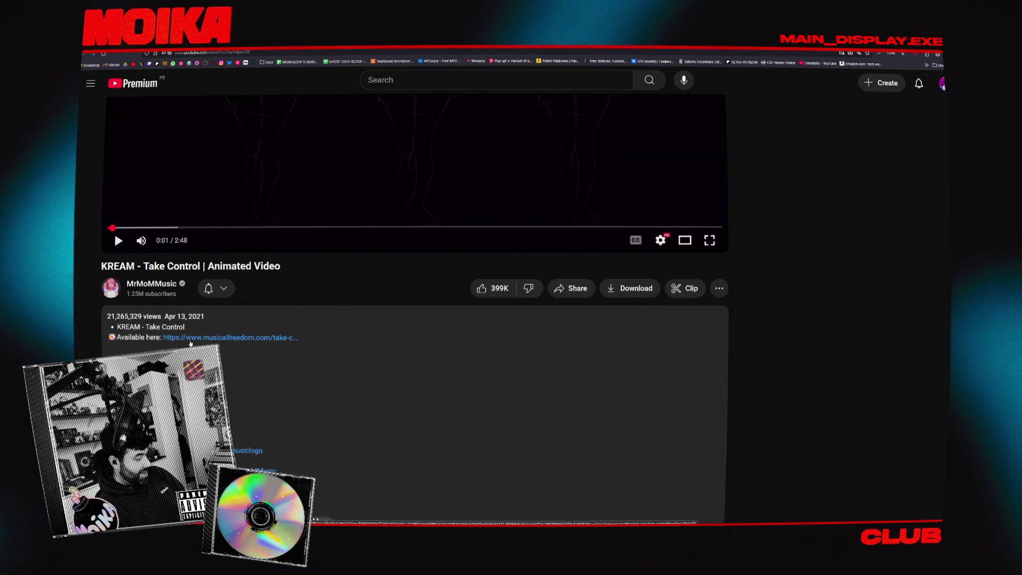
left_click(320, 520)
scroll(320, 479, "down", 2)
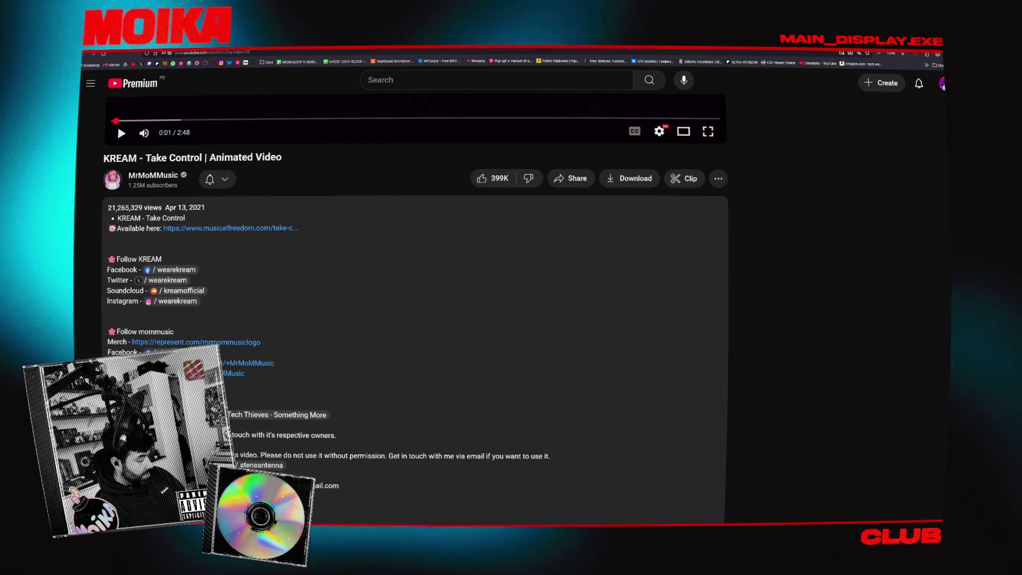
triple_click(391, 456)
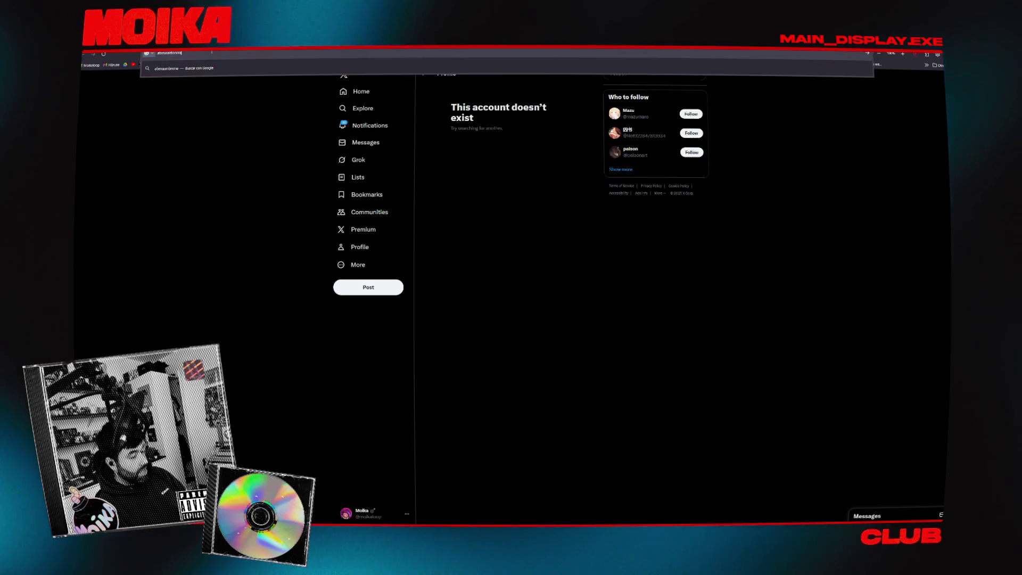
Run the web search for the artist's X account.
key("Return")
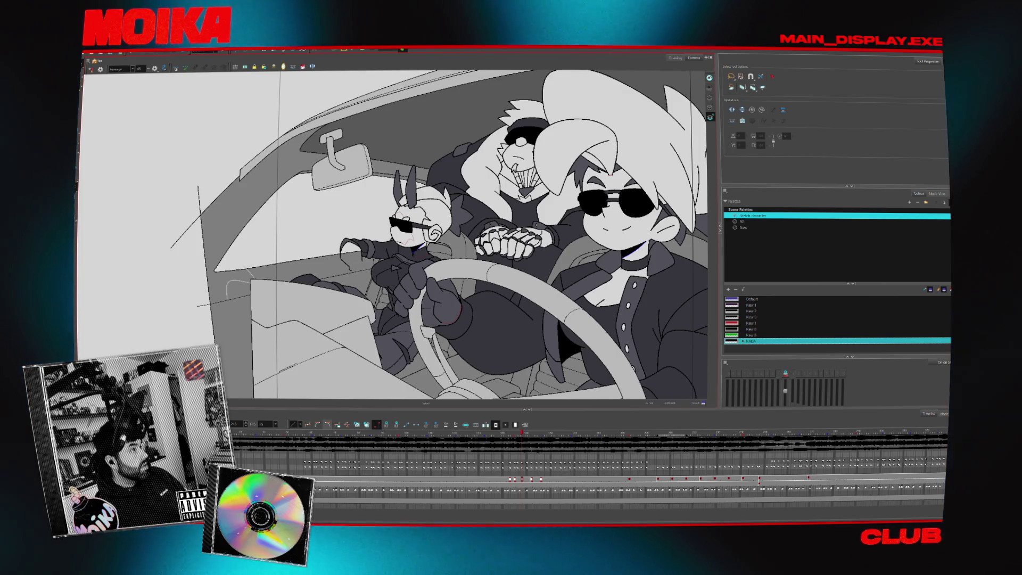
On the artist's Instagram grid, view and close the Skull Island sketch and bunny-girl posts.
key("alt+Tab")
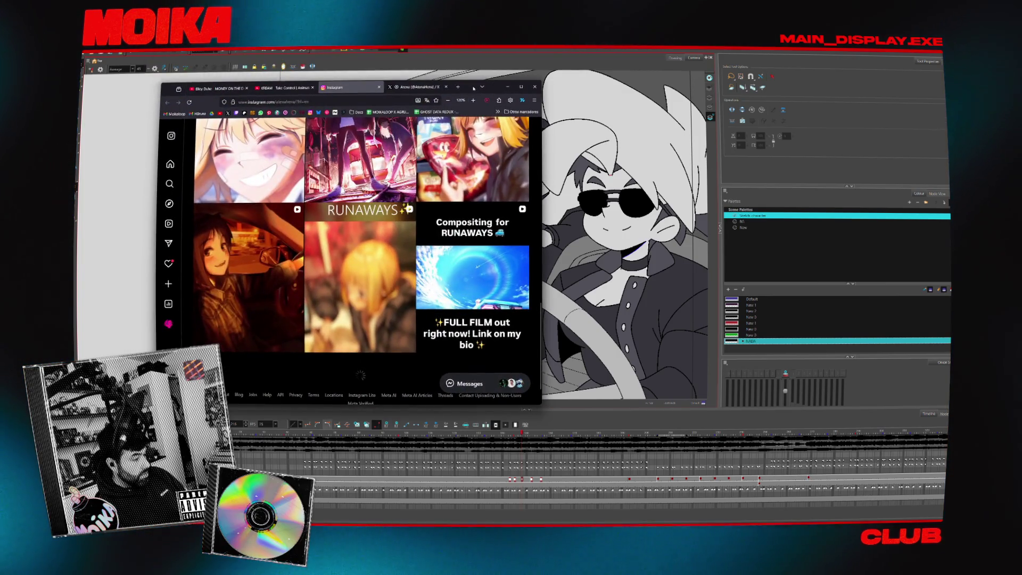
scroll(318, 287, "down", 10)
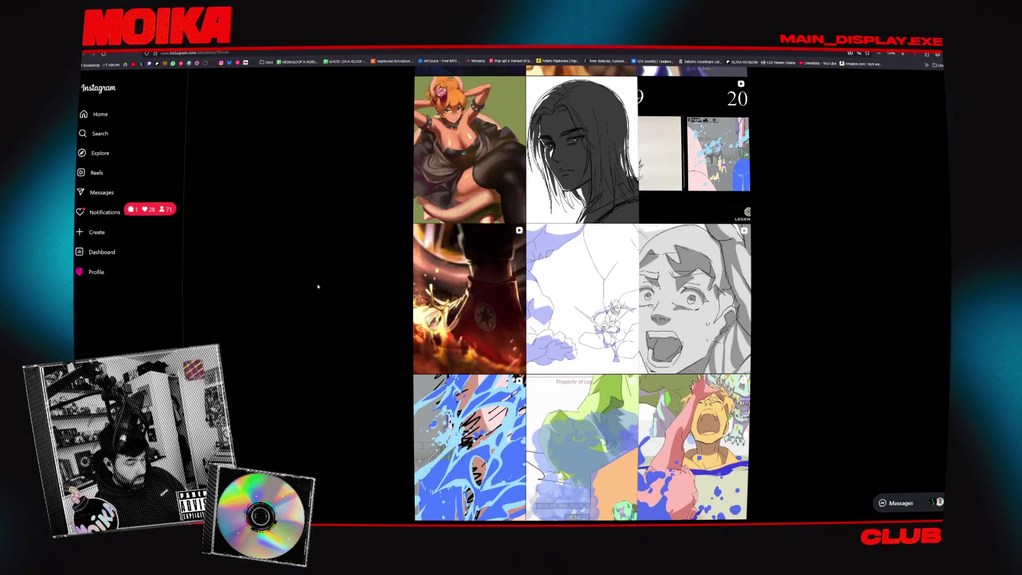
left_click(582, 224)
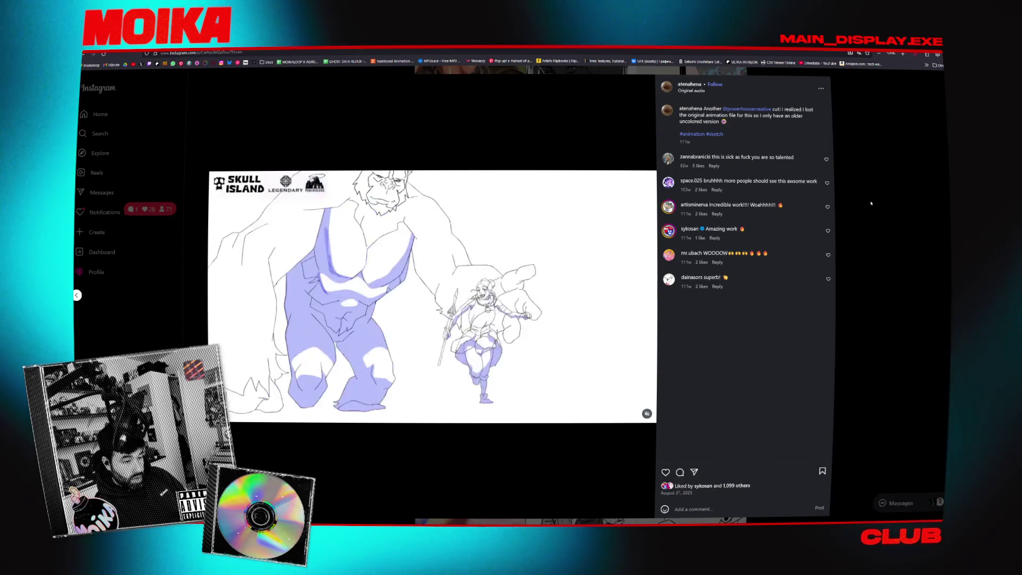
left_click(850, 206)
scroll(457, 262, "down", 12)
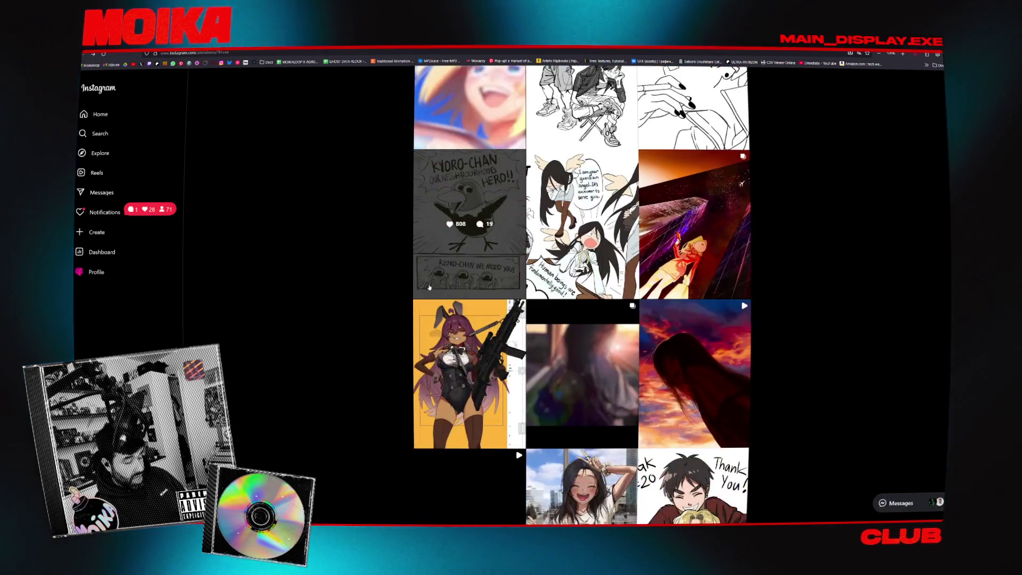
scroll(331, 310, "down", 5)
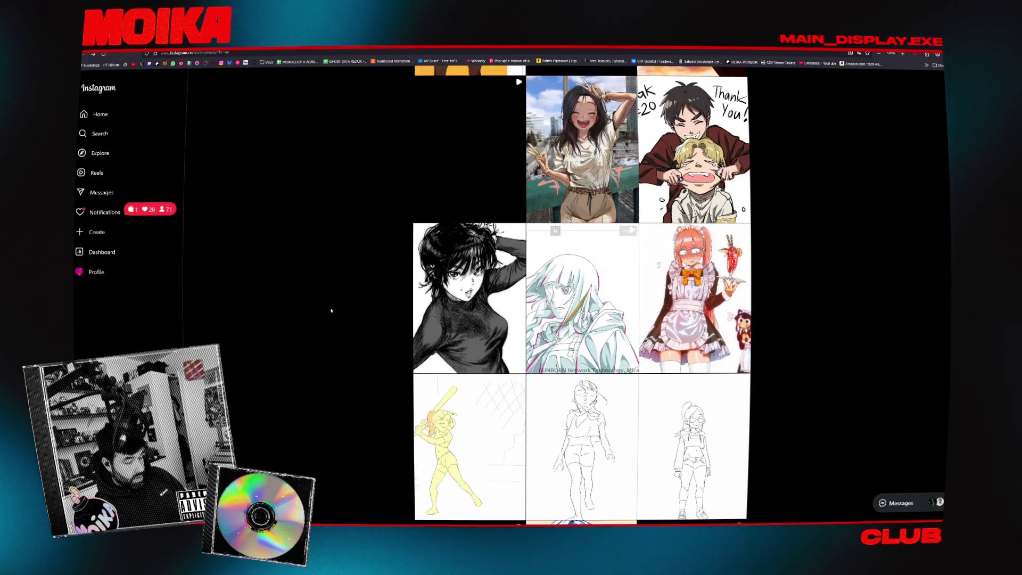
scroll(331, 310, "up", 4)
left_click(468, 251)
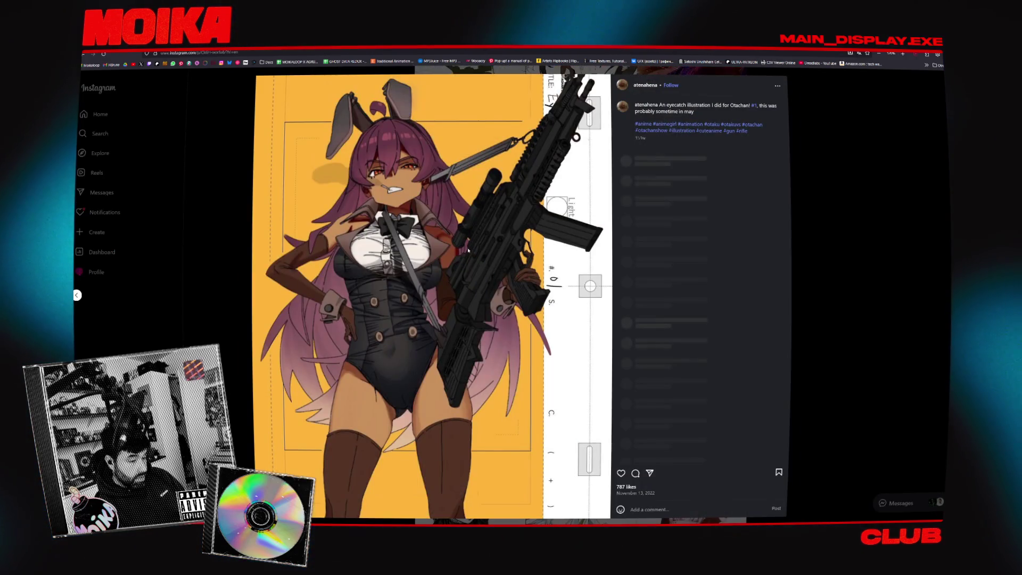
left_click(845, 191)
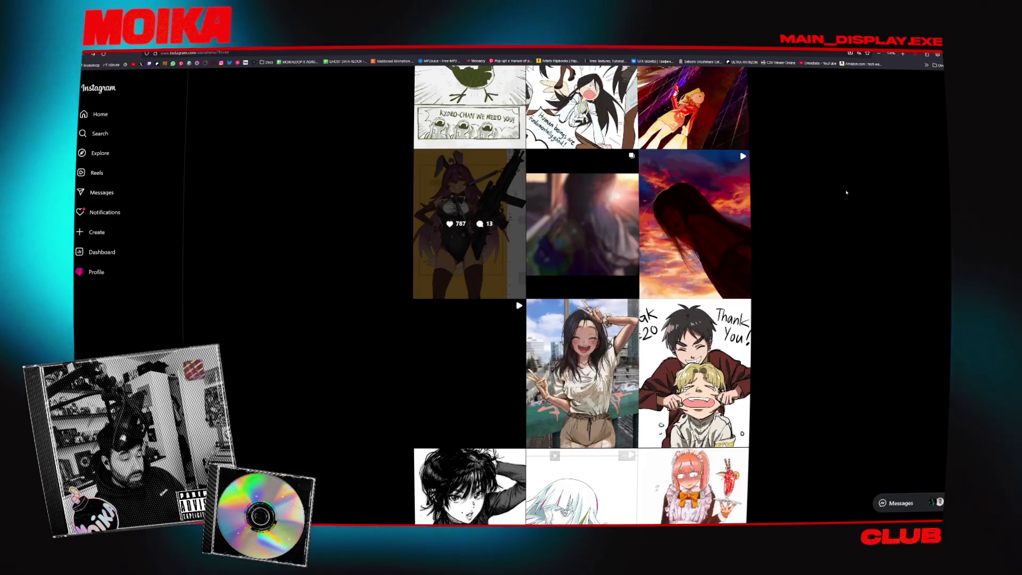
Scroll to the end of the Instagram grid and back, then switch to the X profile tab.
scroll(846, 193, "down", 5)
scroll(847, 193, "down", 12)
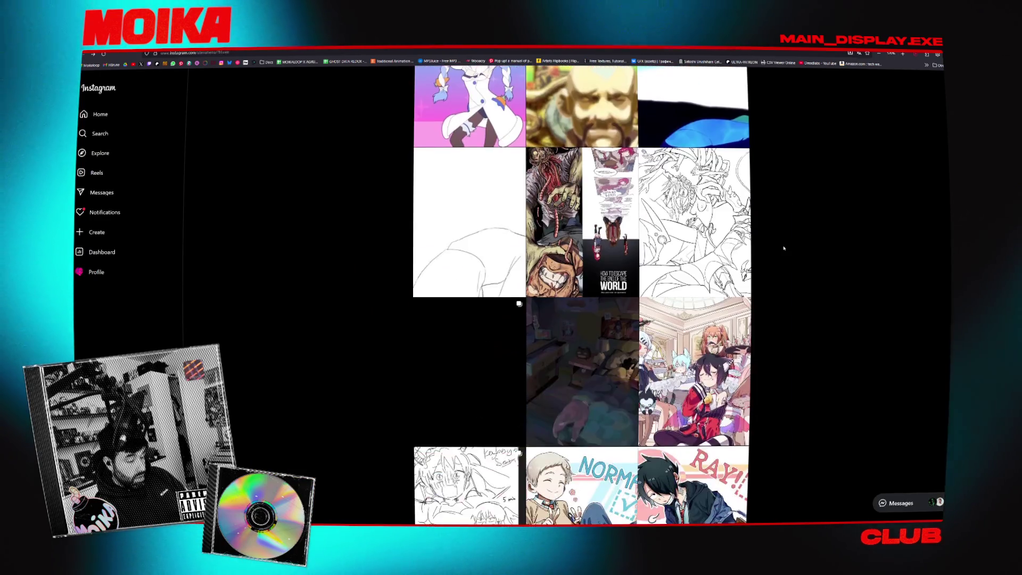
scroll(783, 248, "down", 15)
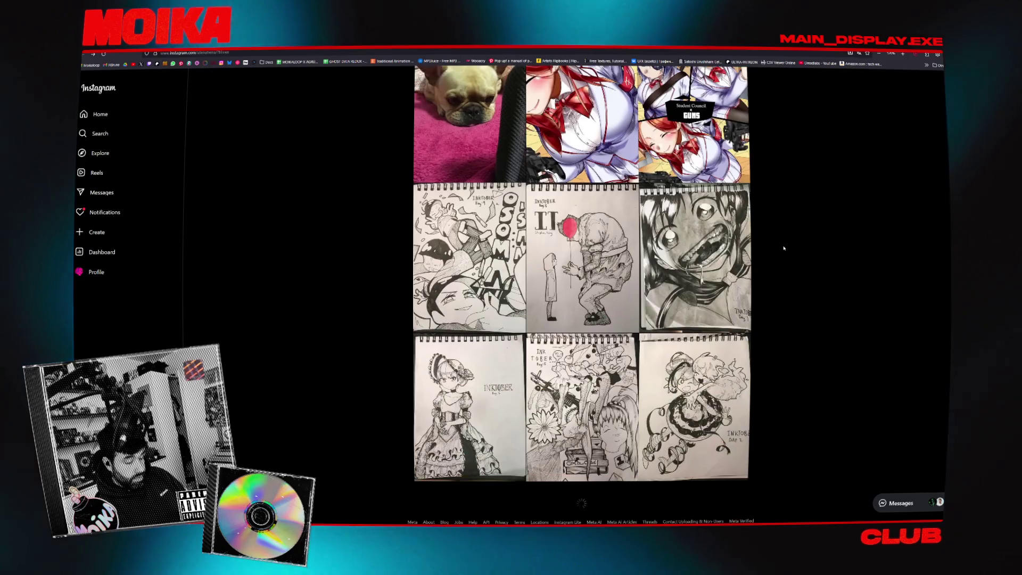
scroll(783, 248, "down", 10)
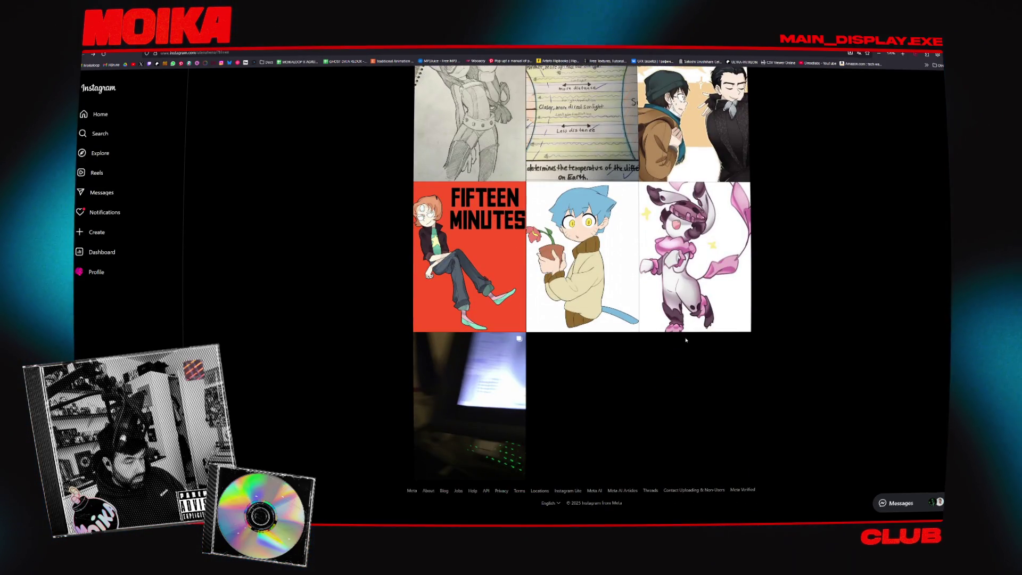
scroll(457, 327, "up", 10)
scroll(399, 366, "up", 15)
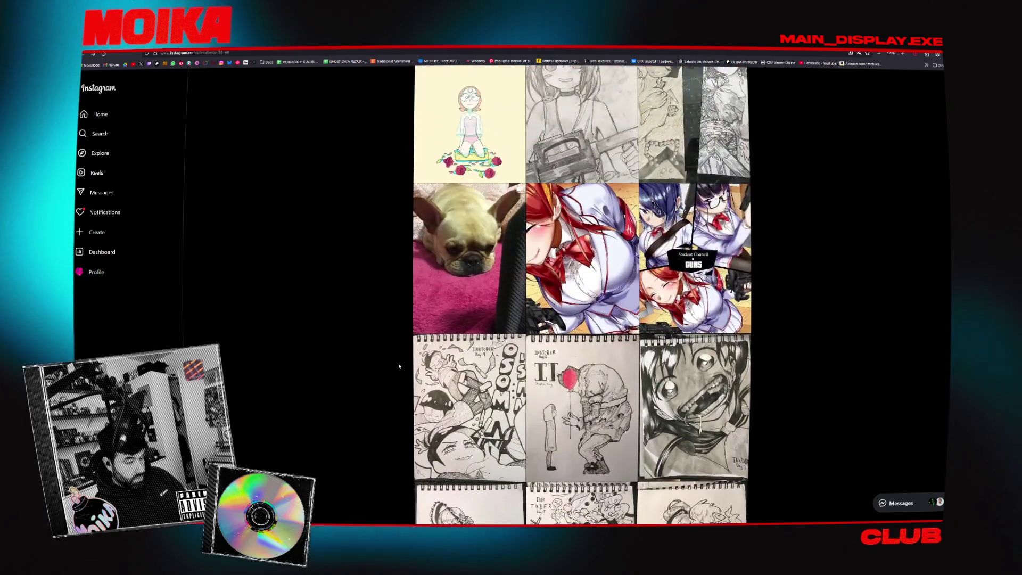
scroll(399, 366, "up", 3)
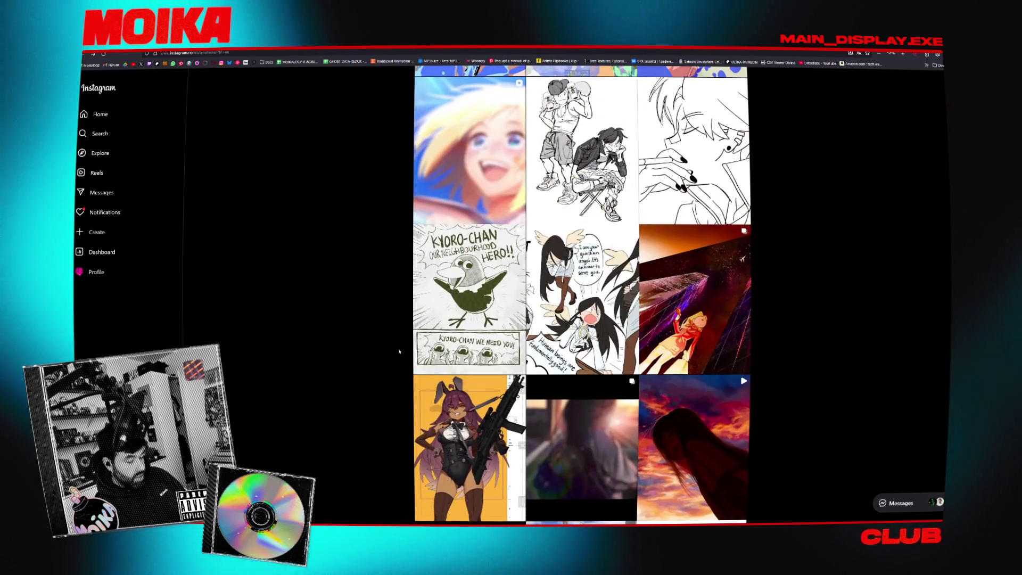
key("ctrl+Tab")
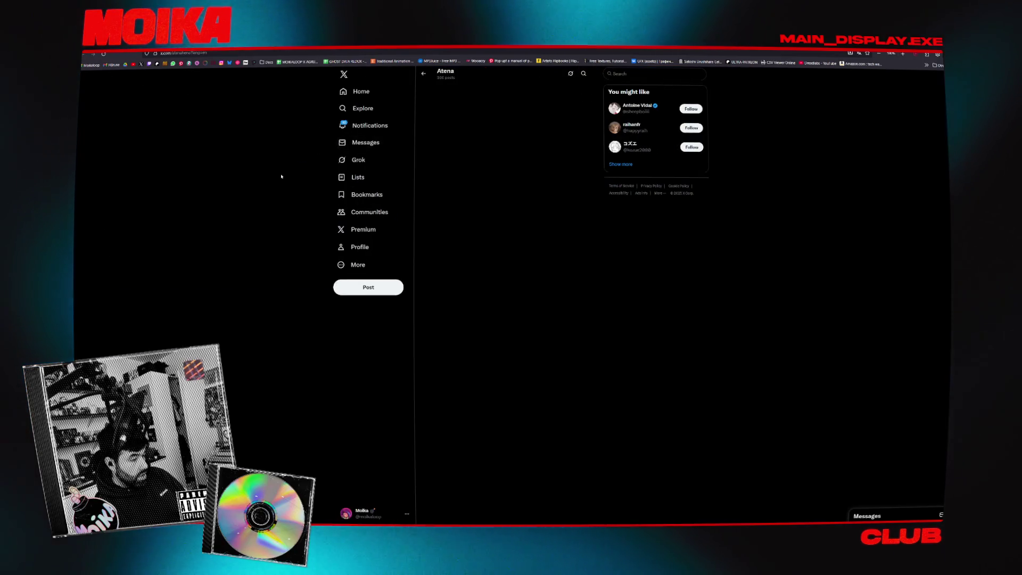
Glance back at Harmony, then follow the artist's account on X.
key("alt+Tab")
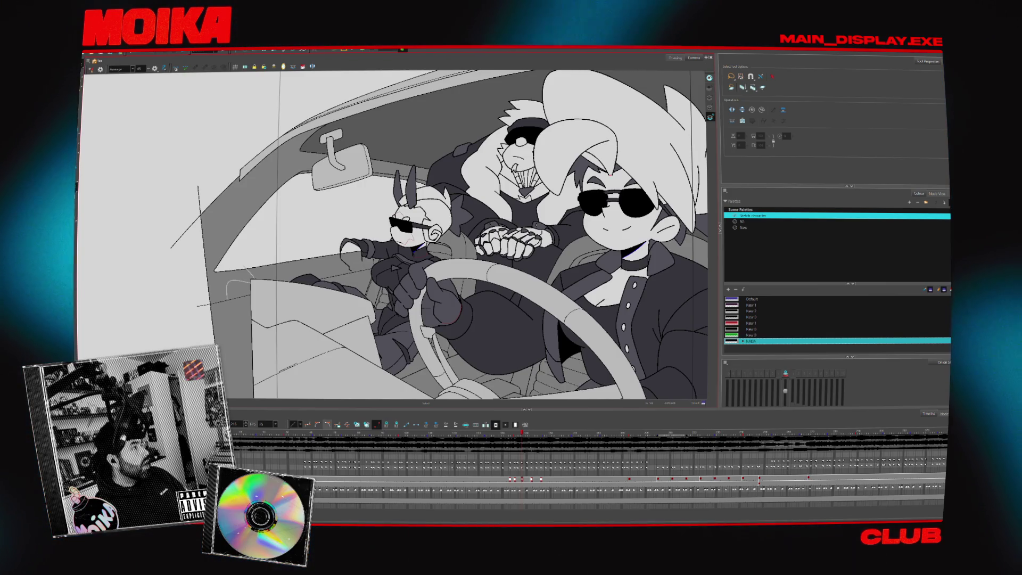
key("alt+Tab")
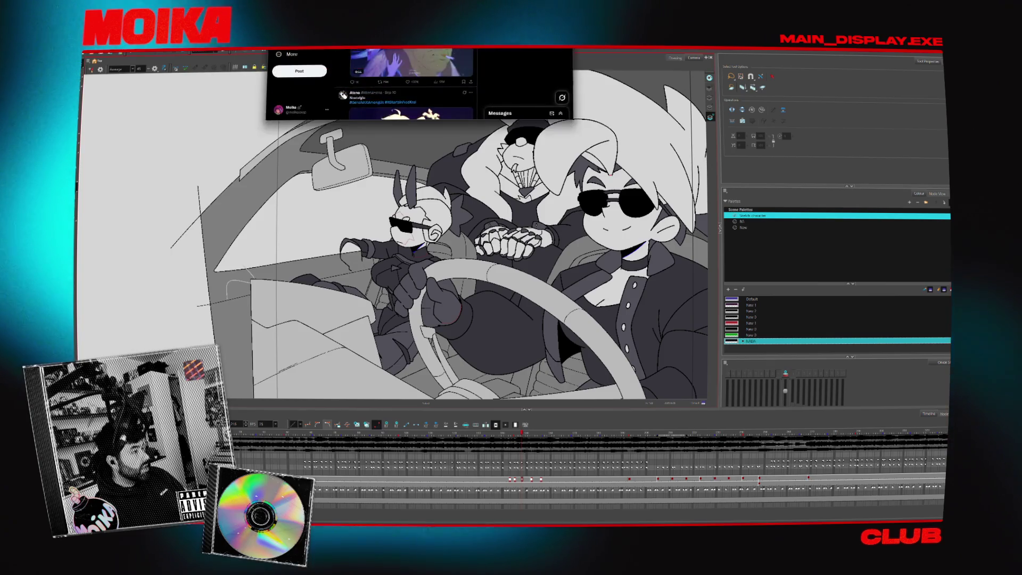
scroll(482, 85, "up", 2)
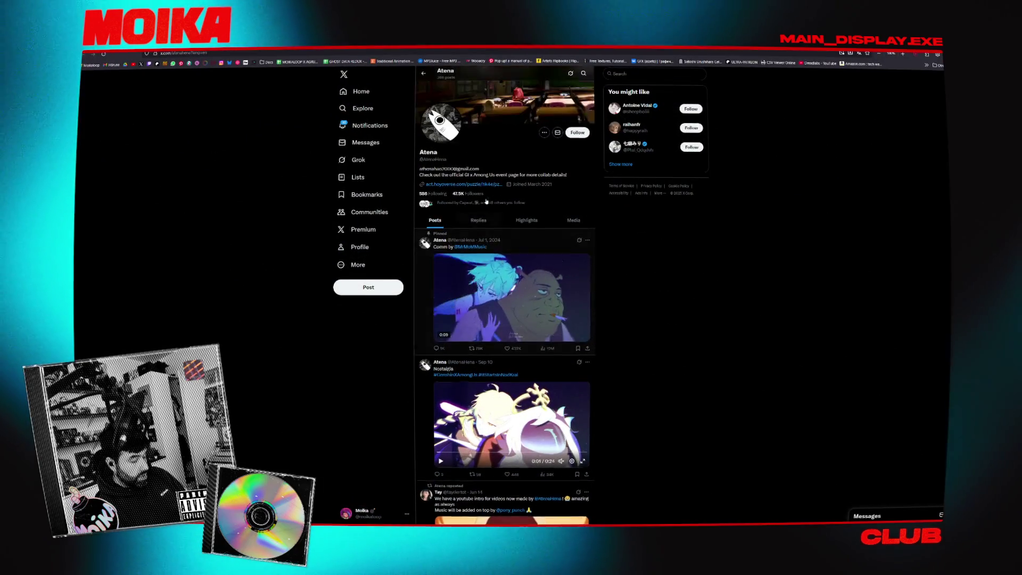
left_click(578, 148)
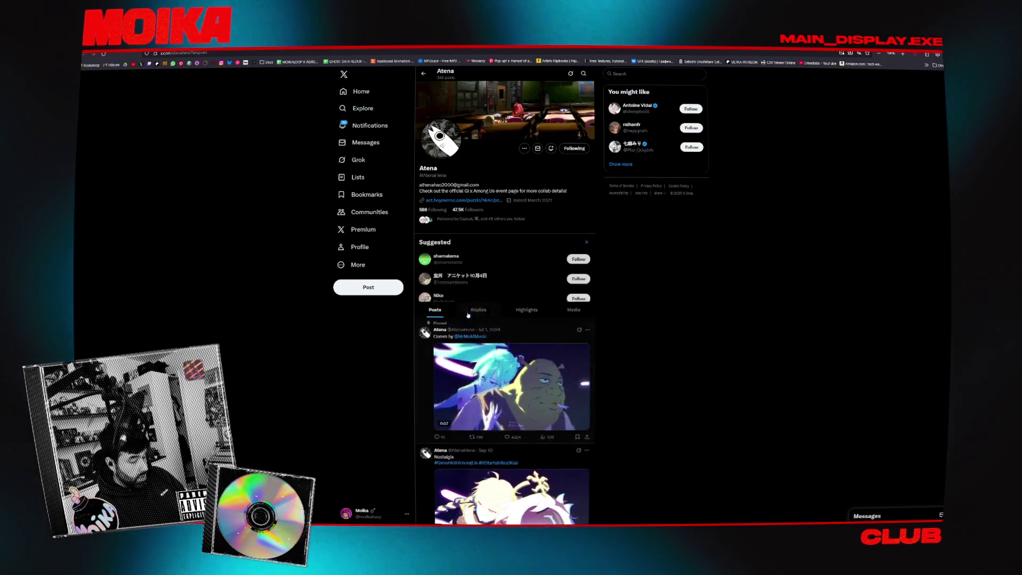
Bookmark the pinned video post, play and pause the second video, and return to Harmony.
scroll(533, 346, "down", 1)
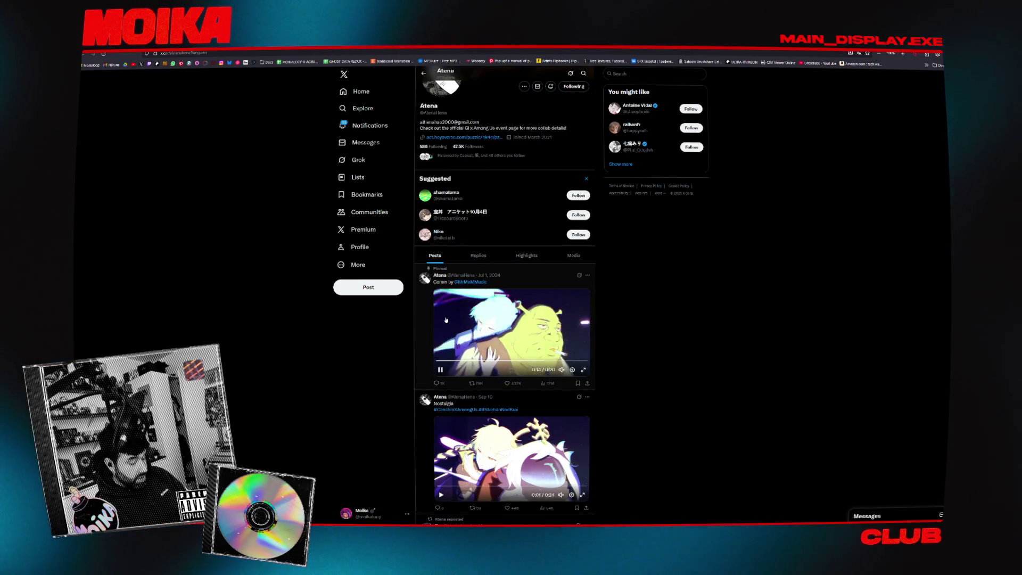
scroll(431, 329, "down", 1)
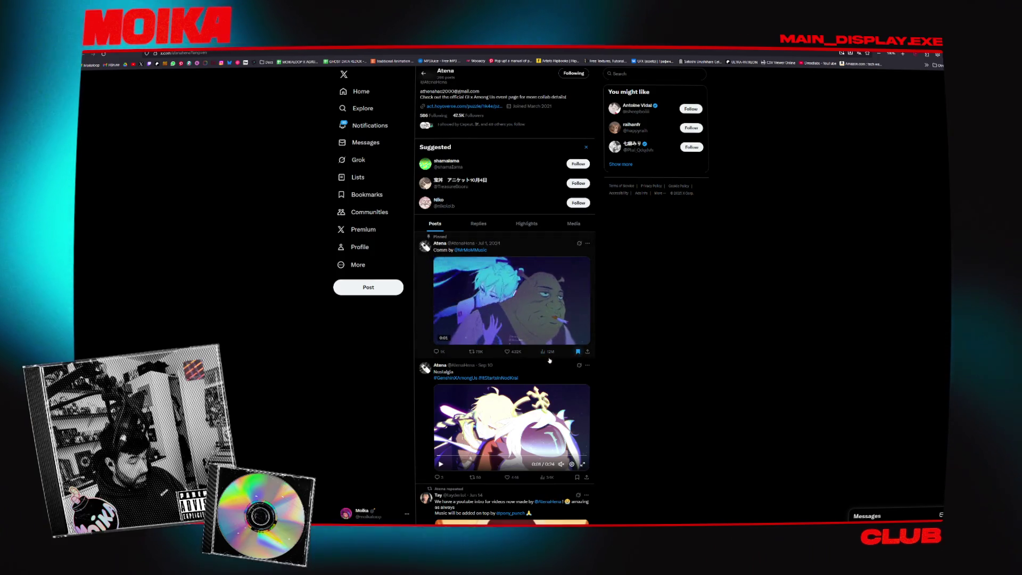
key("b")
scroll(360, 363, "down", 1)
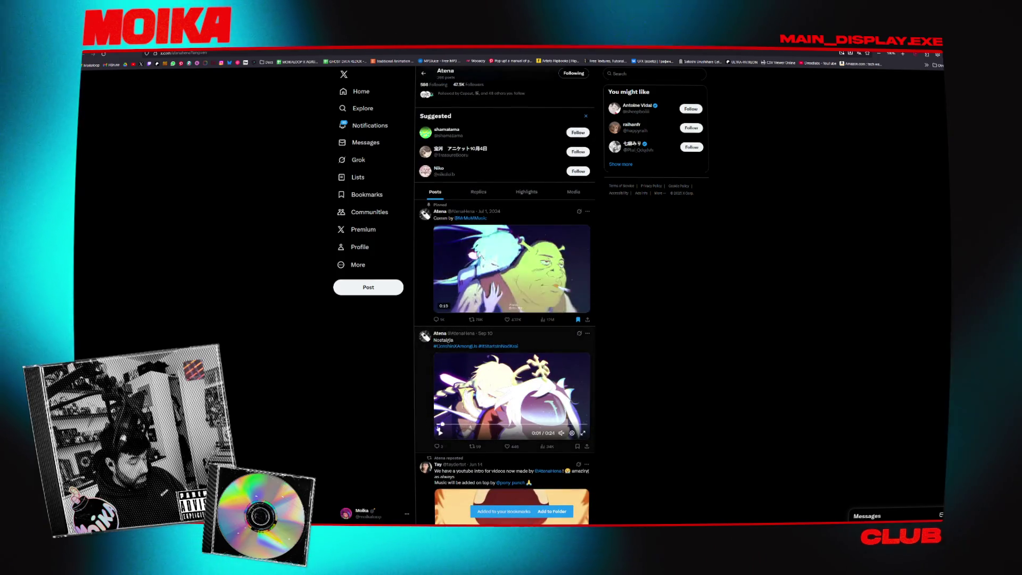
left_click(442, 433)
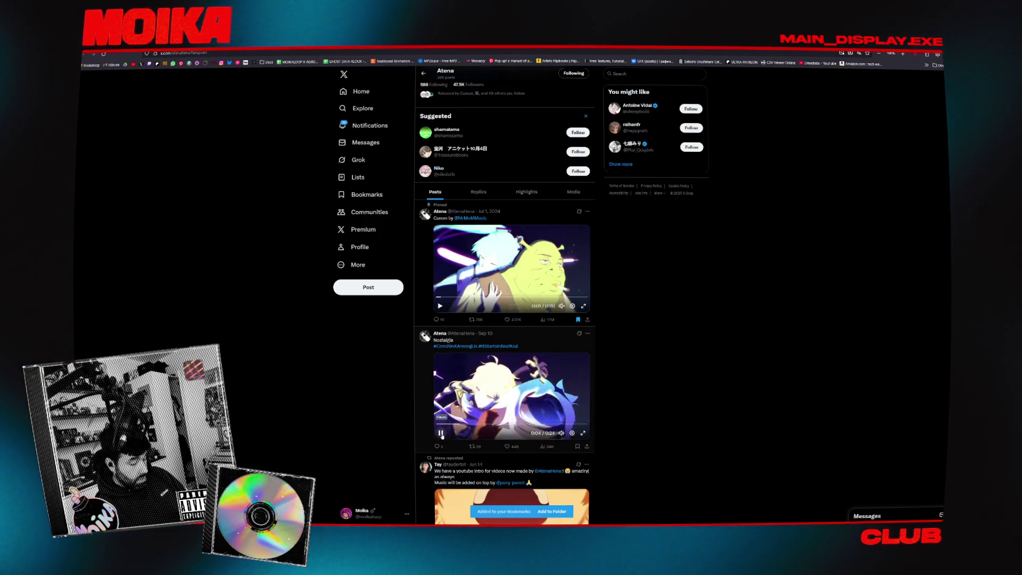
left_click(441, 433)
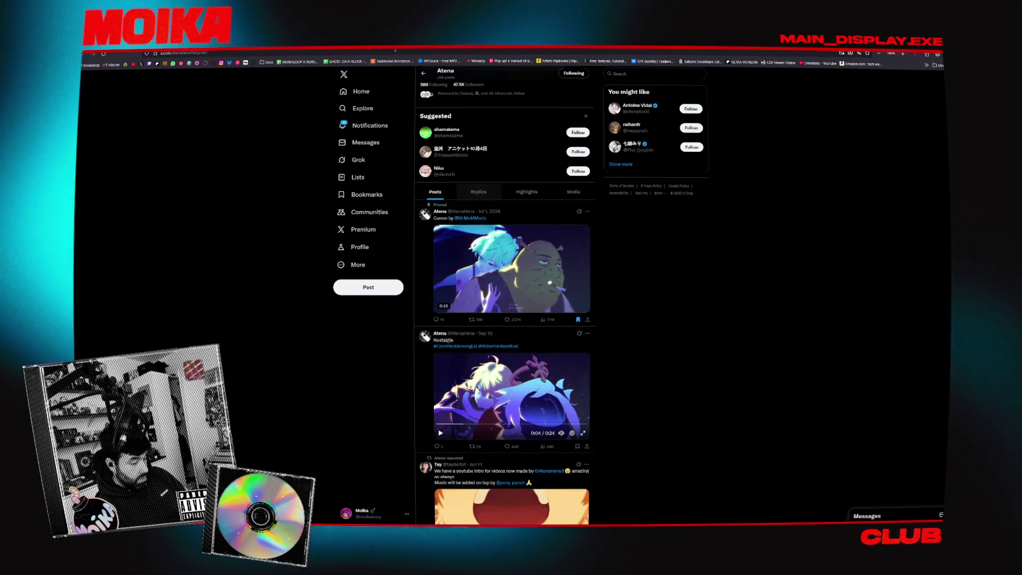
key("alt+Tab")
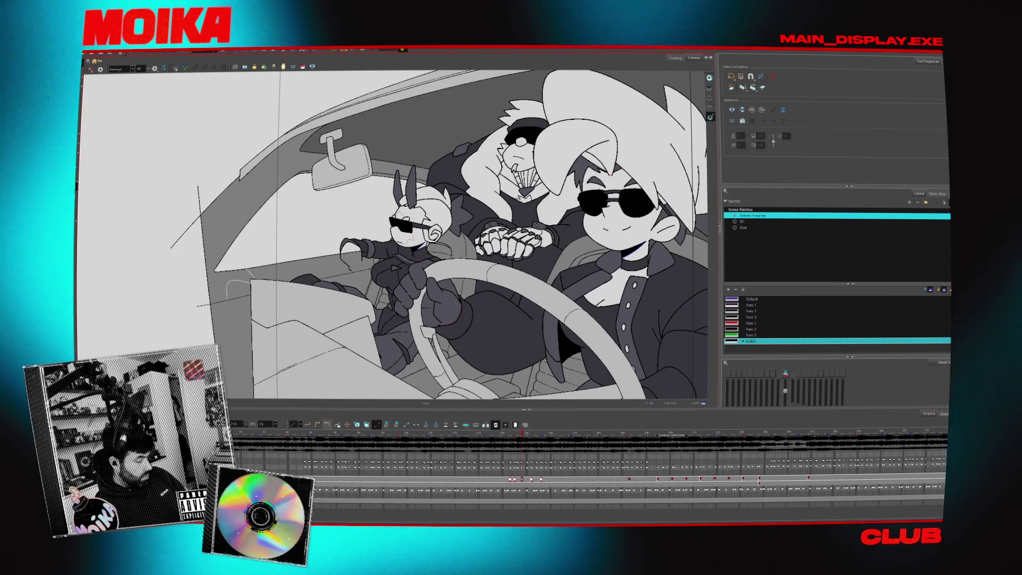
Step through the shot, scrub back to the clean inked driving frame, and zoom on the goggled character.
left_click(677, 479)
key("period")
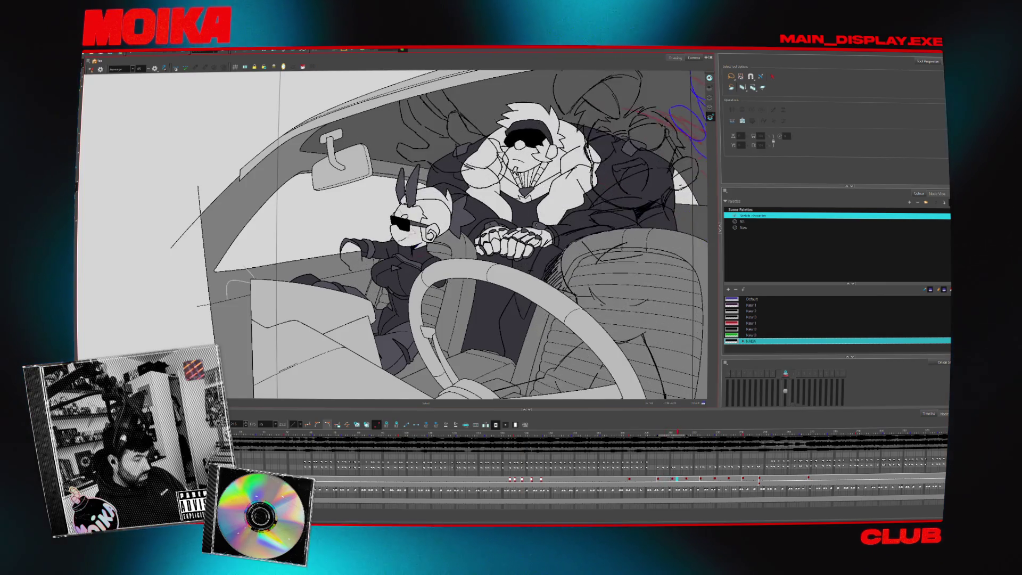
key("period")
key("period")
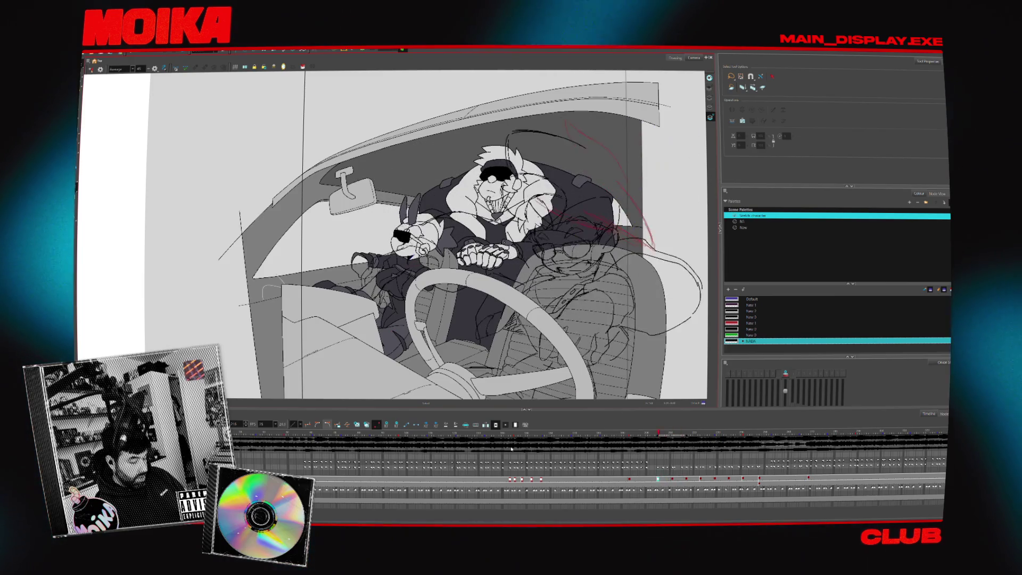
left_click(425, 478)
key("period")
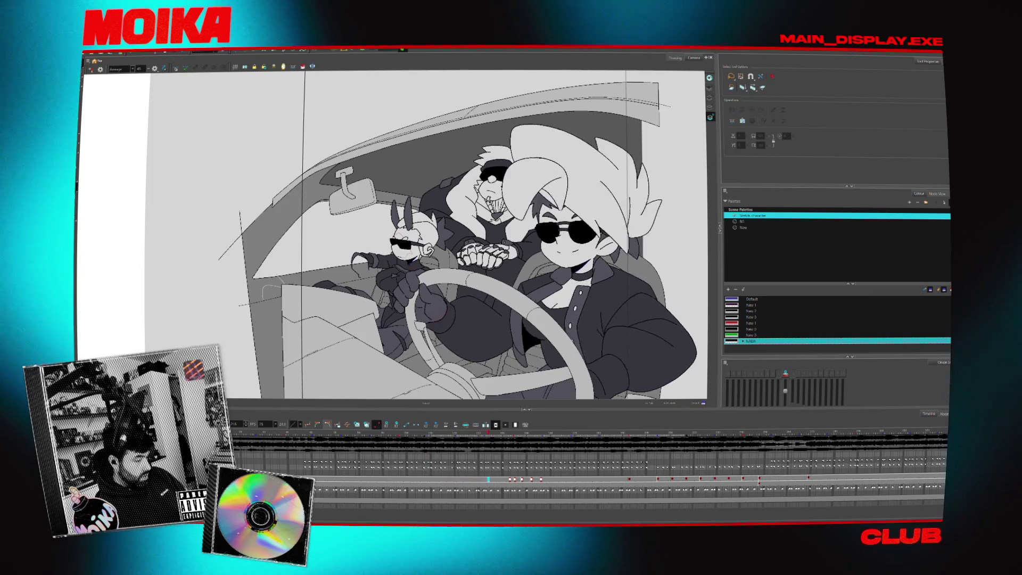
left_click(578, 479)
key("space")
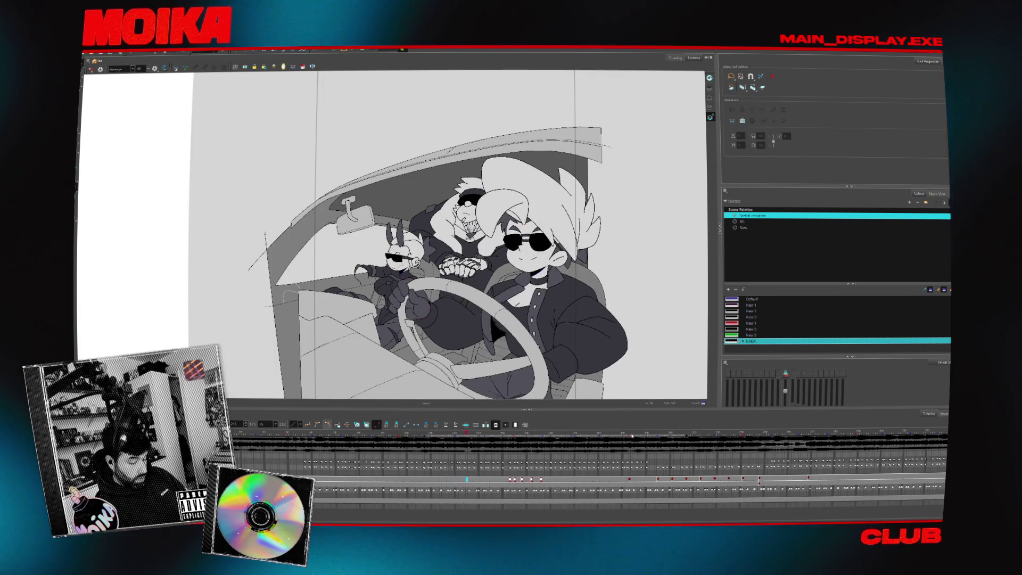
mouse_move(661, 434)
left_mouse_down()
mouse_move(612, 442)
mouse_move(640, 441)
mouse_move(619, 456)
mouse_move(626, 475)
left_mouse_up()
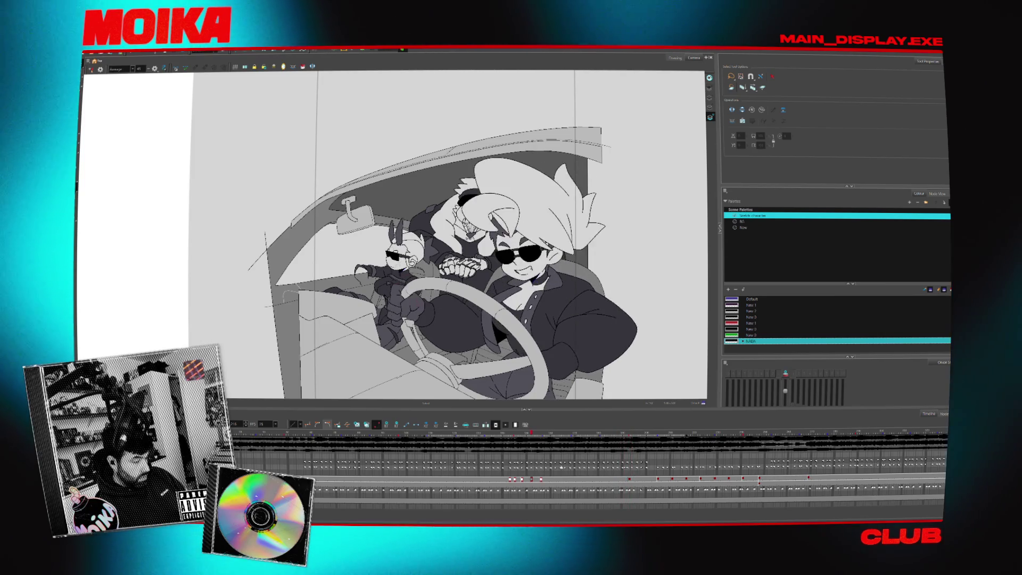
key("2")
key("2")
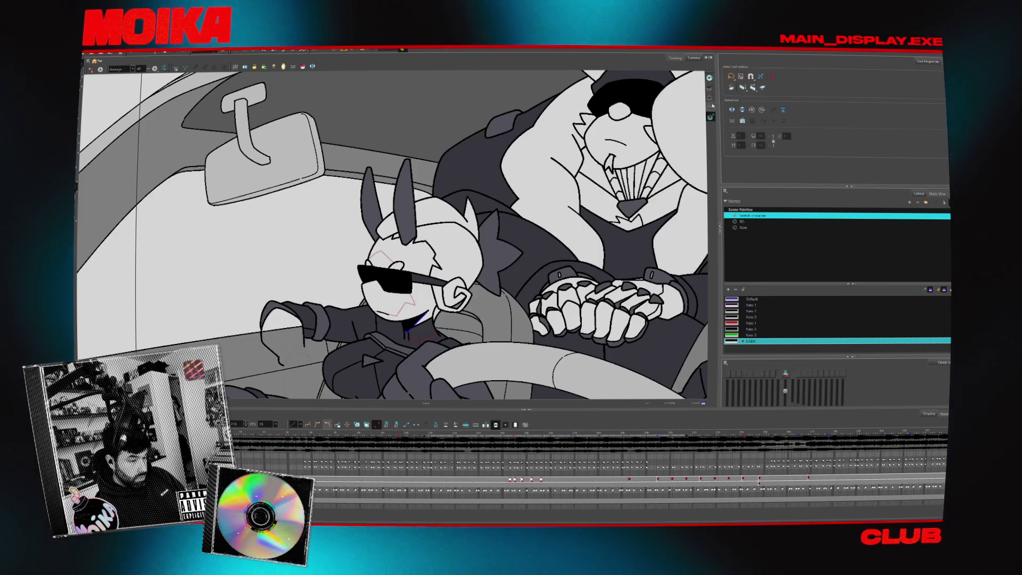
Load the New colour palette and pick the Paint tool on the smiling head pose.
scroll(425, 358, "up", 2)
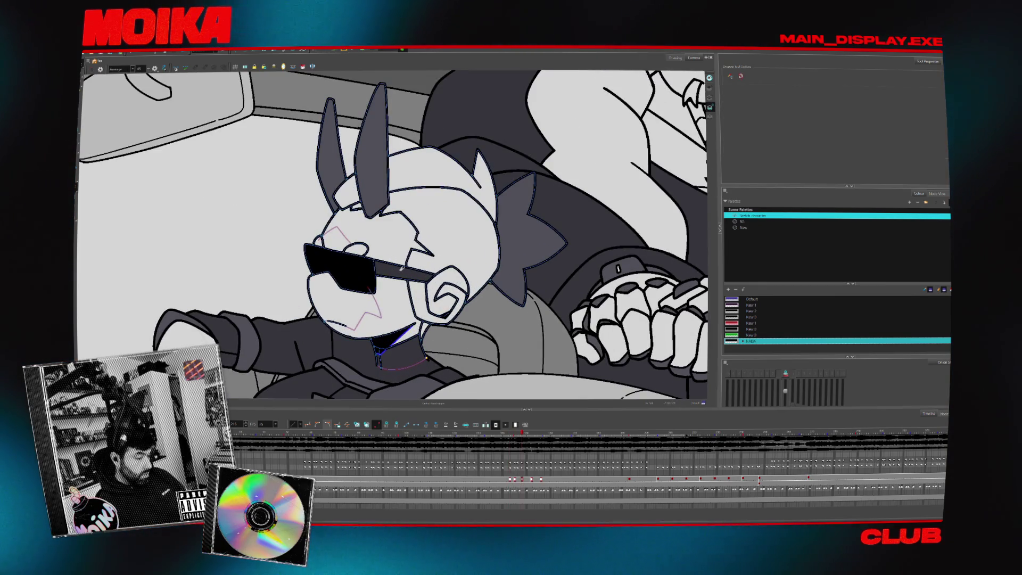
left_click(402, 268)
key("alt+i")
key("period")
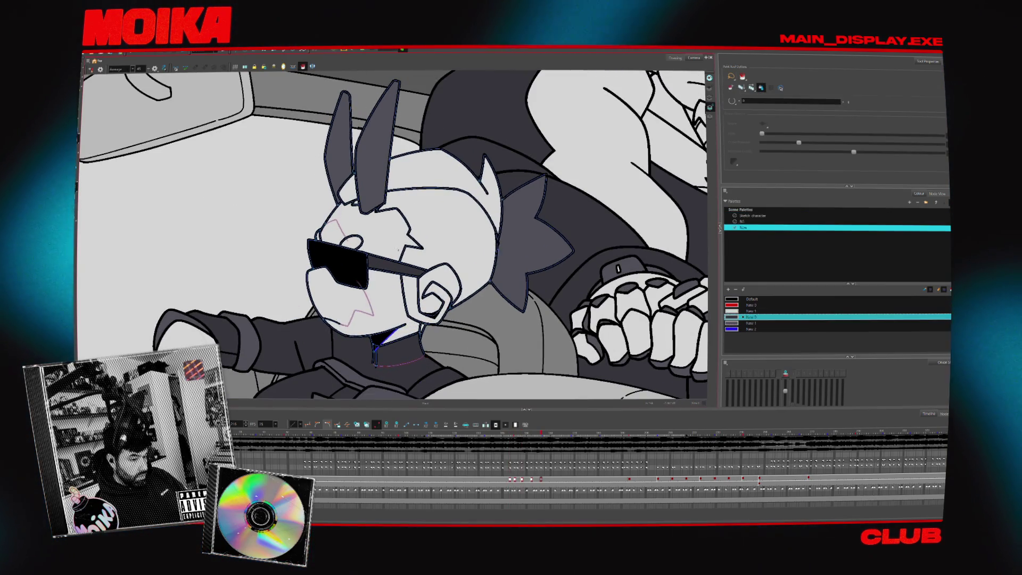
key("period")
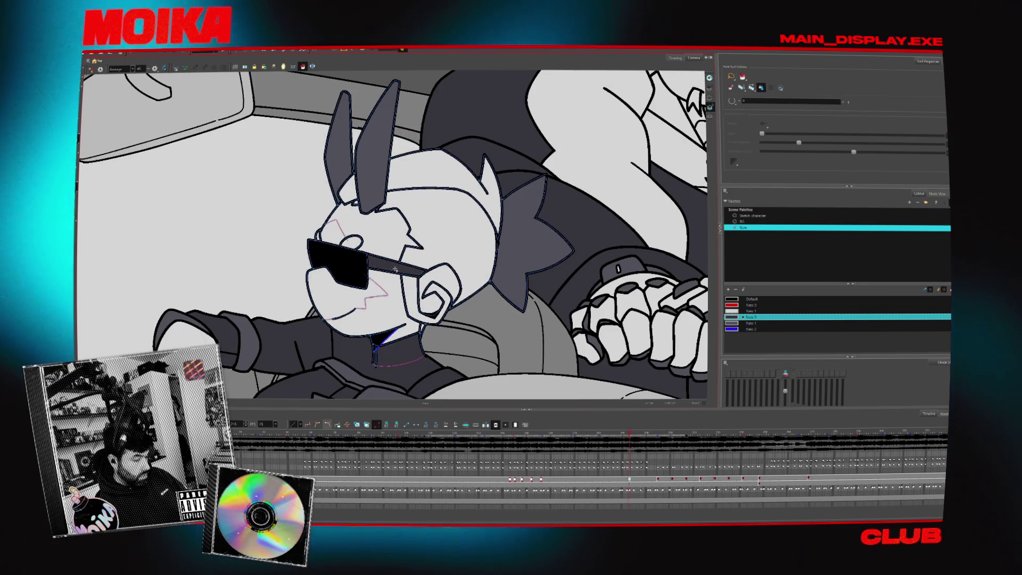
Select the inner ear stroke, compare it across poses, and toggle the head drawing's visibility.
key("alt+s")
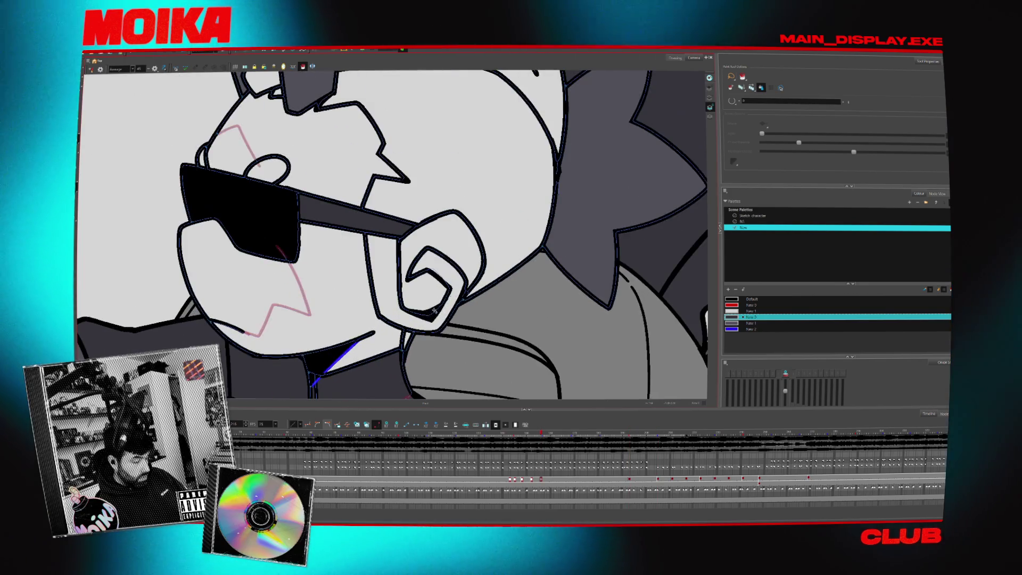
scroll(442, 312, "up", 2)
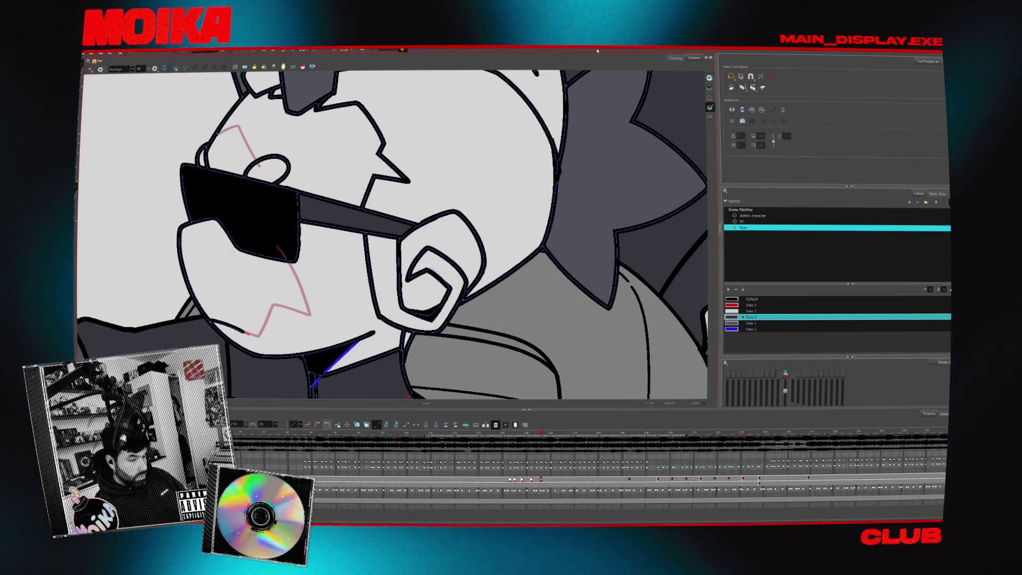
key("period")
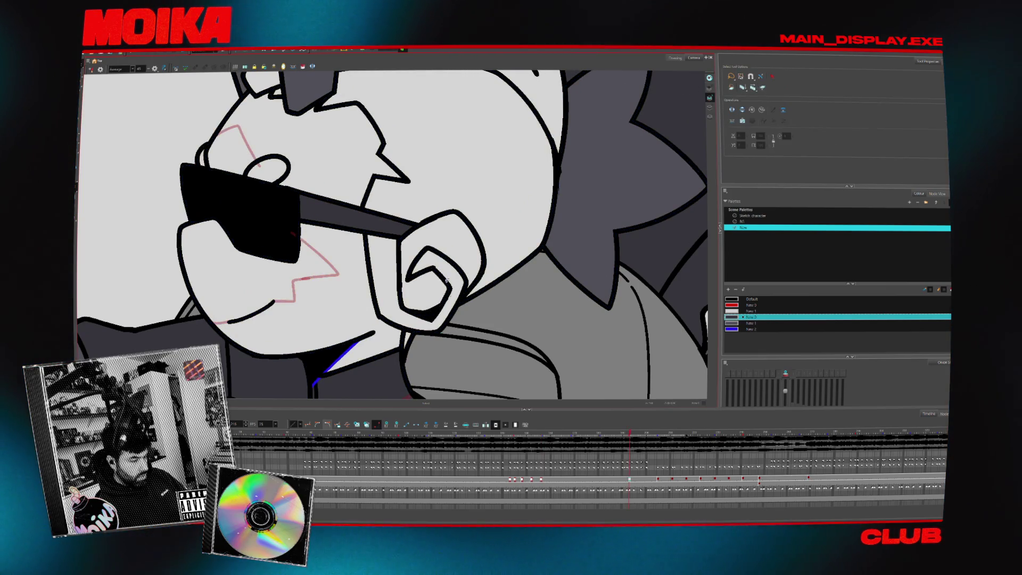
left_click(432, 268)
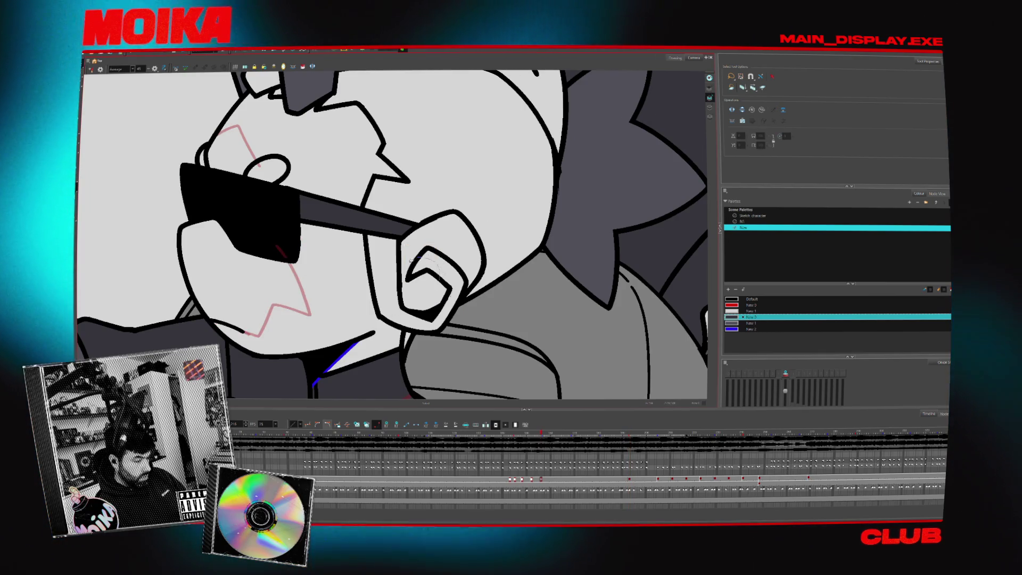
key("period")
scroll(462, 242, "down", 5)
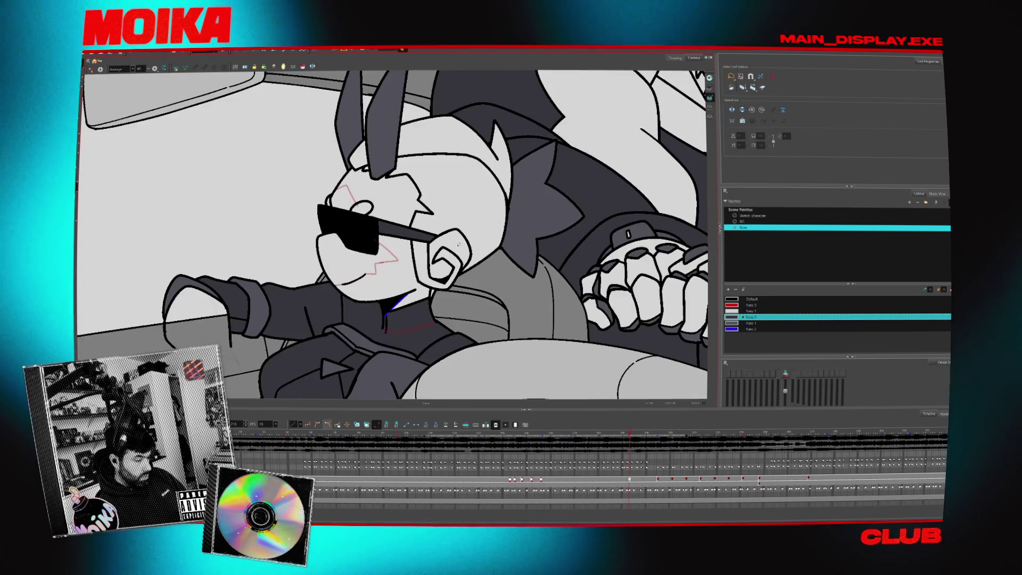
left_click(624, 480)
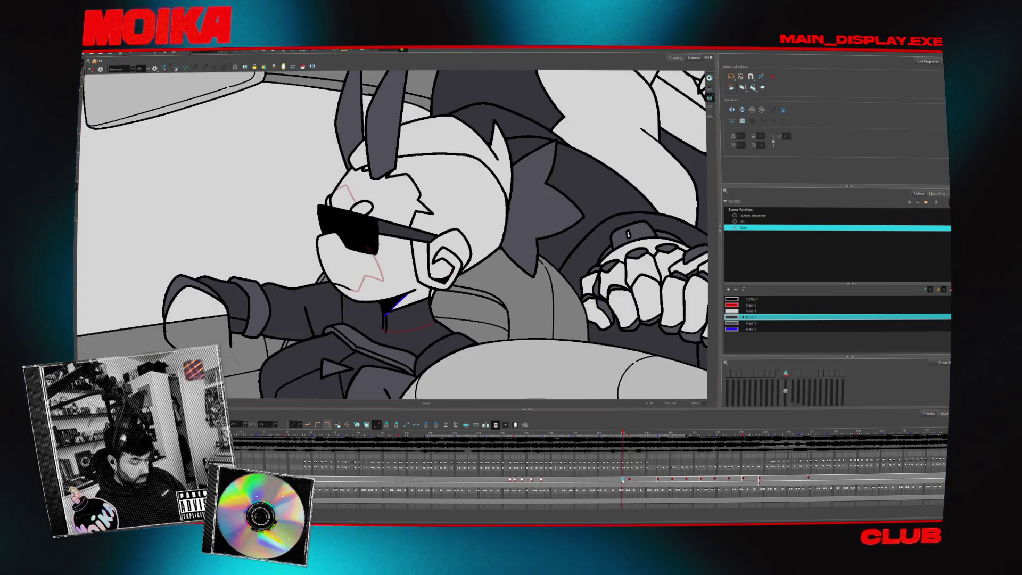
left_click(372, 425)
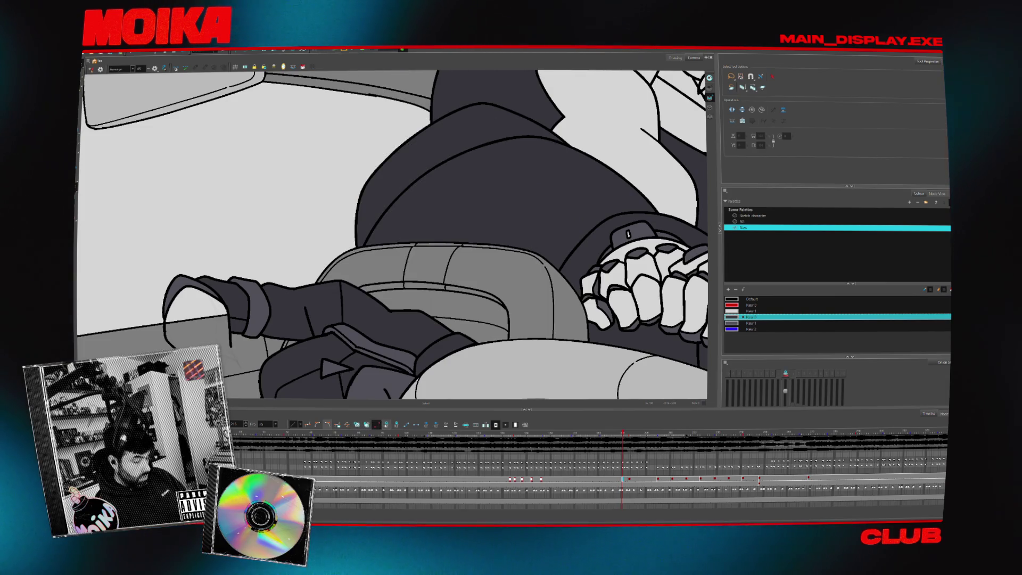
left_click(541, 432)
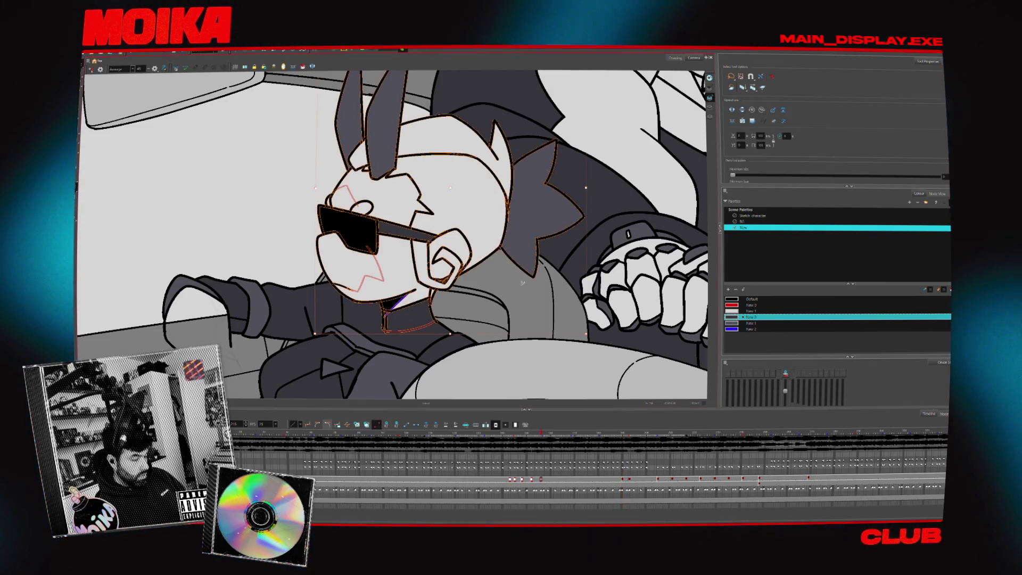
Flip between neighbouring frames and turn on onion skin to review the head animation.
key("period")
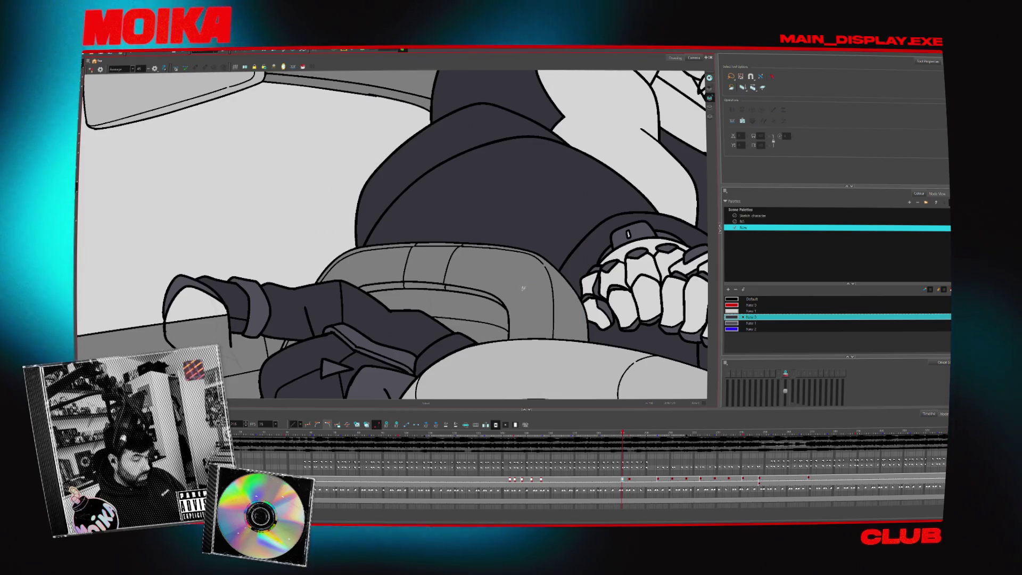
key("comma")
key("Return")
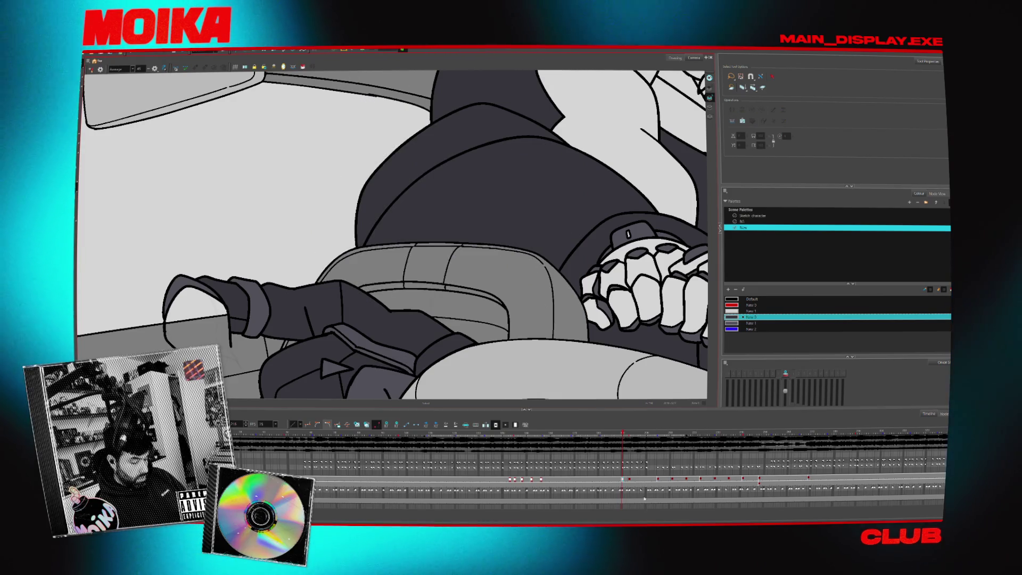
key("Return")
key("Return")
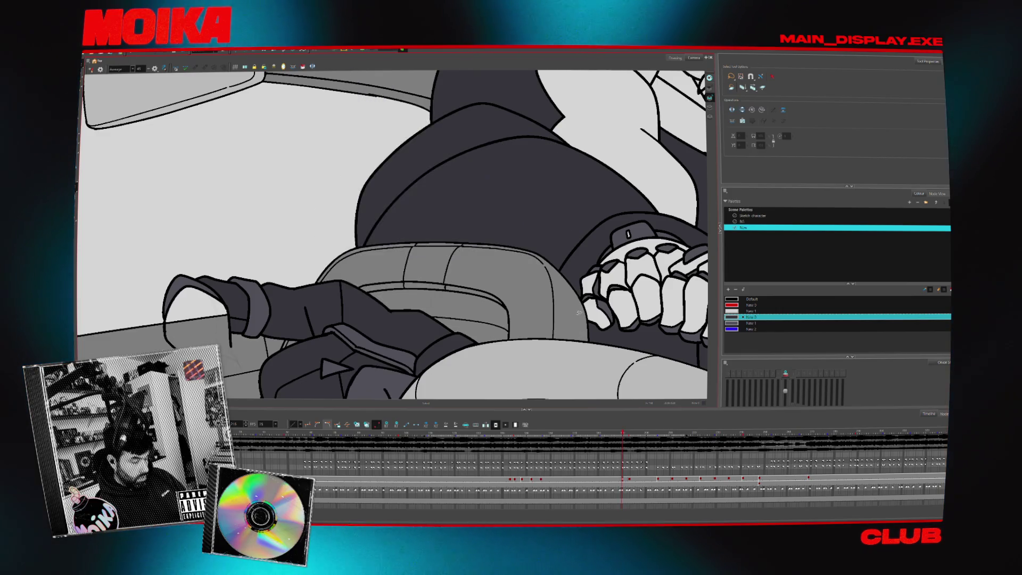
key("Return")
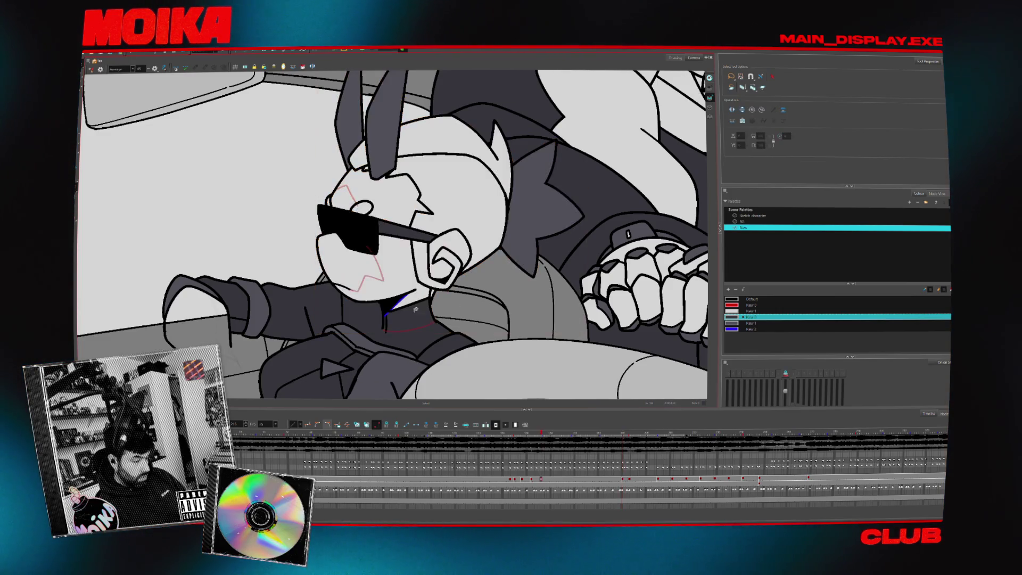
Change the onion-skin display and step between the earlier and later head drawings.
key("Return")
key("period")
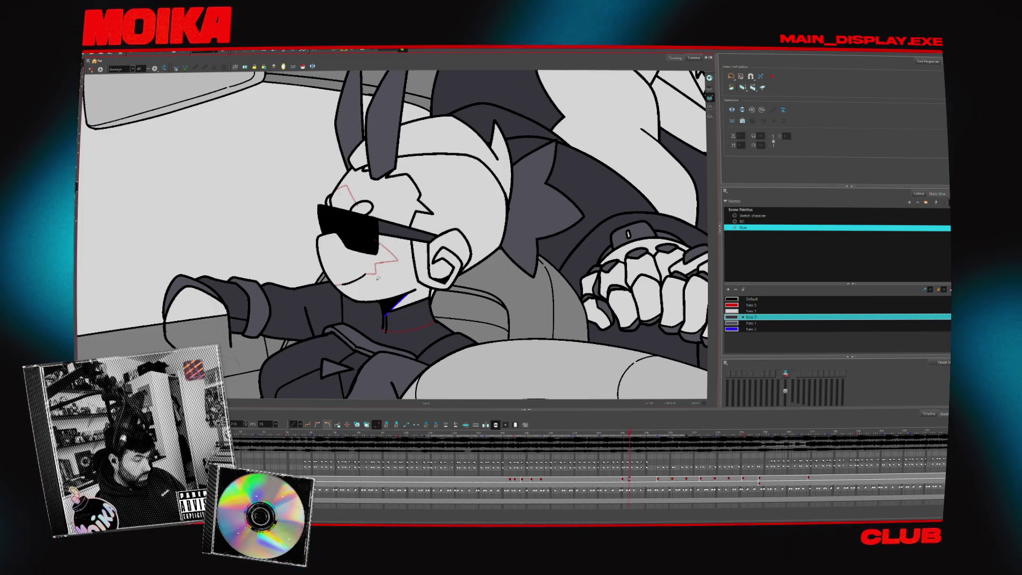
key("comma")
key("period")
key("comma")
key("period")
key("Return")
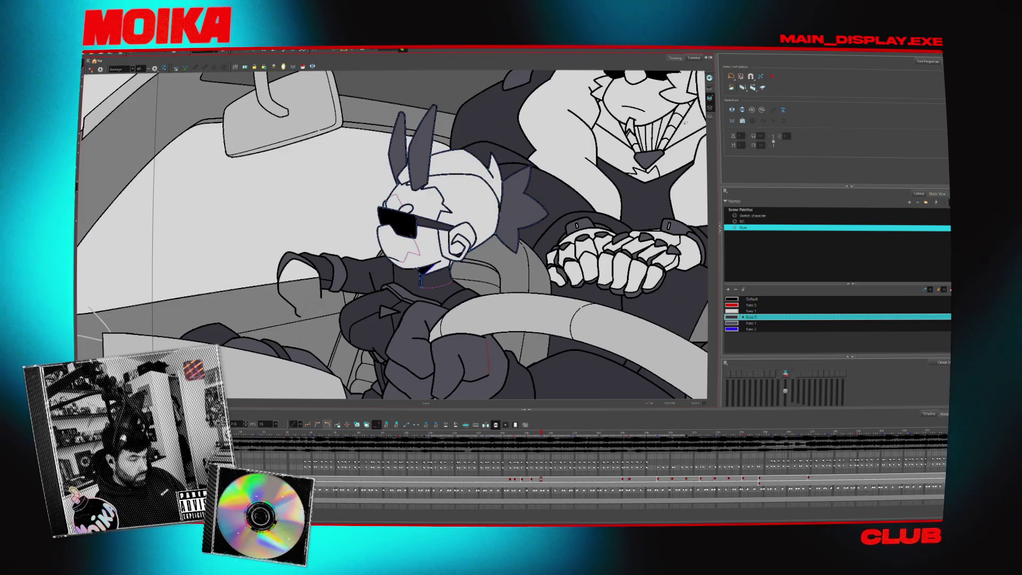
key("Return")
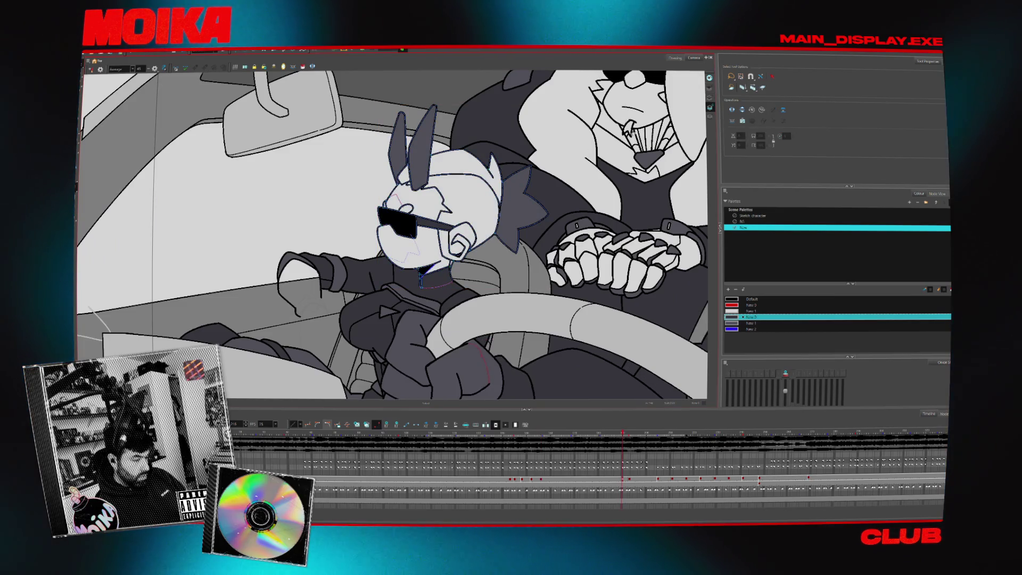
key("Return")
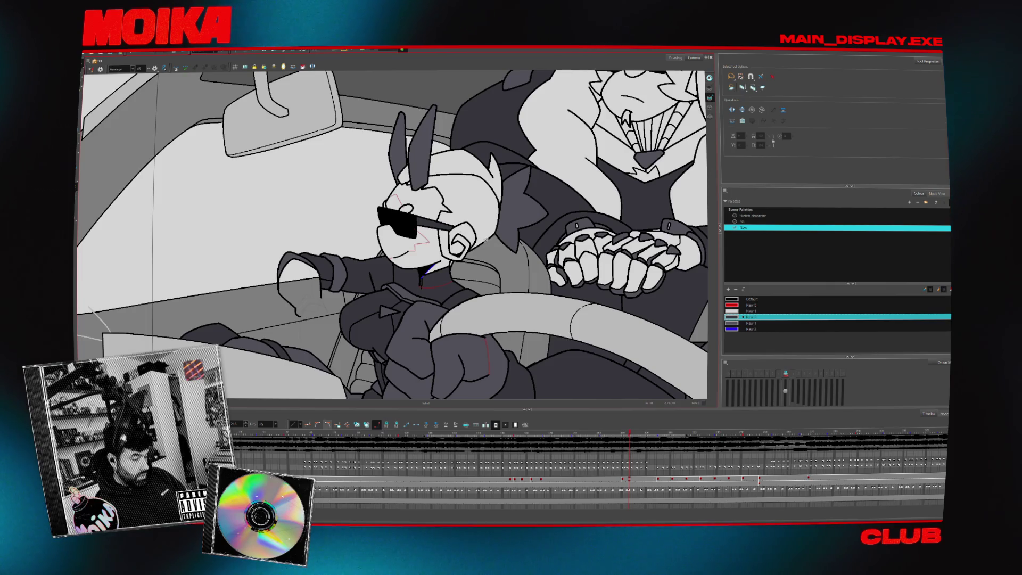
key("comma")
key("period")
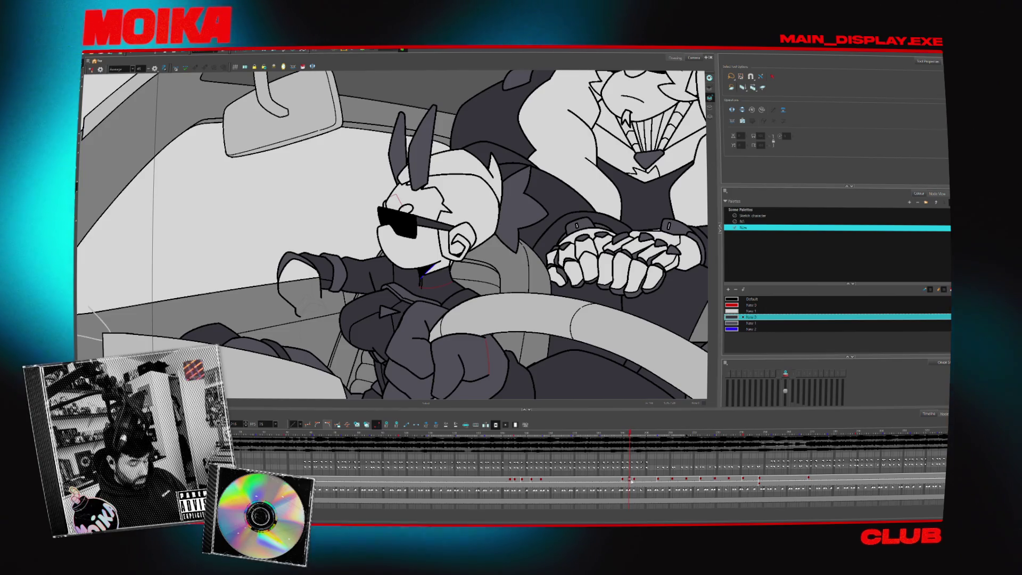
key("comma")
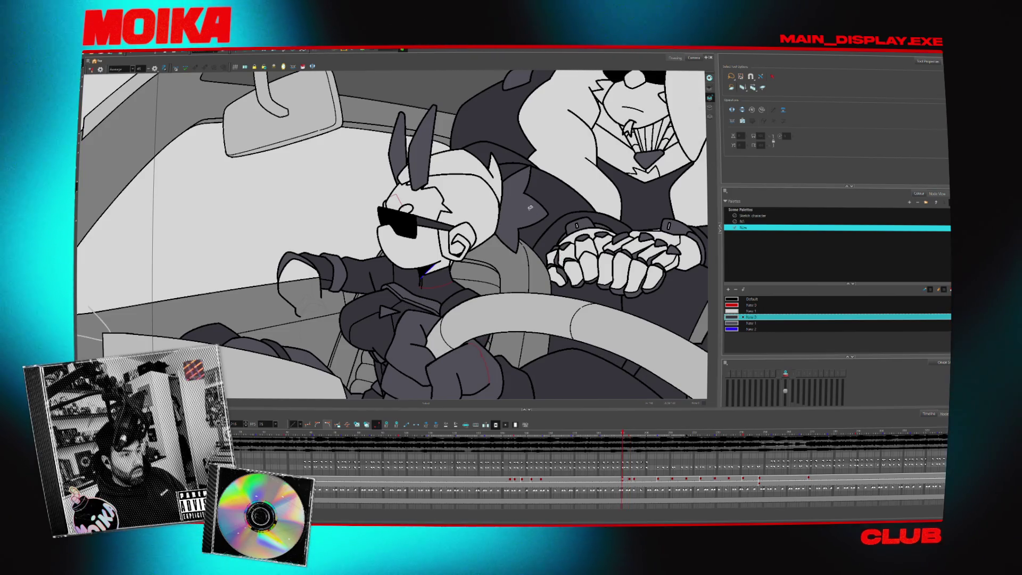
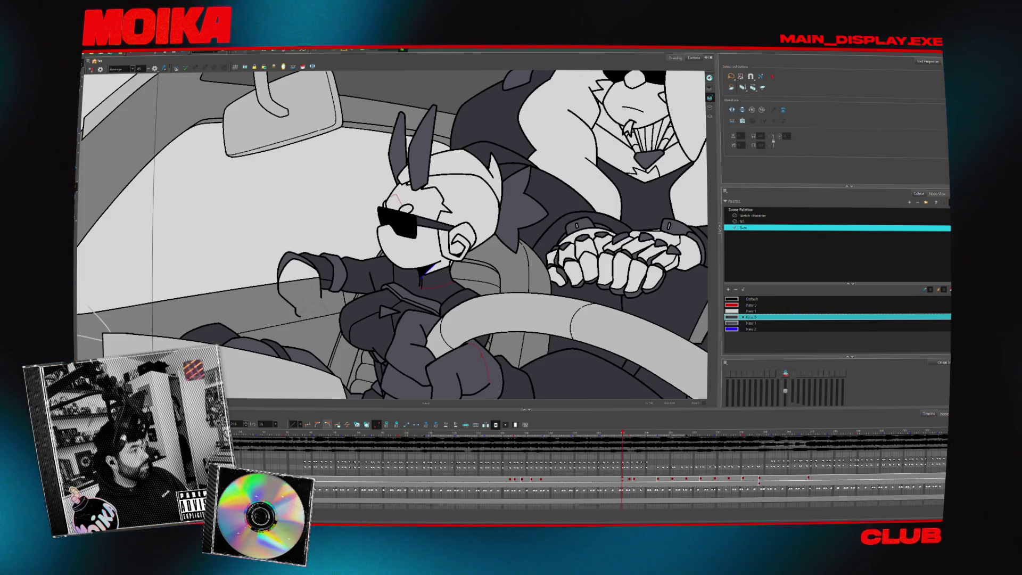
Switch from Harmony to the web browser showing the YouTube music channel page.
key("alt+Tab")
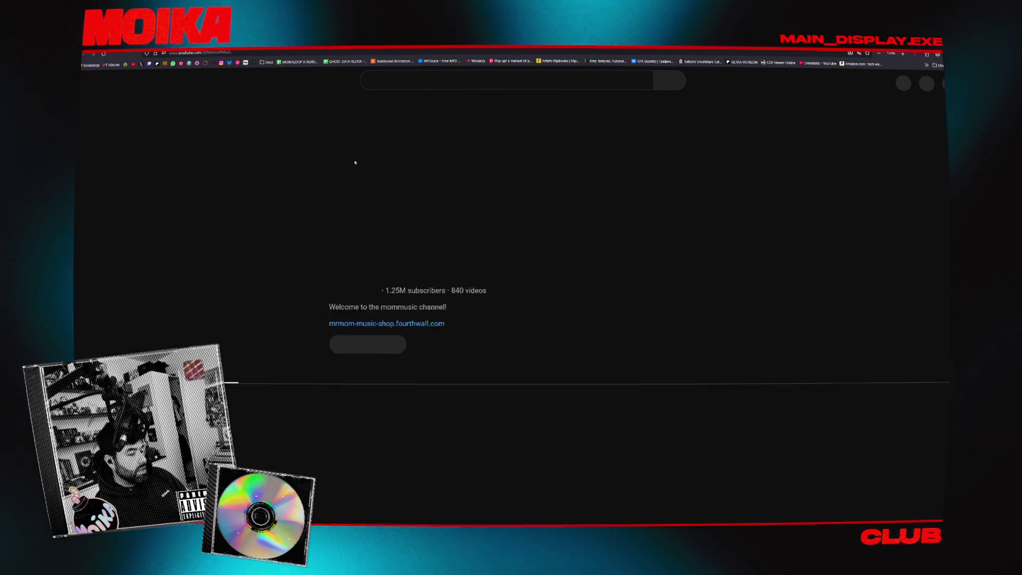
Find the Artemas, Diplo - BRAIN video in the channel's Videos grid and open it.
left_click(311, 322)
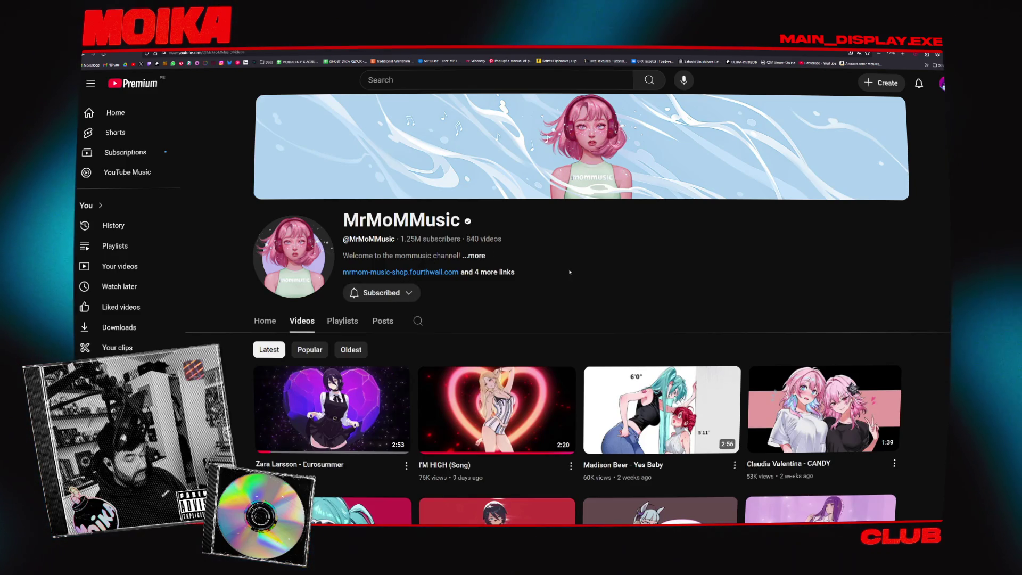
scroll(569, 272, "down", 2)
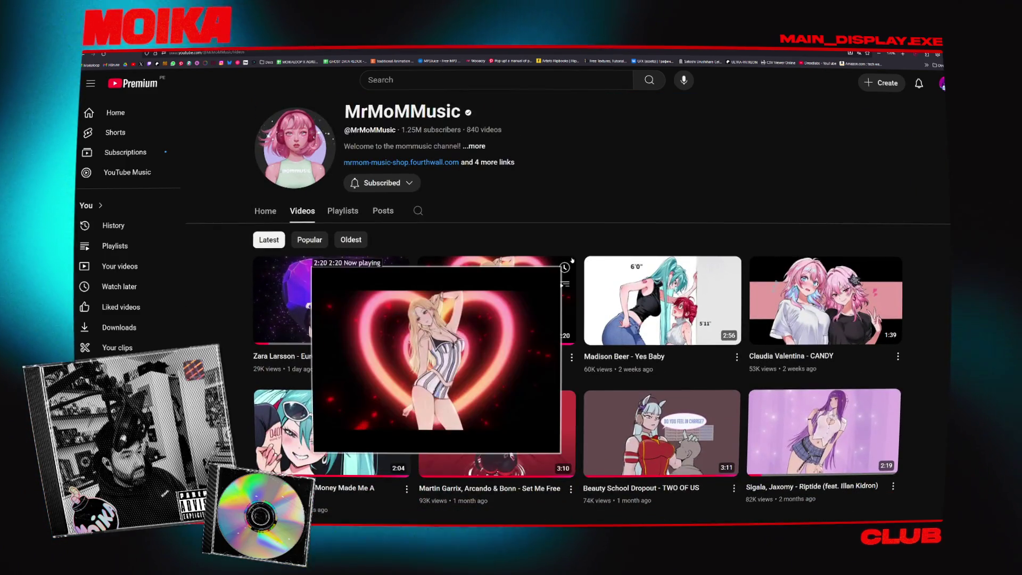
scroll(575, 239, "down", 3)
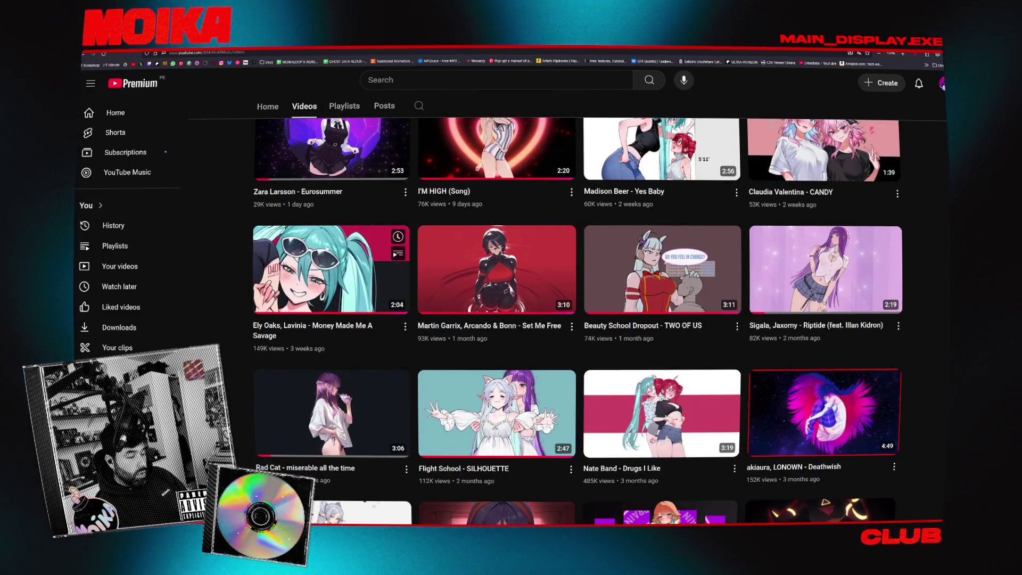
scroll(247, 203, "down", 4)
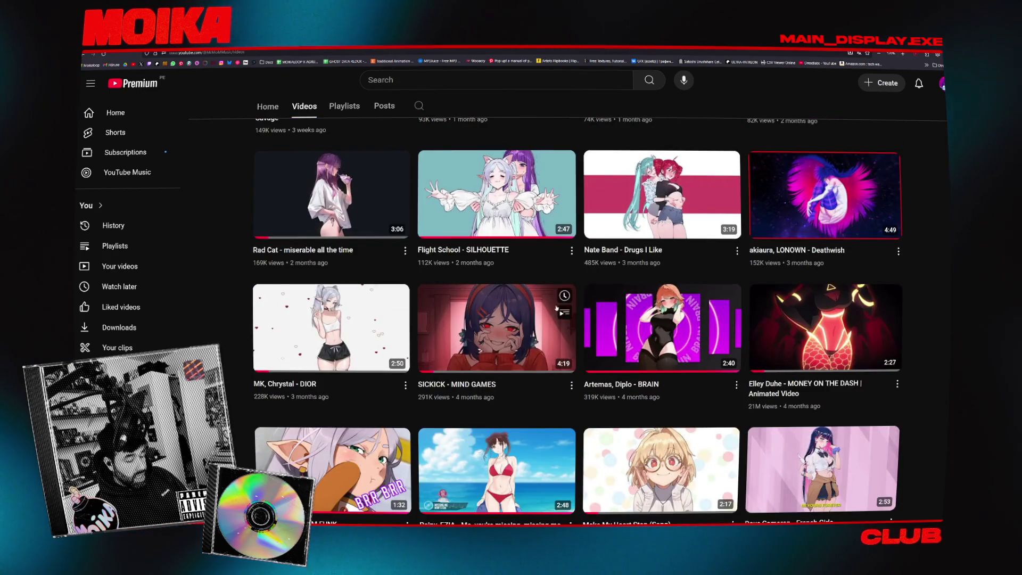
left_click(641, 319)
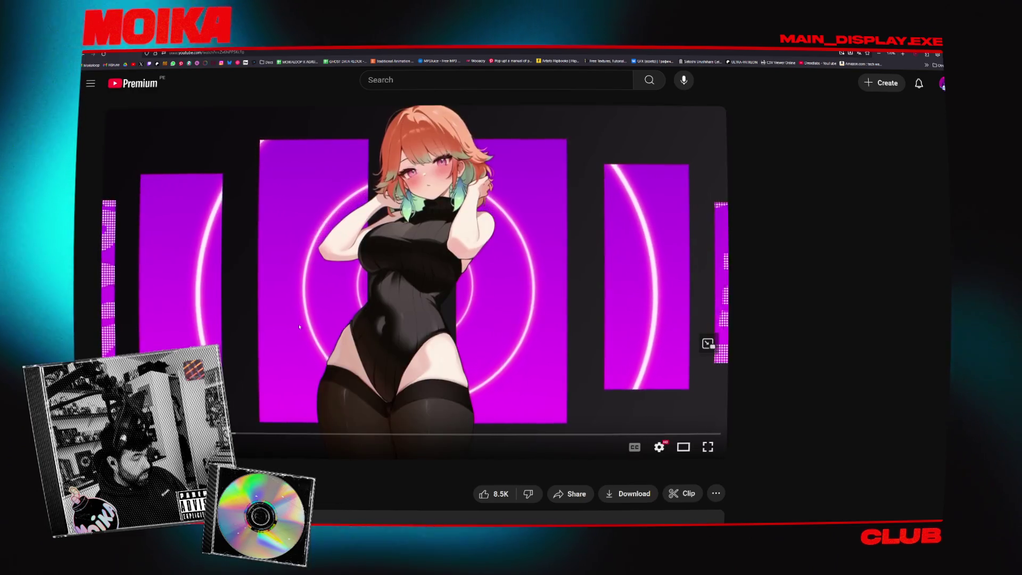
Pause BRAIN at 0:18 and expand its full description.
left_click(332, 249)
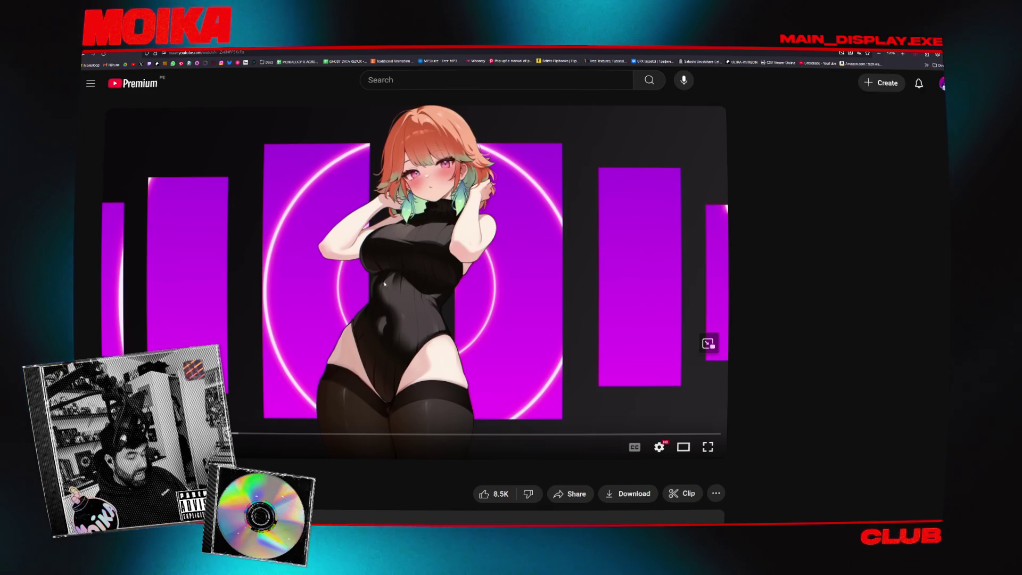
scroll(309, 324, "down", 2)
left_click(114, 328)
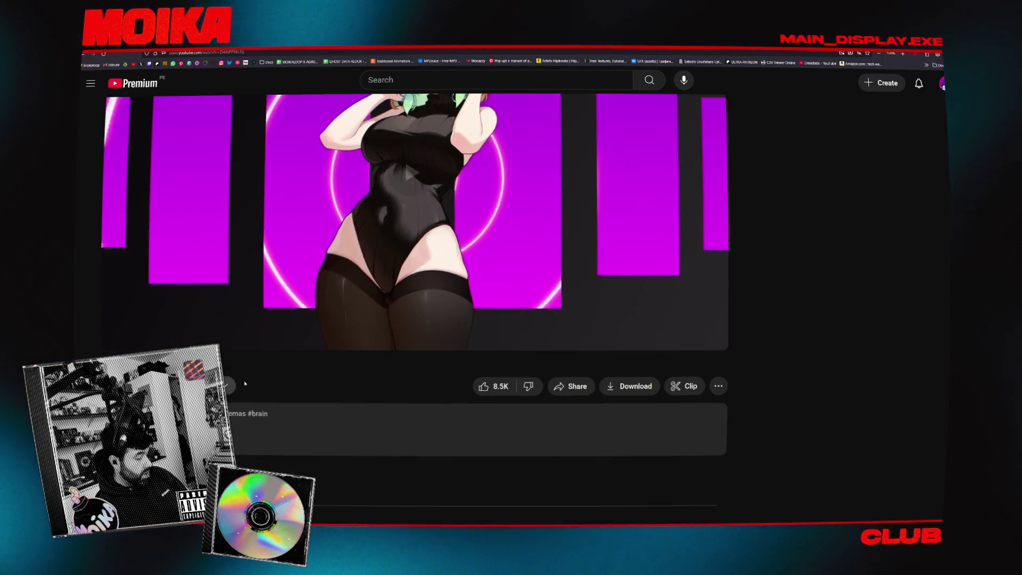
left_click(114, 327)
scroll(114, 328, "down", 4)
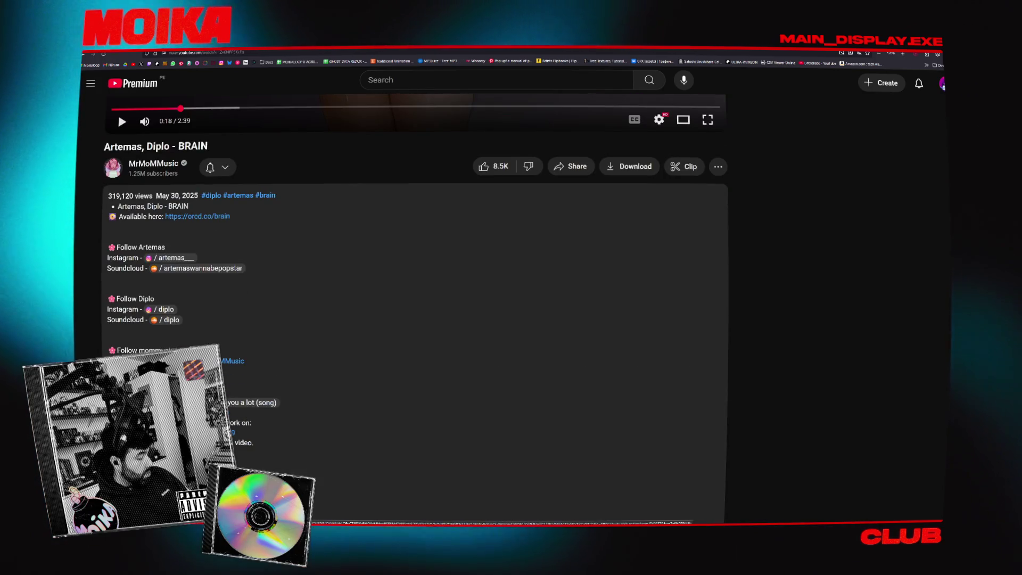
scroll(114, 328, "up", 2)
scroll(113, 219, "up", 4)
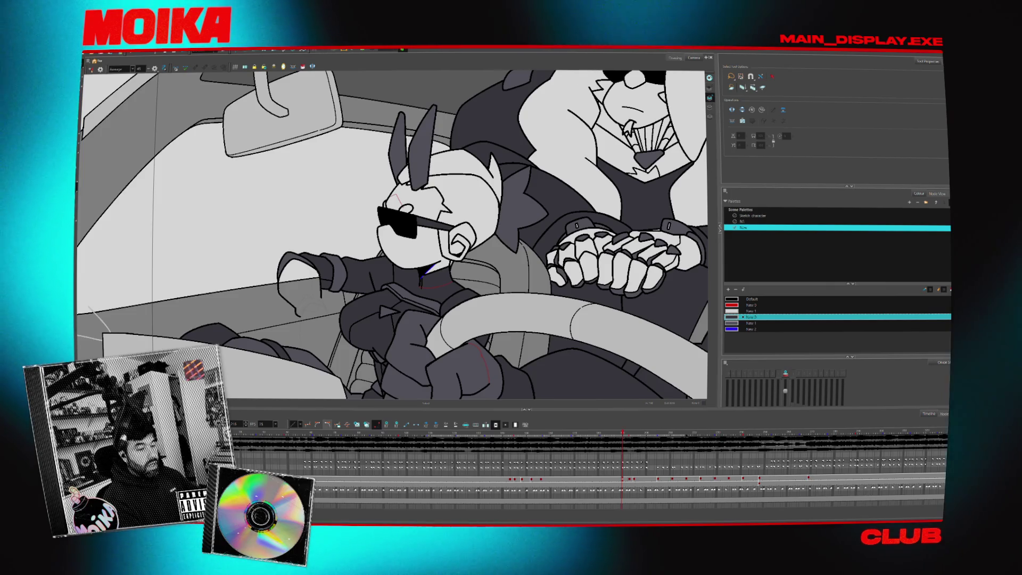
Pick the Brush, move to a later head frame, and enable Onion Skin.
key("alt+b")
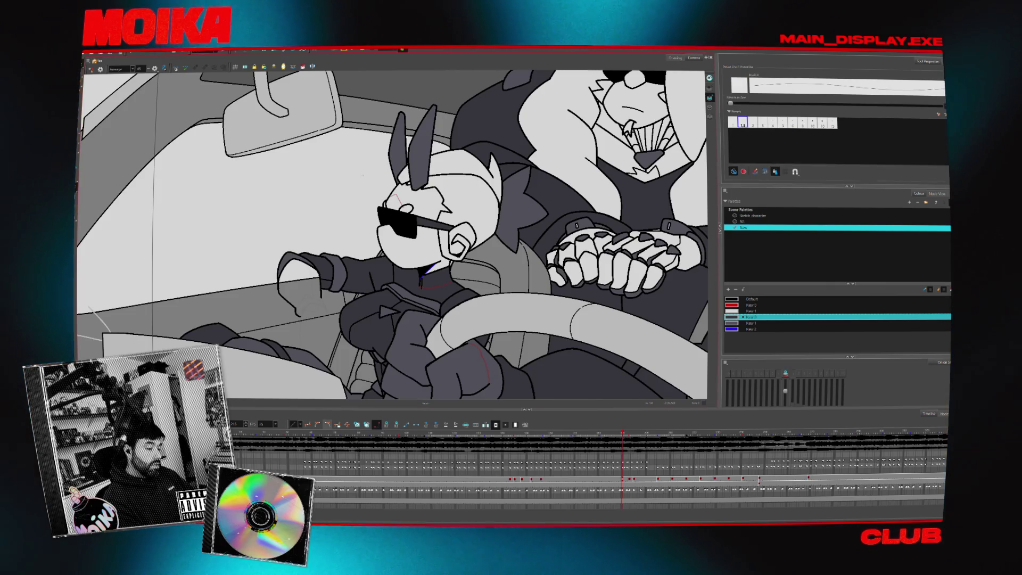
scroll(381, 234, "up", 5)
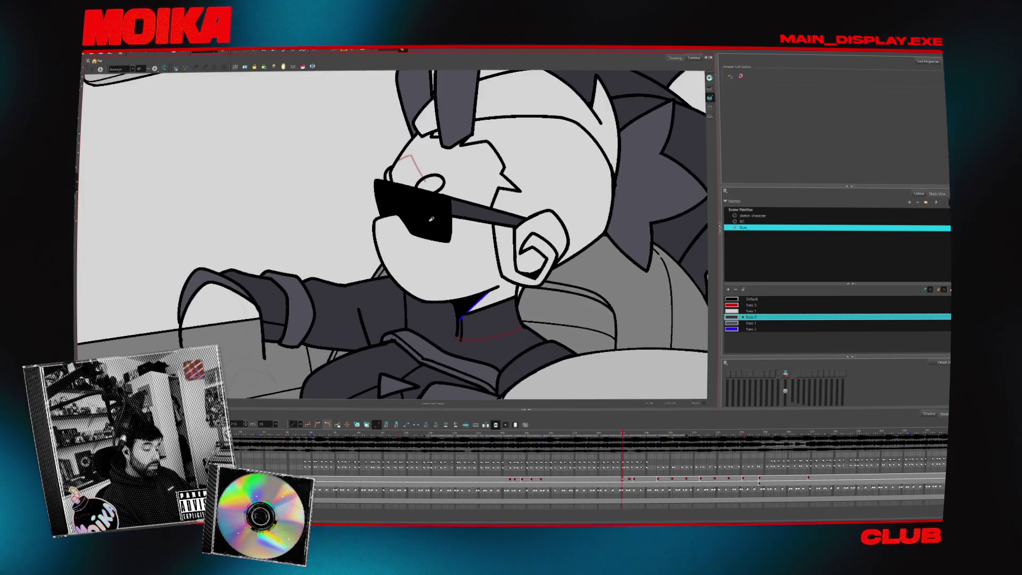
key("space")
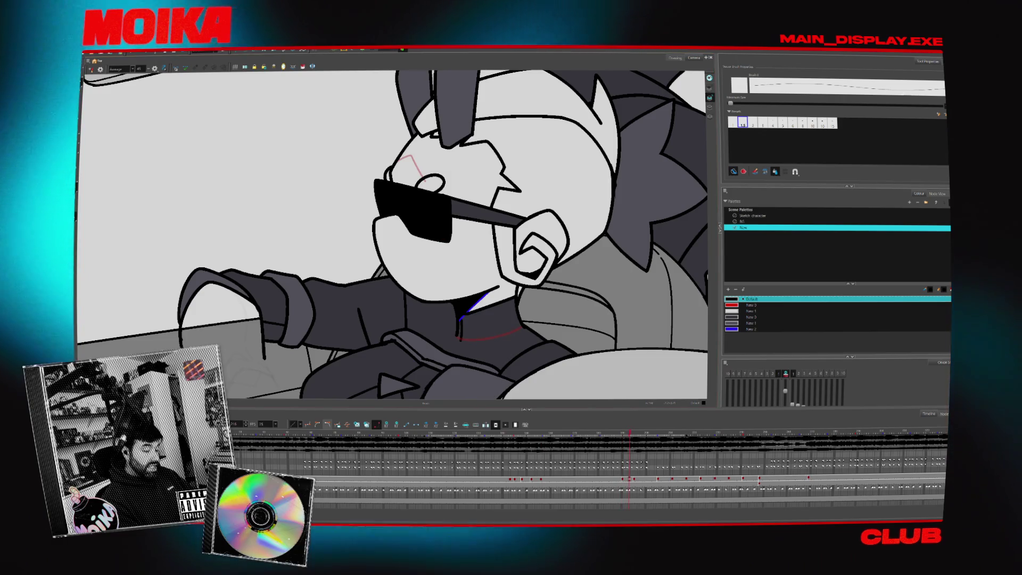
key("alt+o")
Zoom in on the driver's face, turn on Light Table, and choose the Pencil.
key("alt+z")
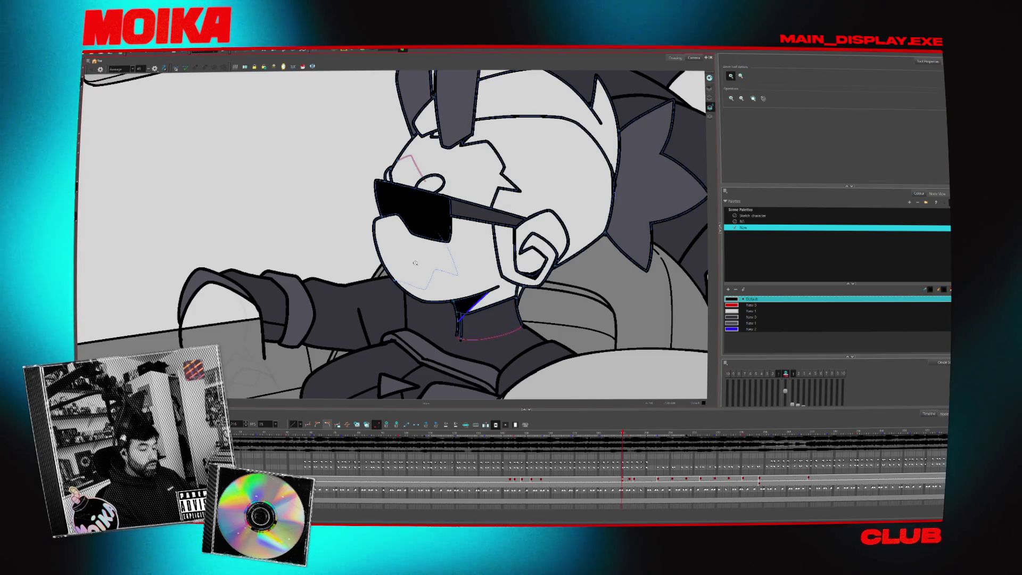
left_click(434, 287)
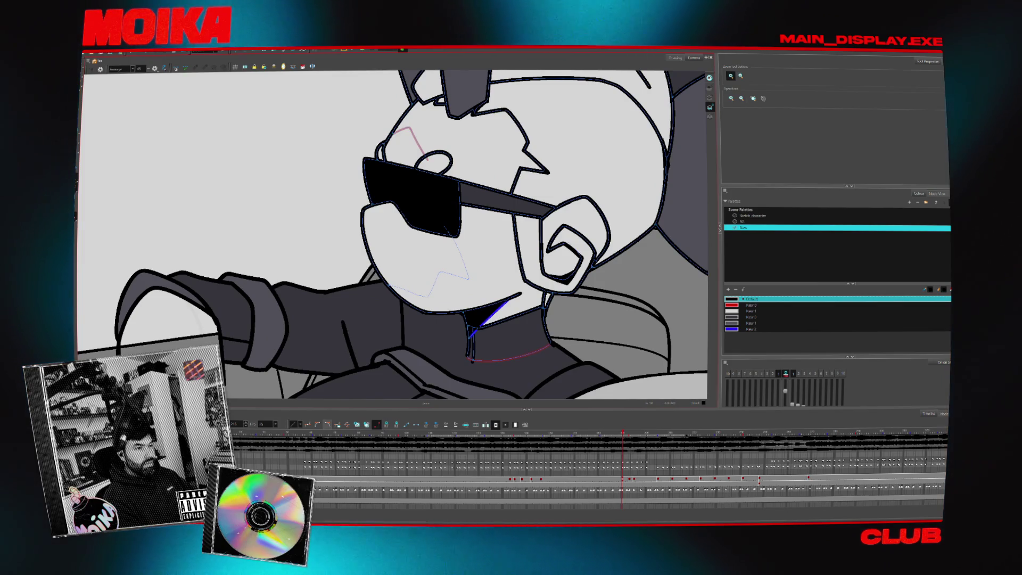
key("shift+l")
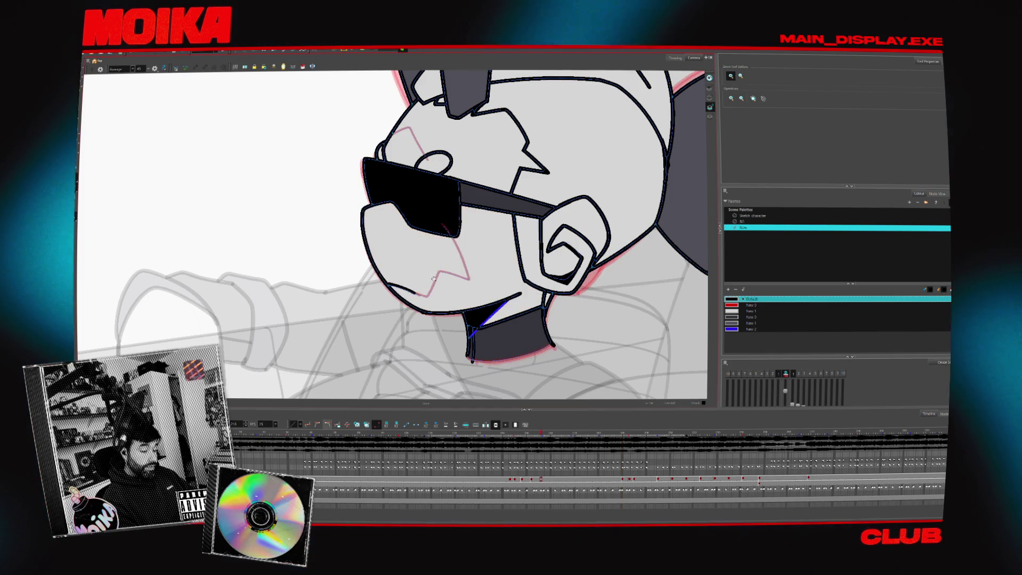
key("d")
key("alt+/")
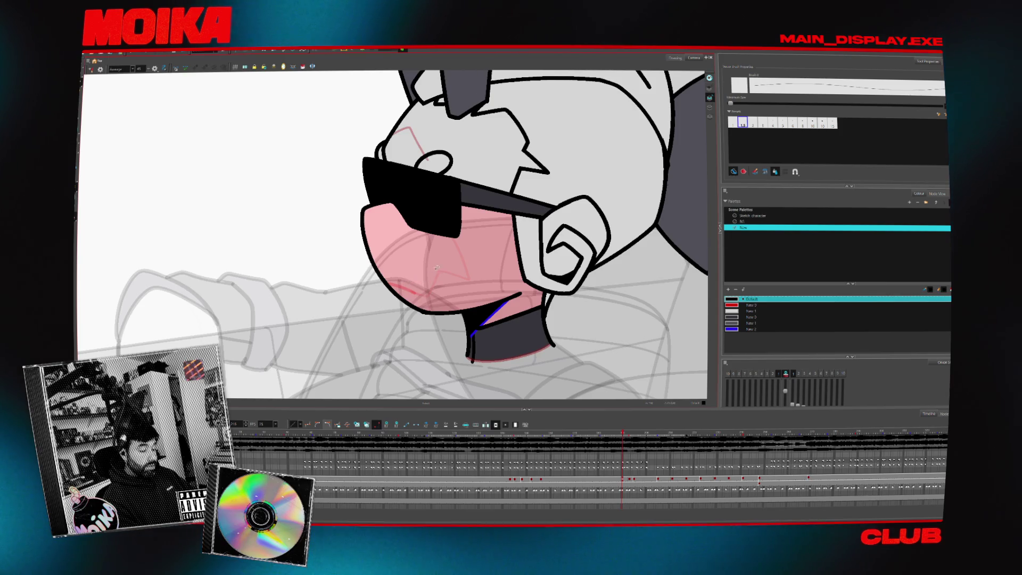
Draw a mouth line beneath the sunglasses, undo and redraw it, then select the stroke.
mouse_move(401, 284)
left_mouse_down()
mouse_move(435, 272)
mouse_move(427, 281)
left_mouse_up()
key("ctrl+z")
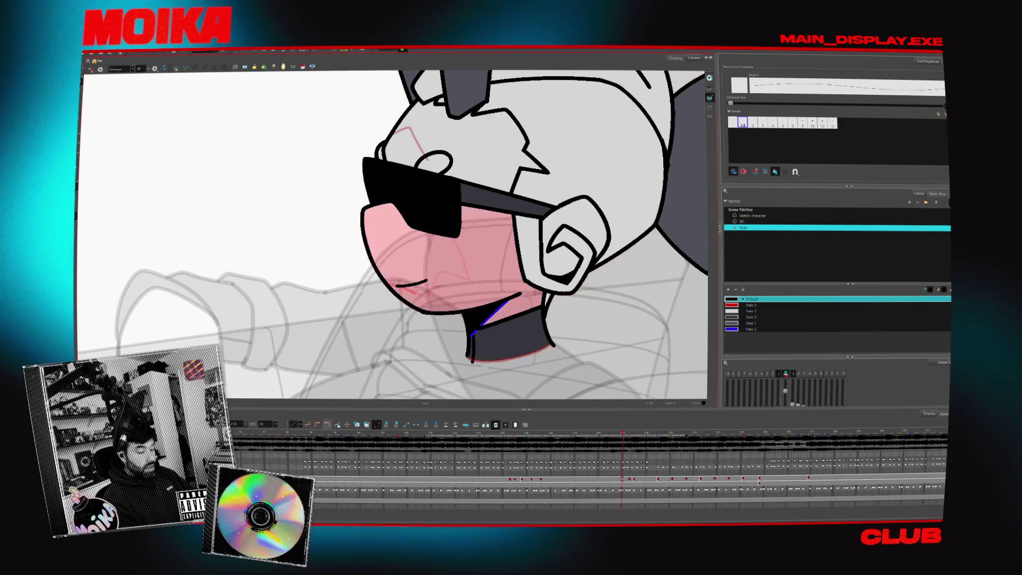
key("ctrl+z")
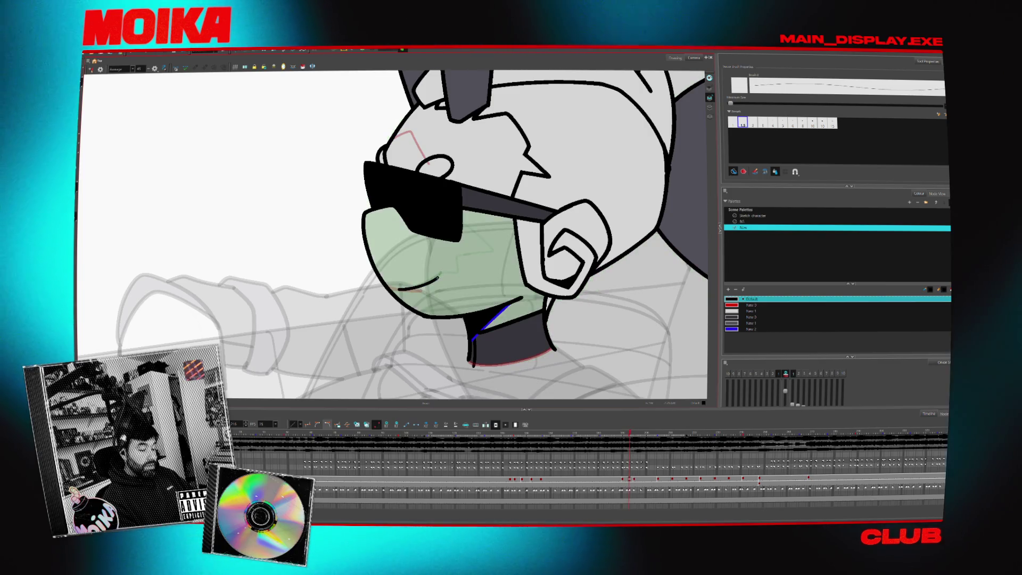
left_click(440, 277)
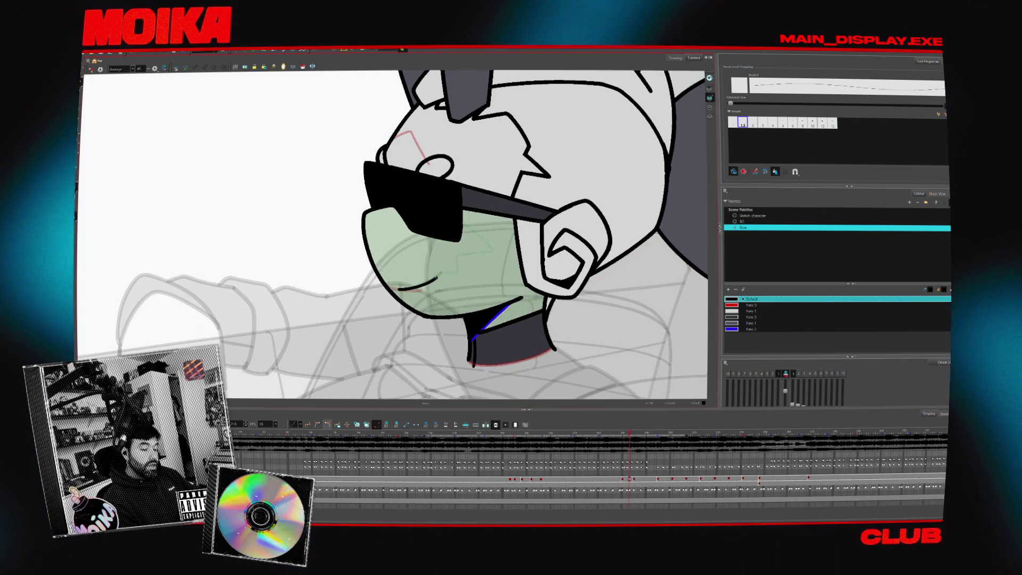
left_click(417, 285)
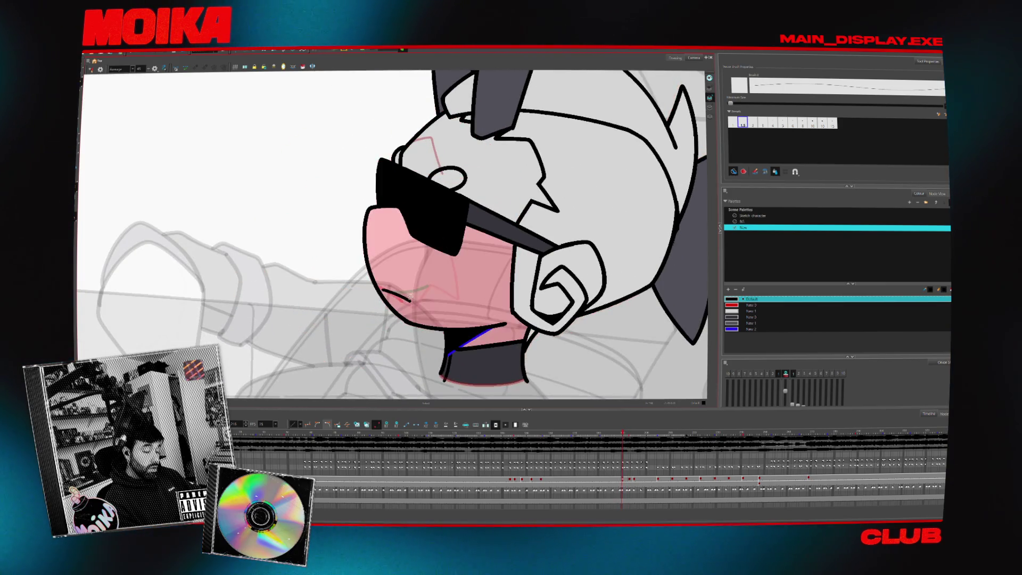
left_click(407, 291)
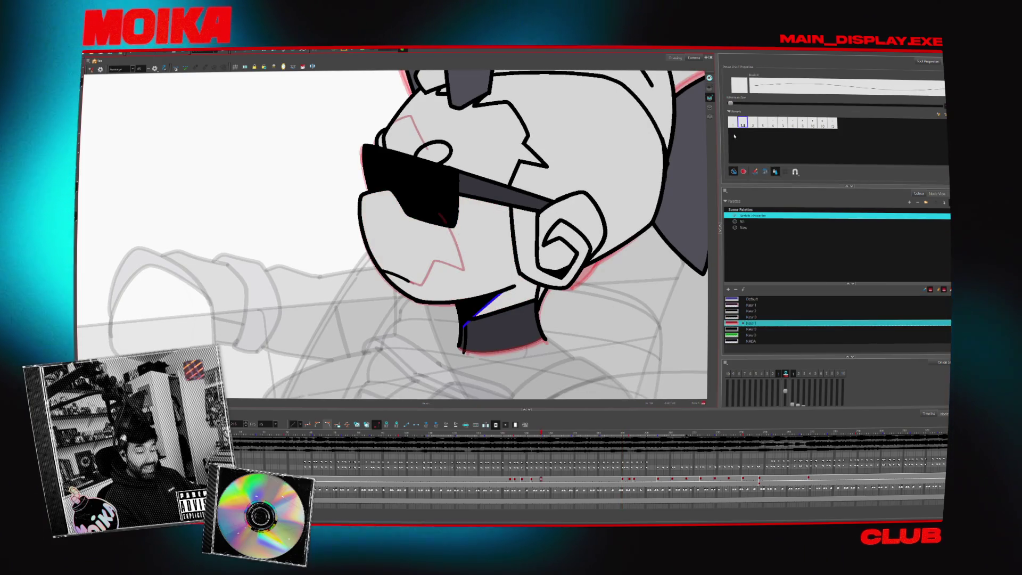
Set the pencil line preset to 1 and undo the red cheek sketch stroke.
left_click(733, 123)
key("4")
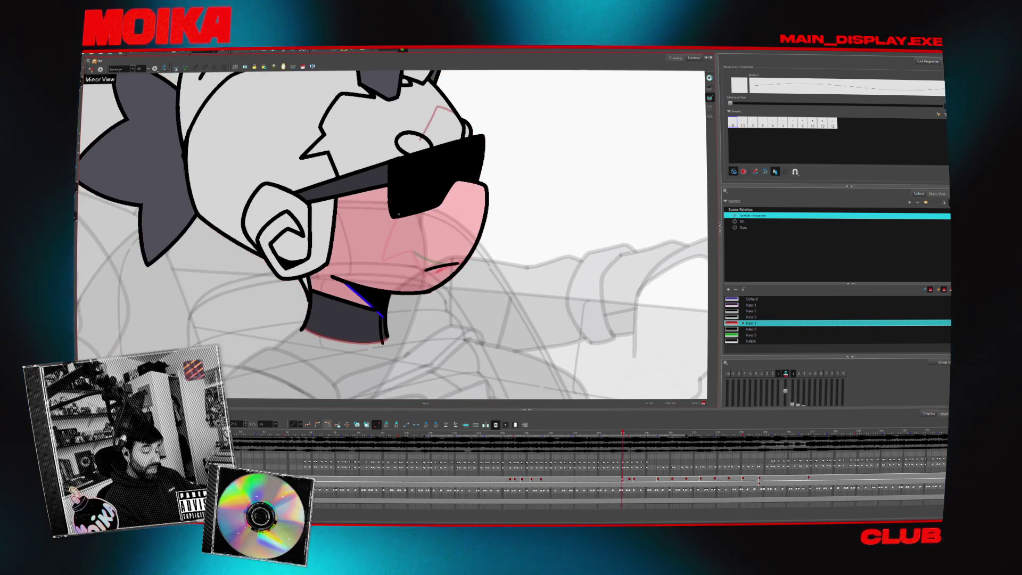
key("ctrl+z")
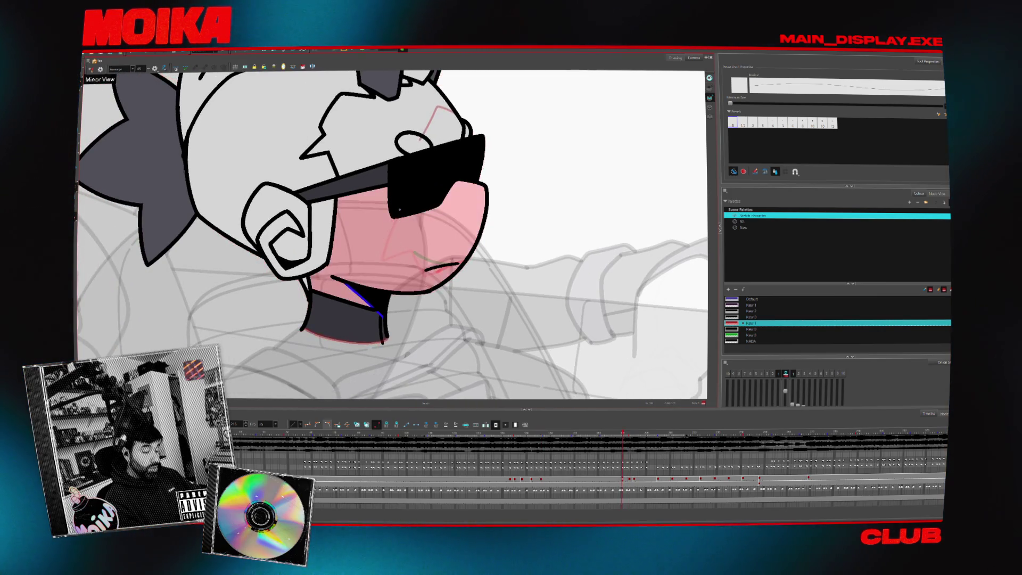
key("ctrl+z")
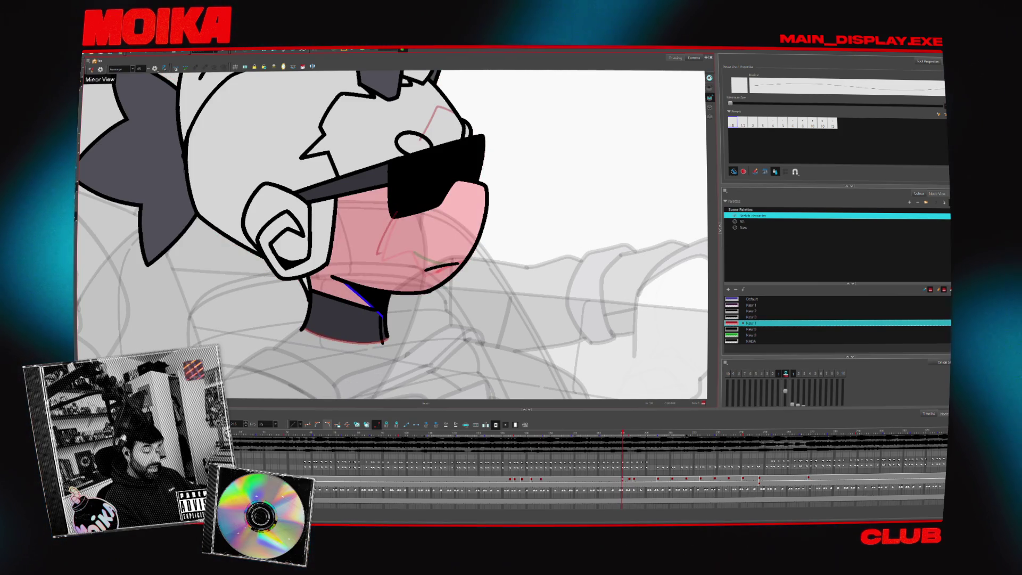
key("4")
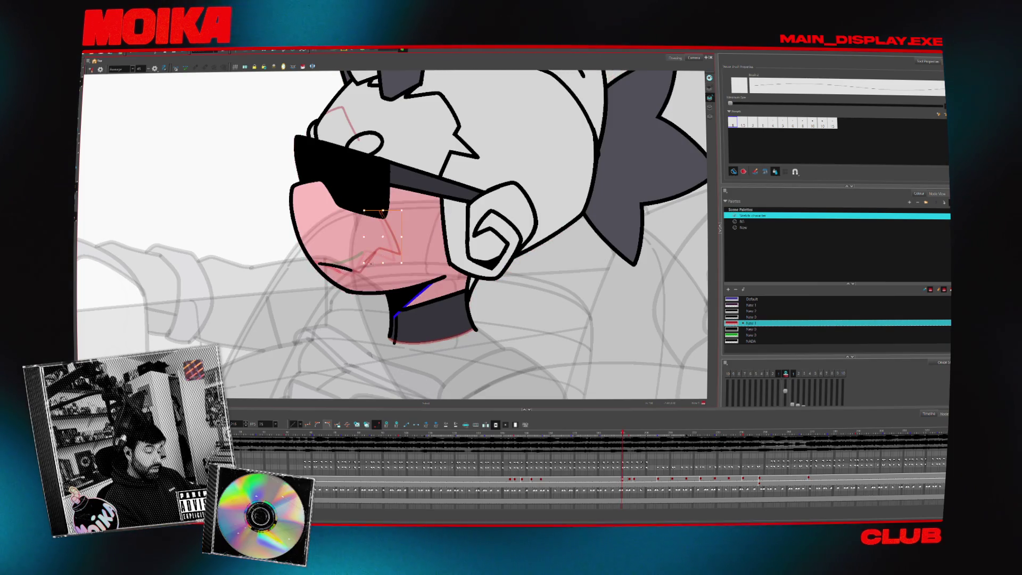
Step back and forth through the face frames, toggling Mirror View to compare the drawings.
key("period")
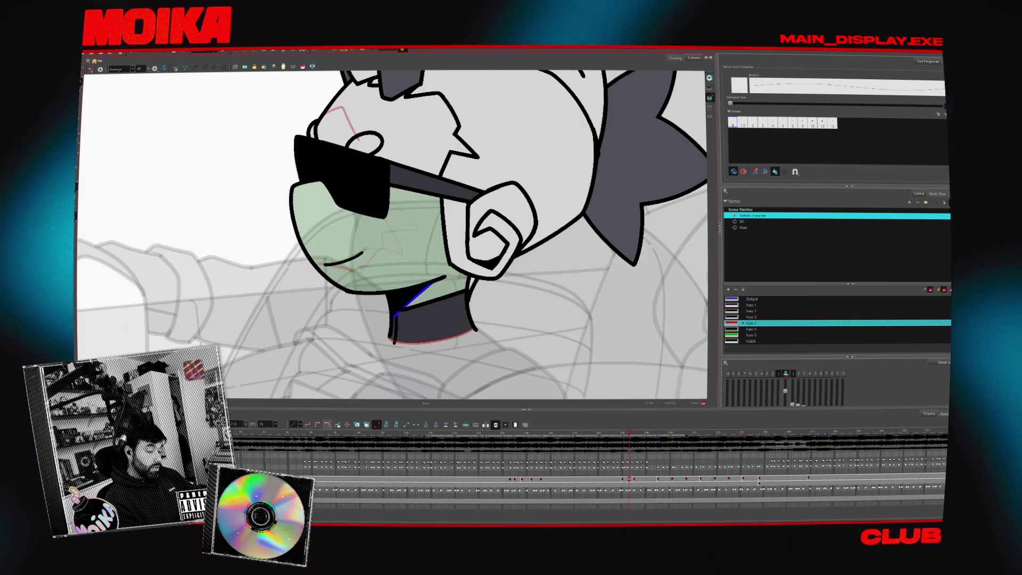
key("period")
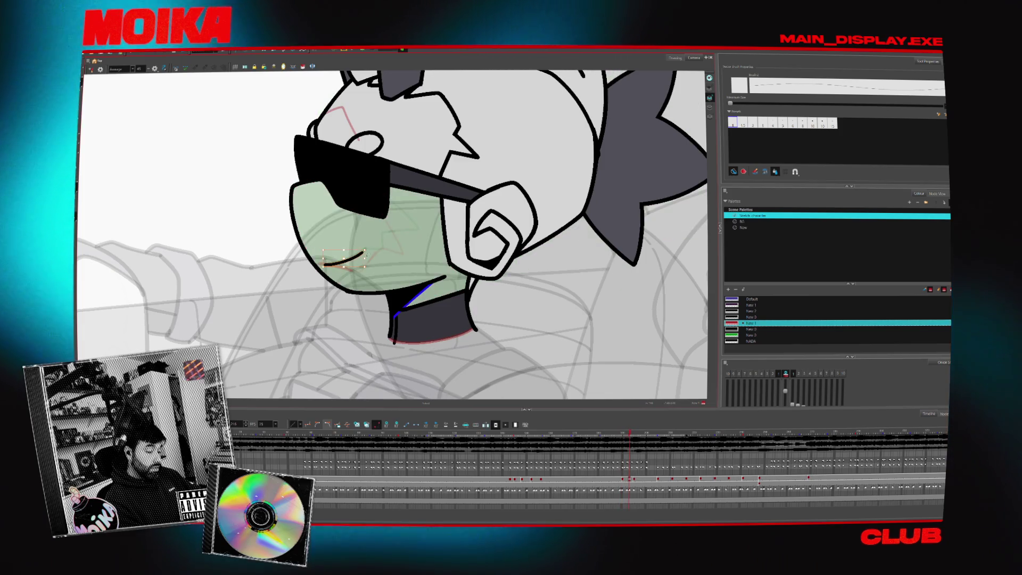
key("comma")
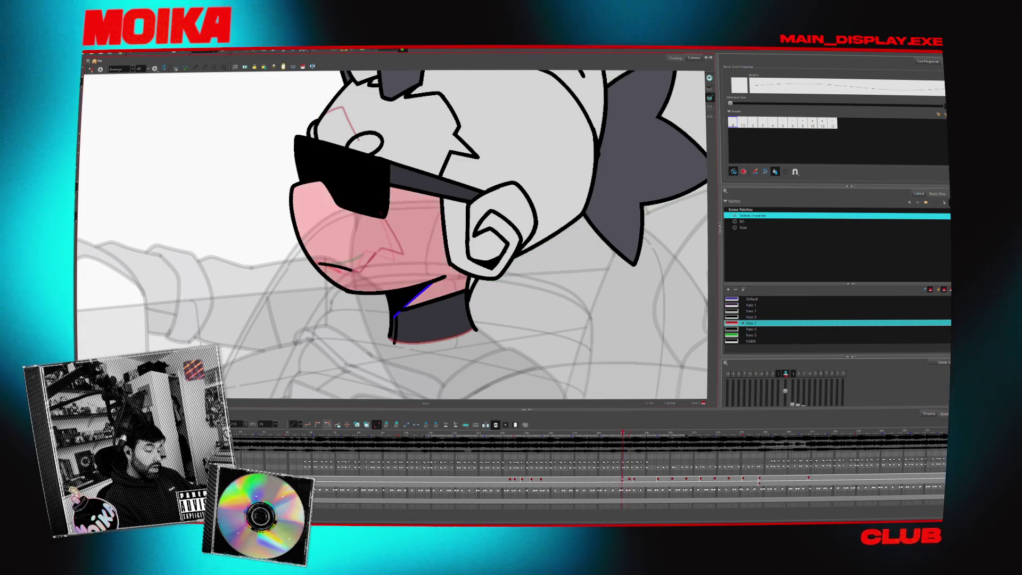
key("period")
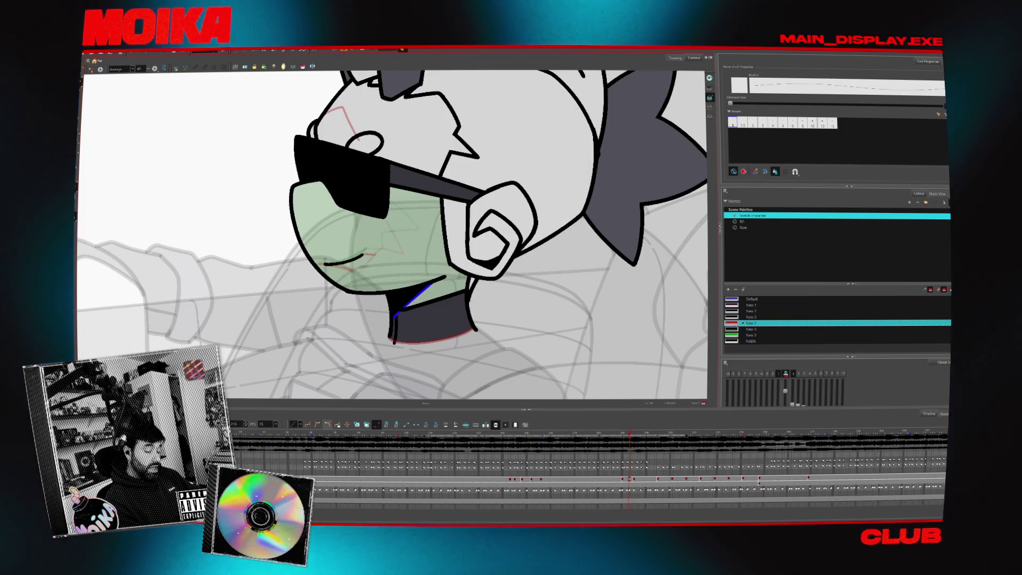
key("period")
key("period")
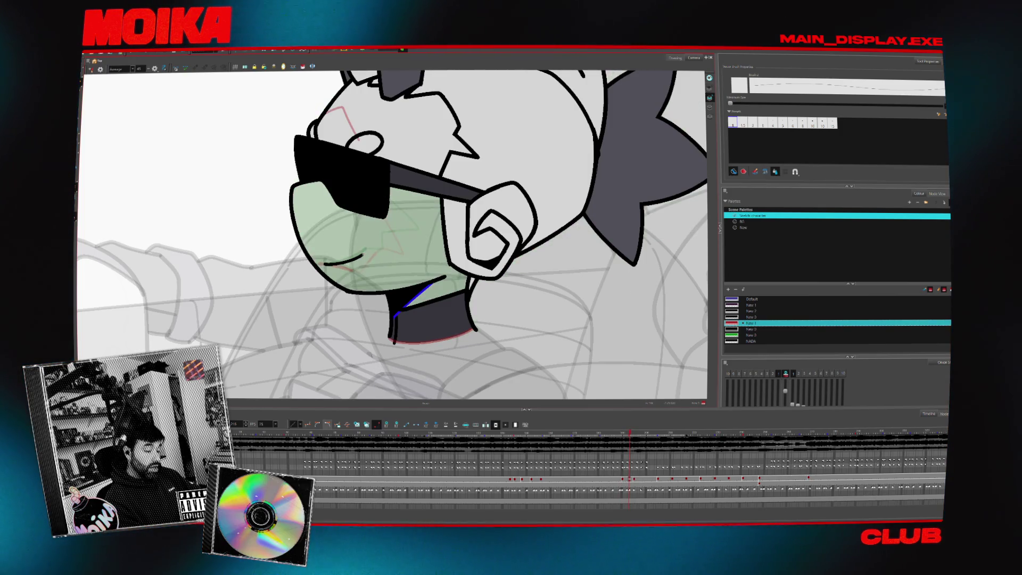
key("comma")
key("period")
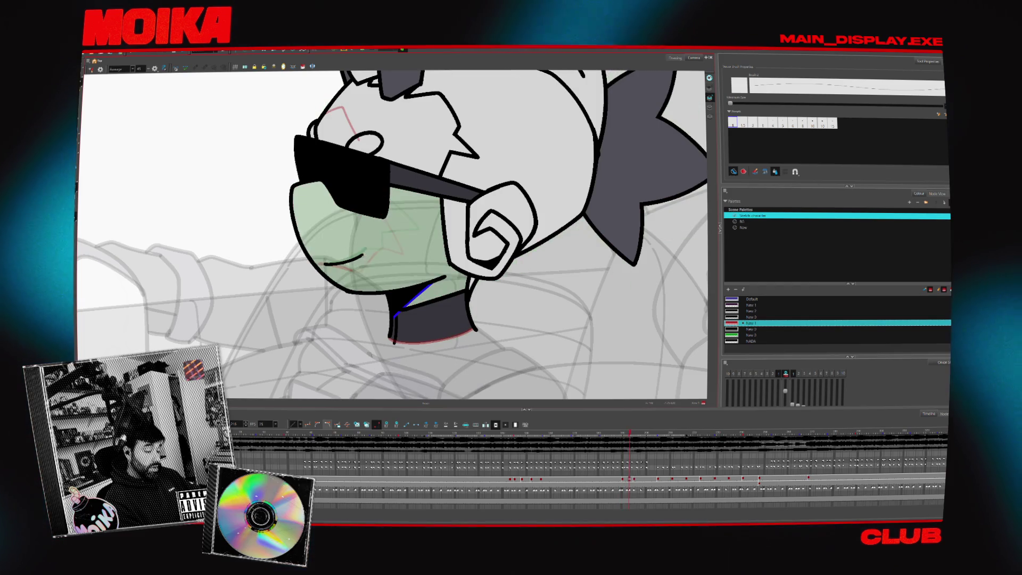
key("4")
key("comma")
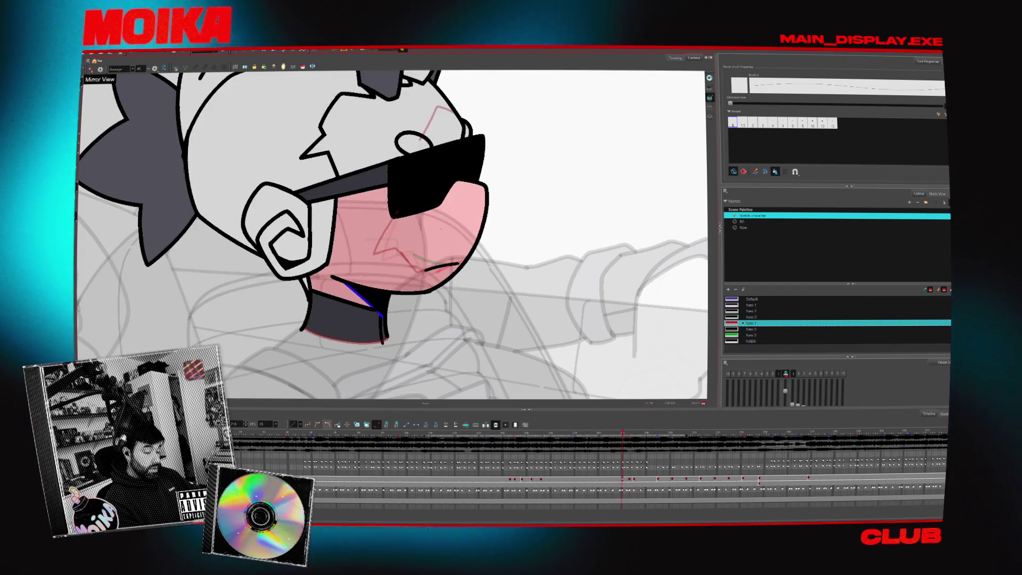
key("period")
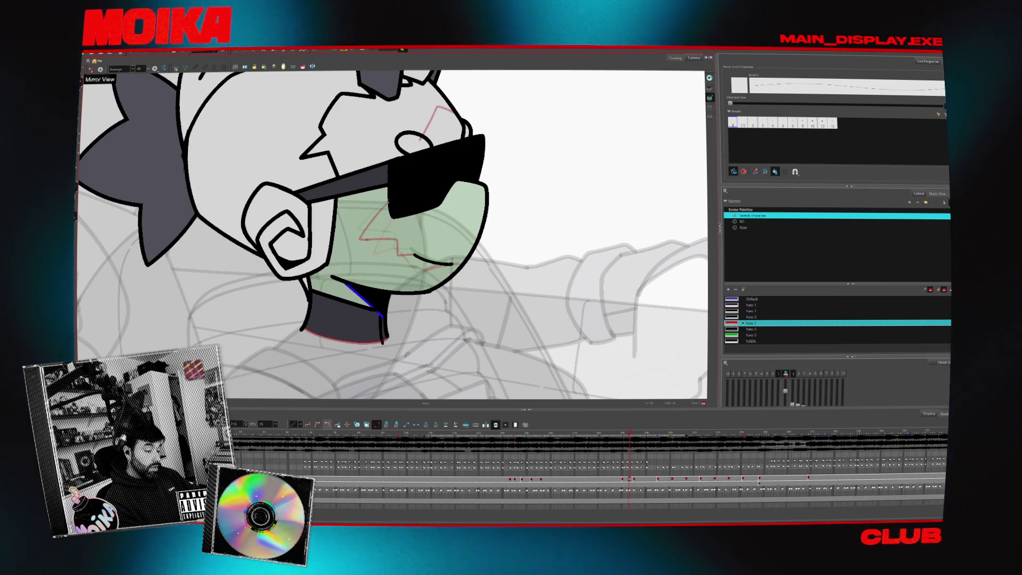
key("4")
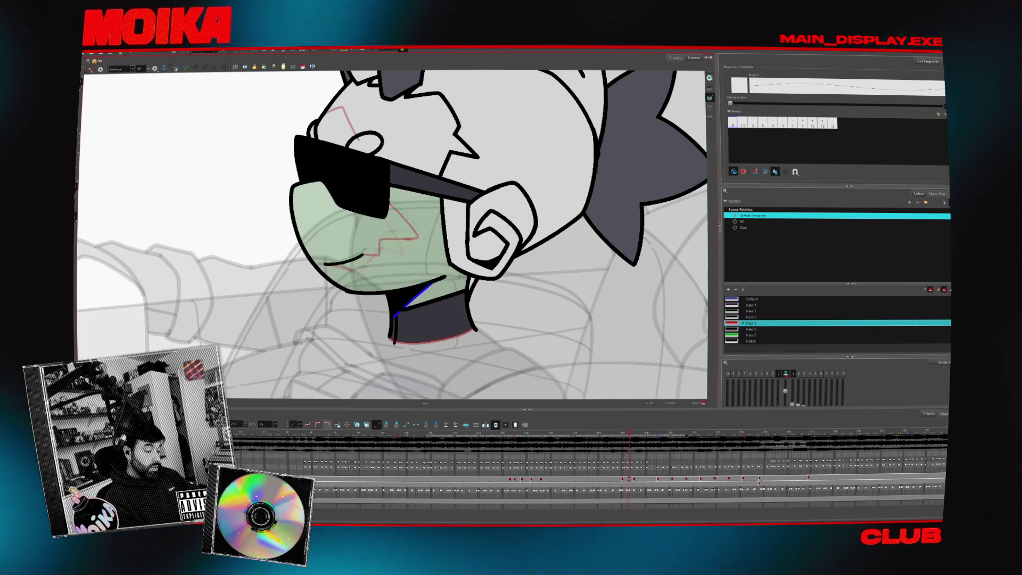
key("4")
key("comma")
key("period")
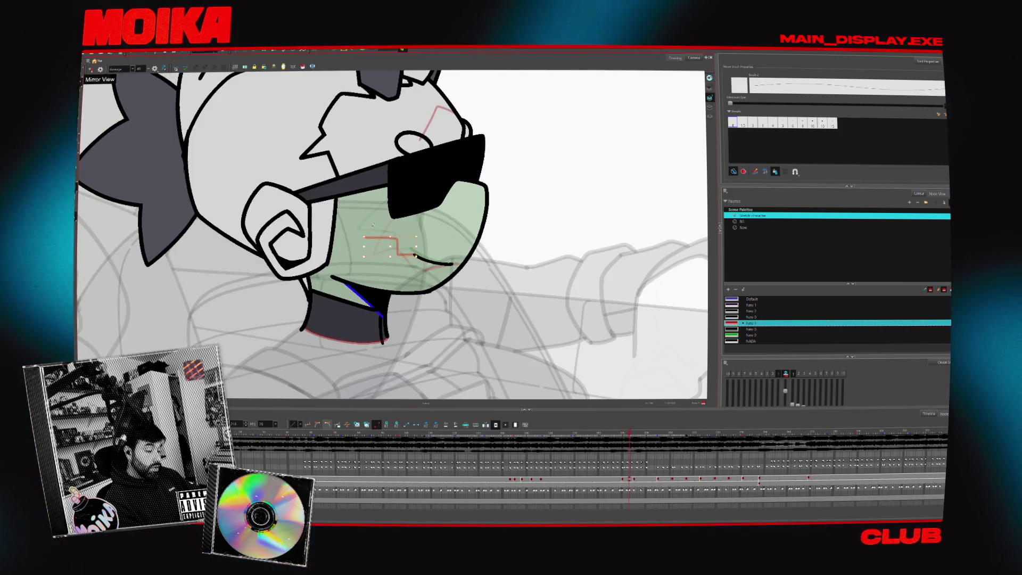
key("comma")
key("comma")
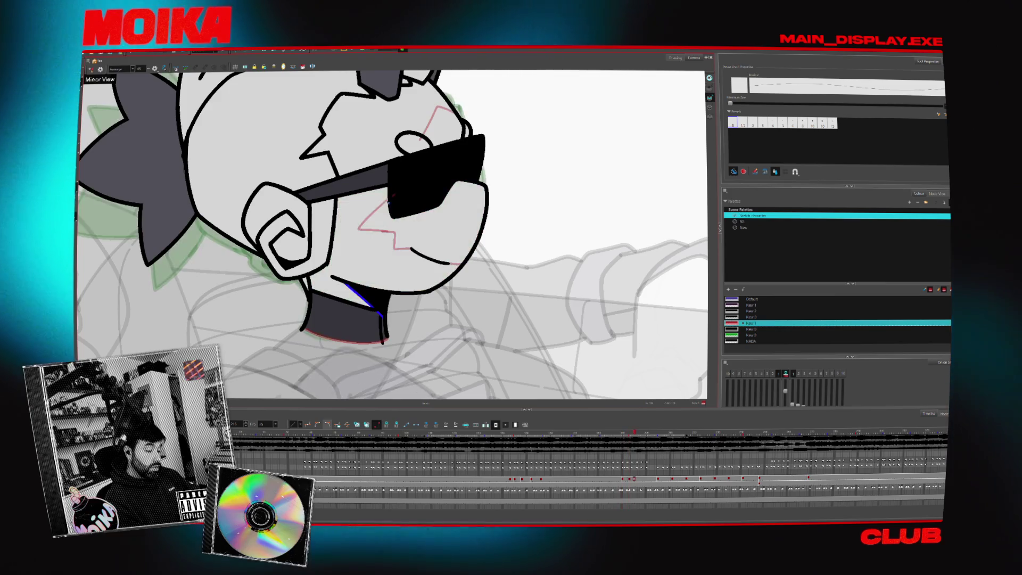
key("period")
key("period")
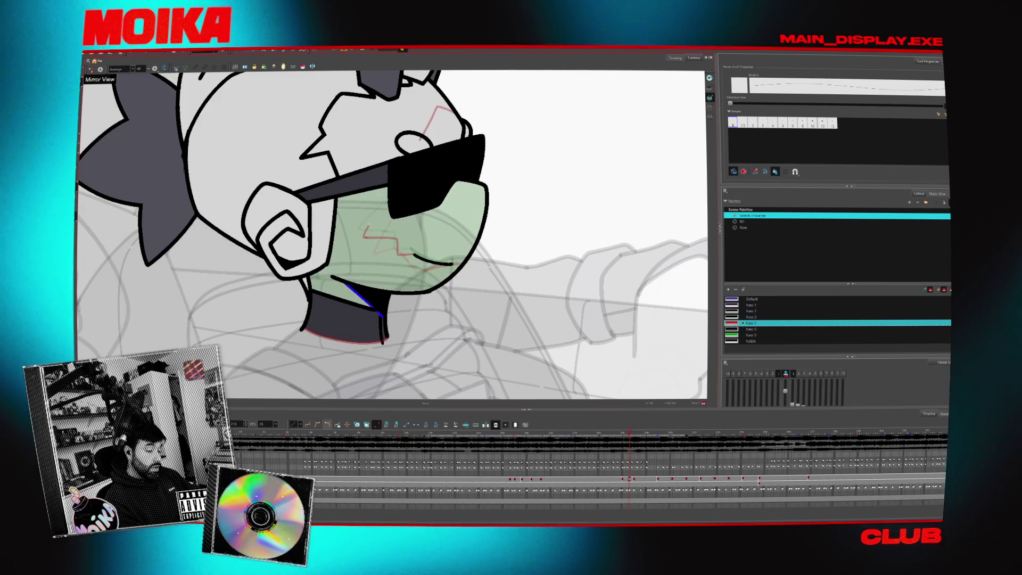
key("4")
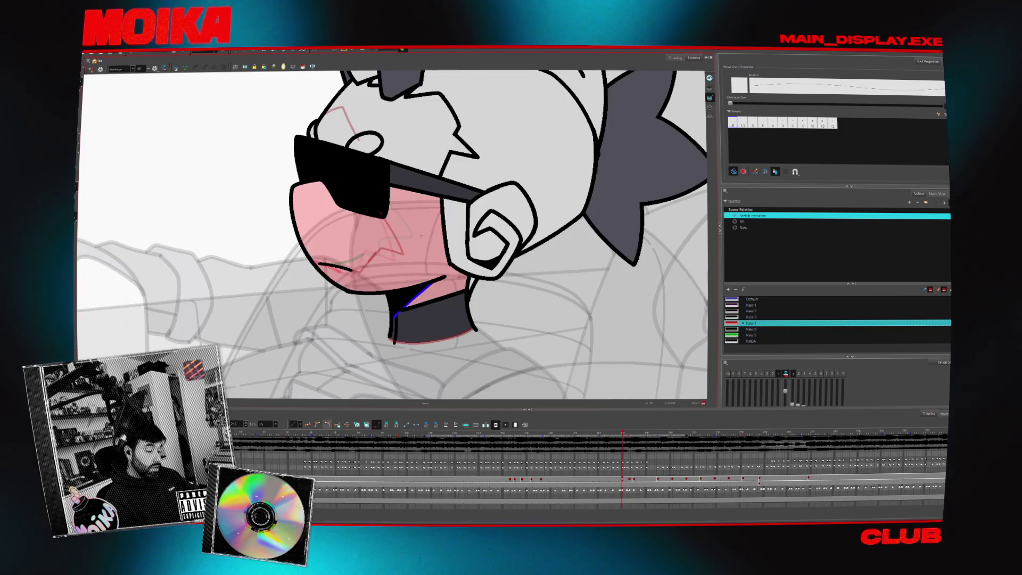
key("4")
key("period")
key("period")
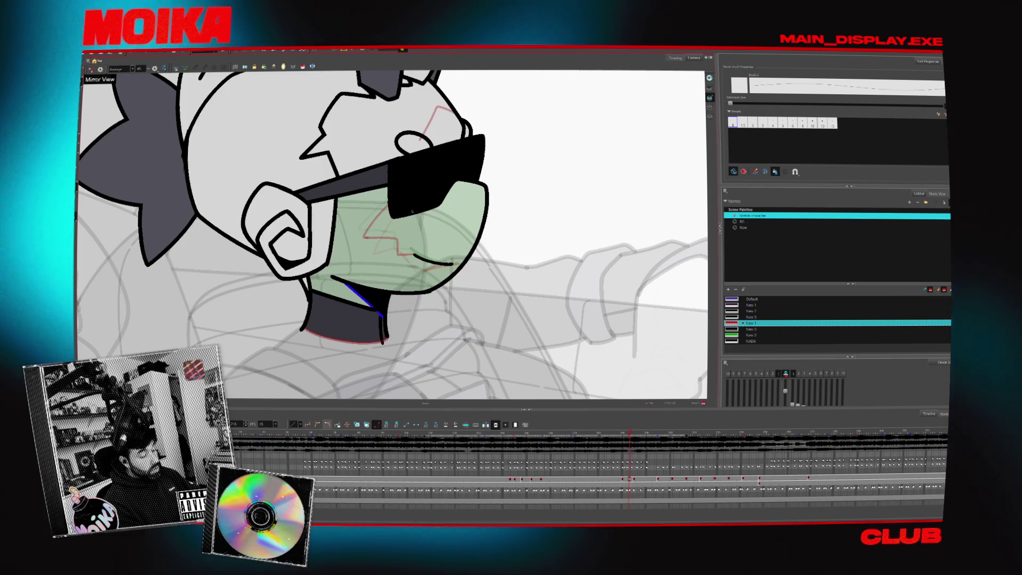
key("4")
key("4")
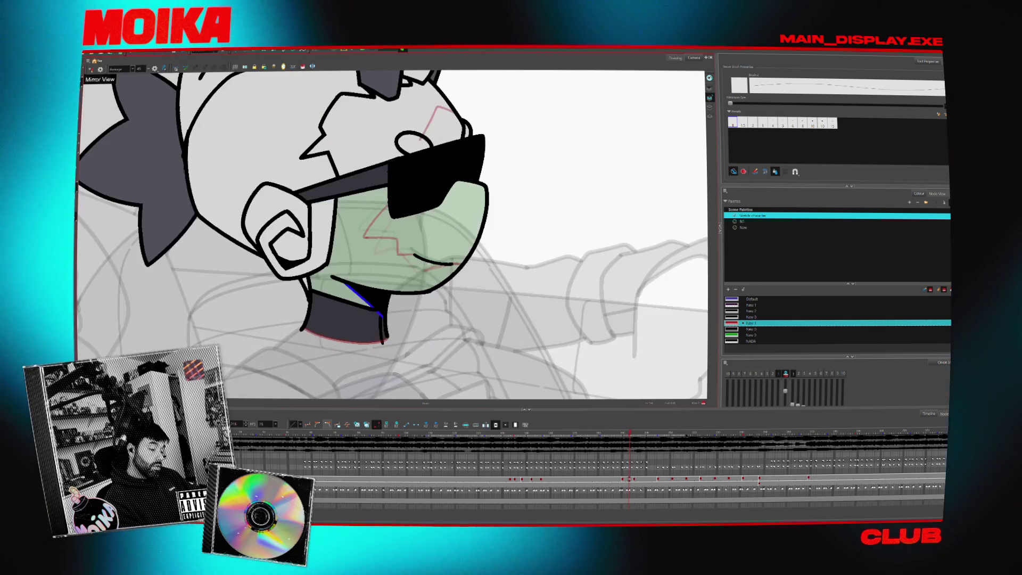
key("period")
key("period")
key("comma")
key("comma")
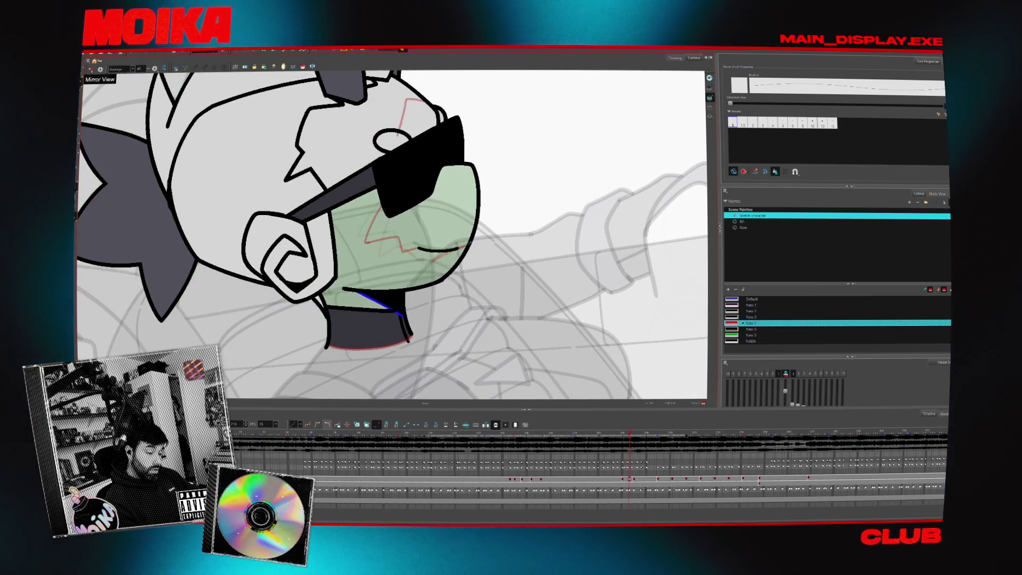
Zoom out and play back the animation to preview the motion.
key("alt+z")
key("1")
key("4")
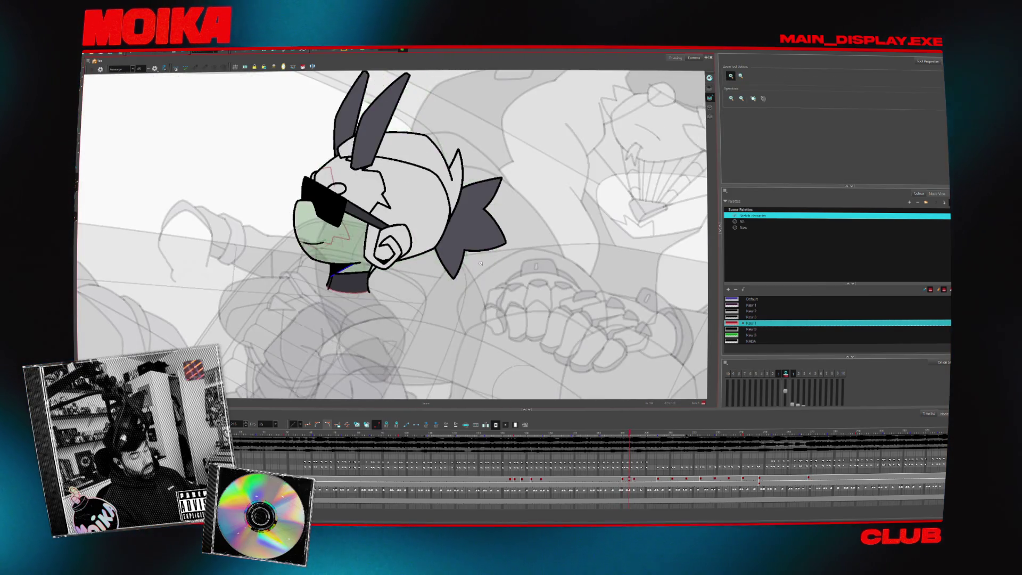
key("space")
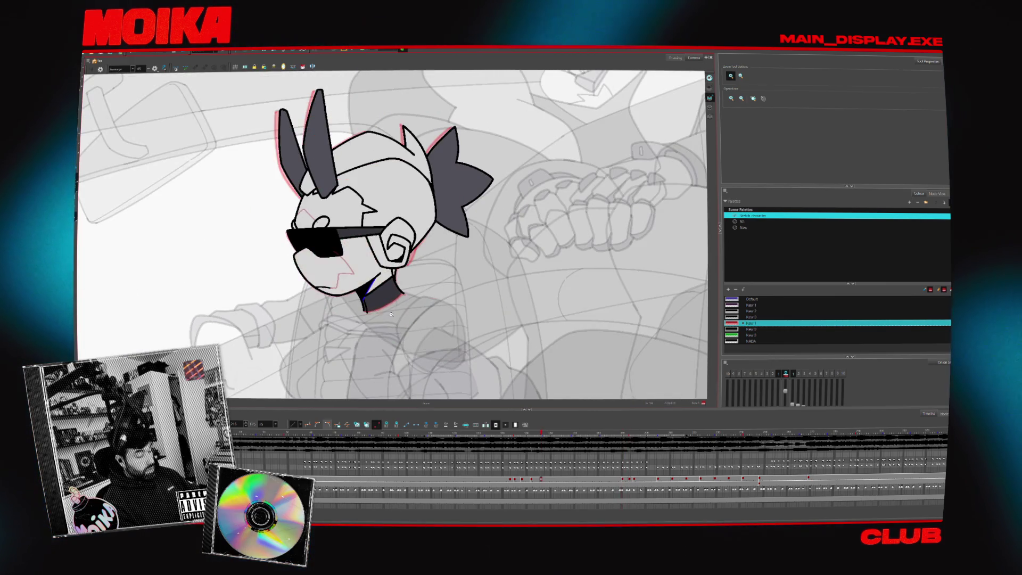
left_click_drag(391, 314, 458, 278)
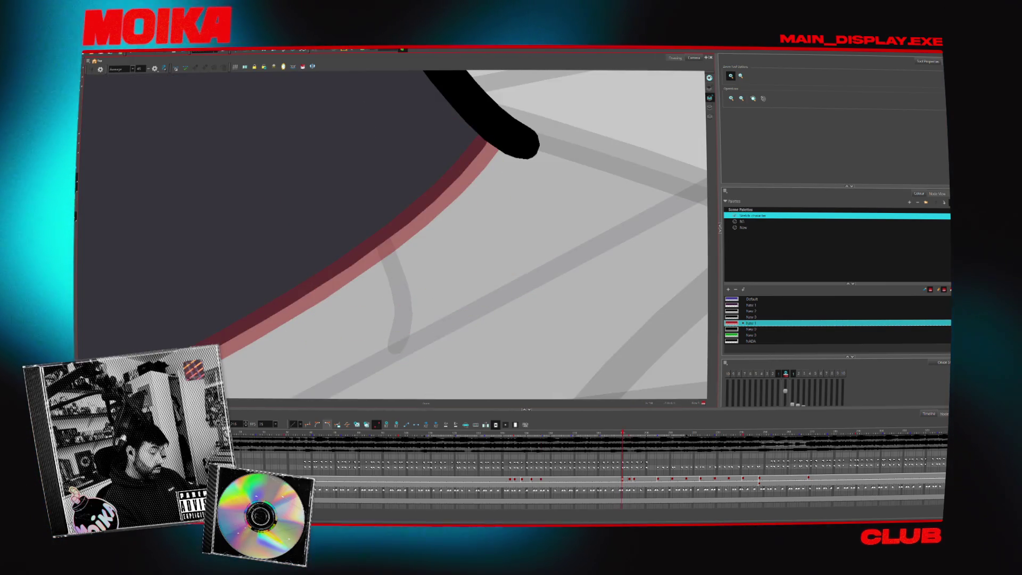
key("shift+m")
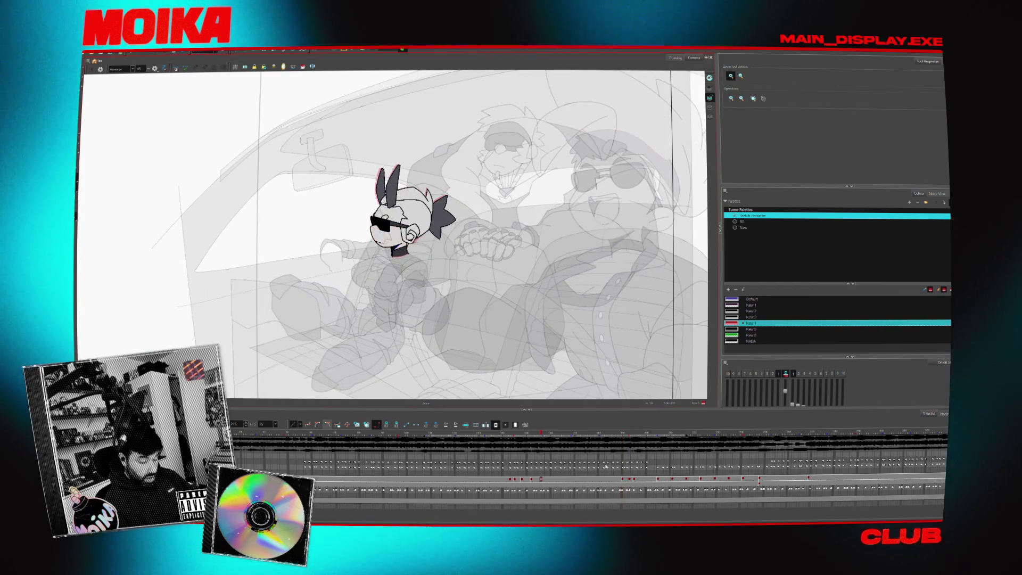
Go to a later frame on the Timeline and zoom in on the green-tinted mask.
left_click(636, 444)
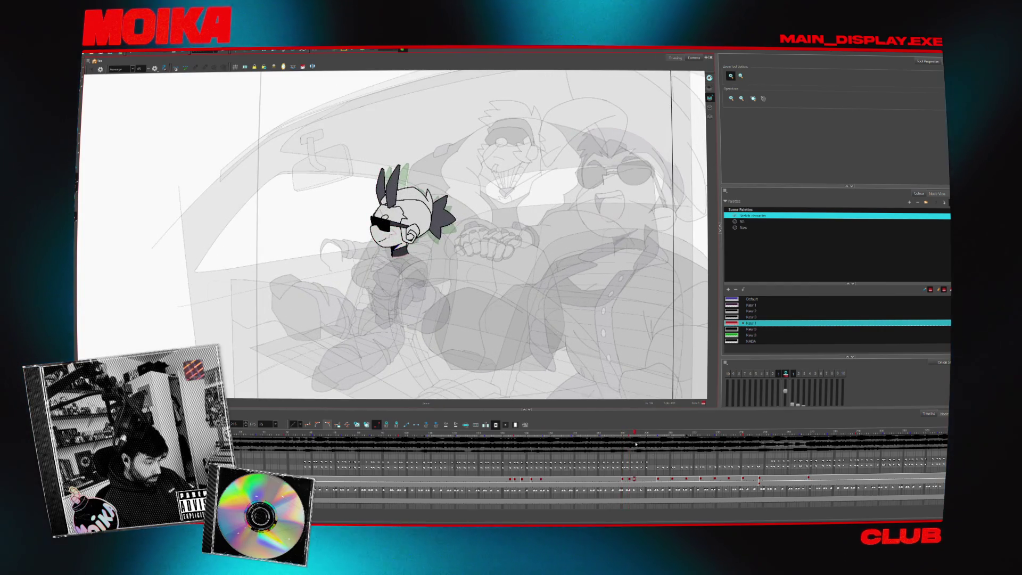
left_click_drag(633, 486, 638, 480)
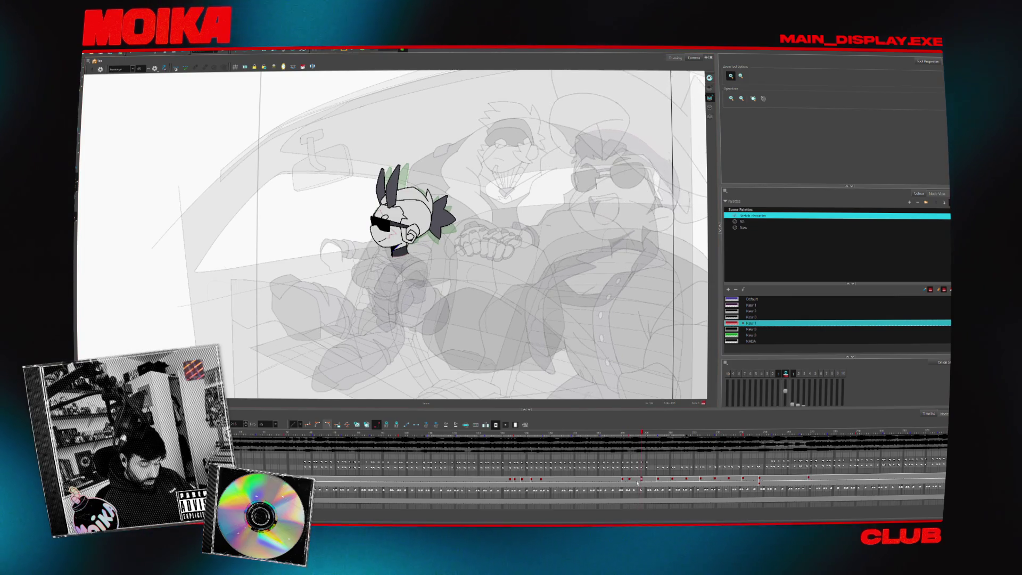
left_click(624, 479)
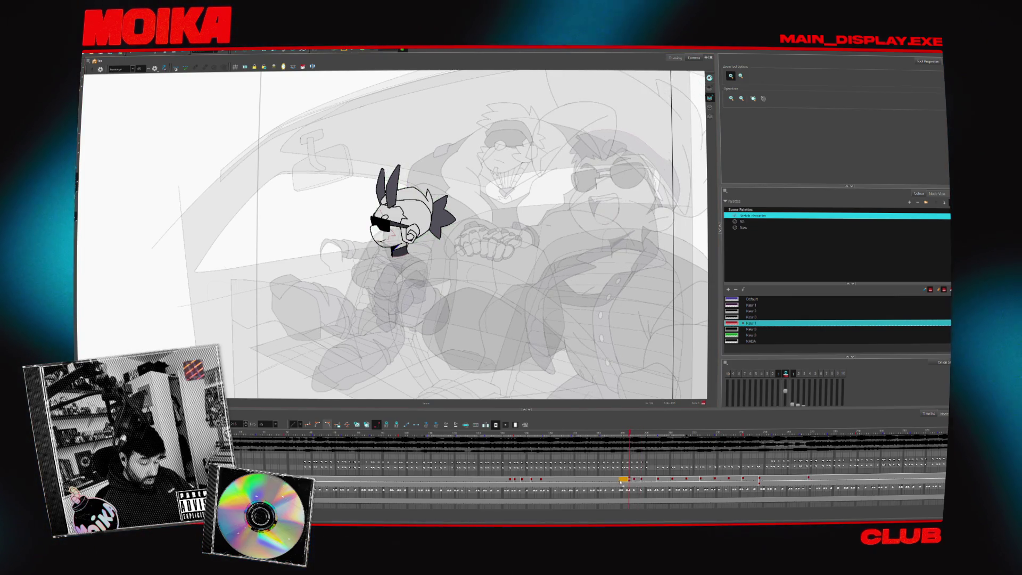
key("period")
key("period")
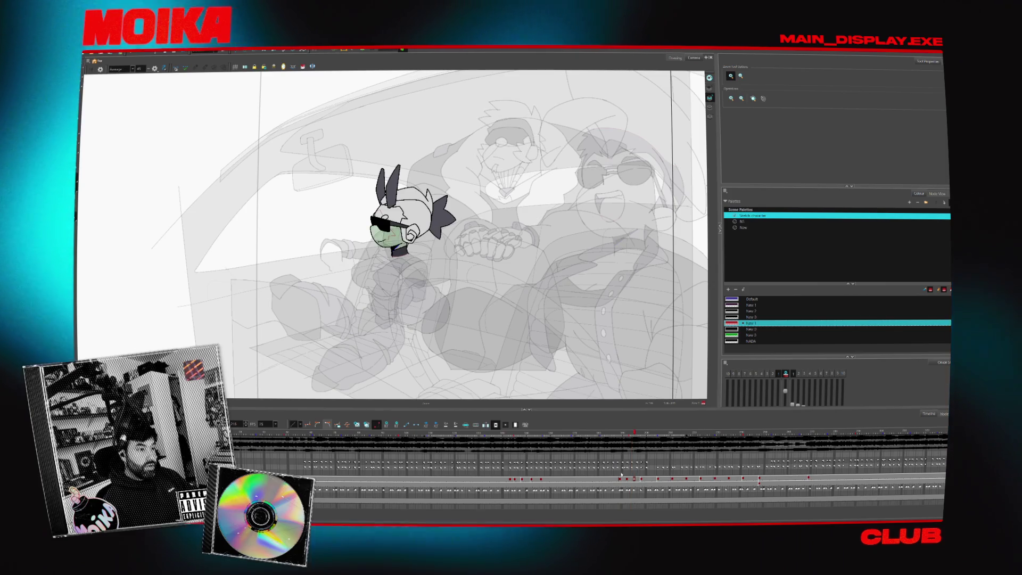
key("2")
key("2")
key("2")
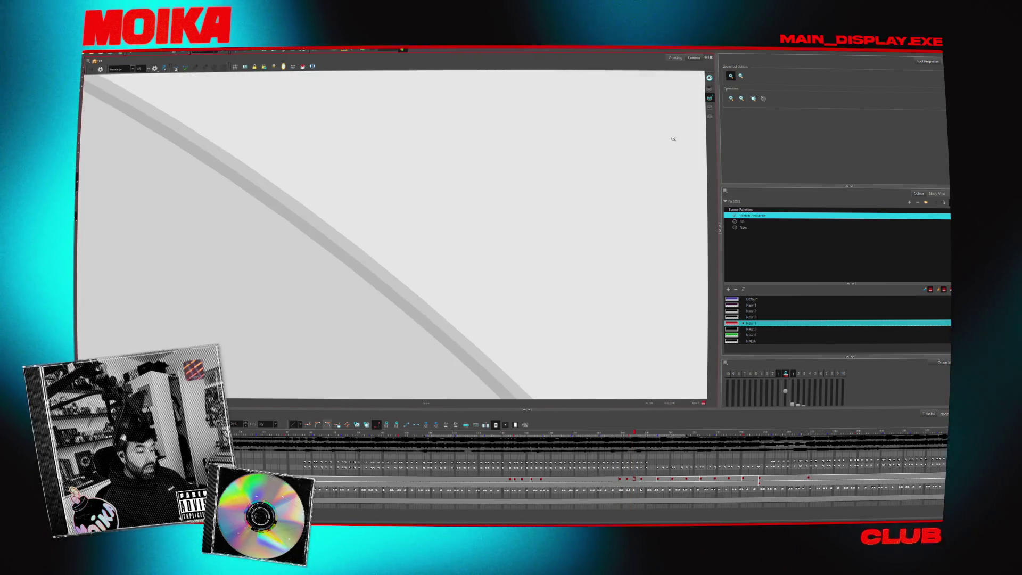
key("1")
key("1")
key("1")
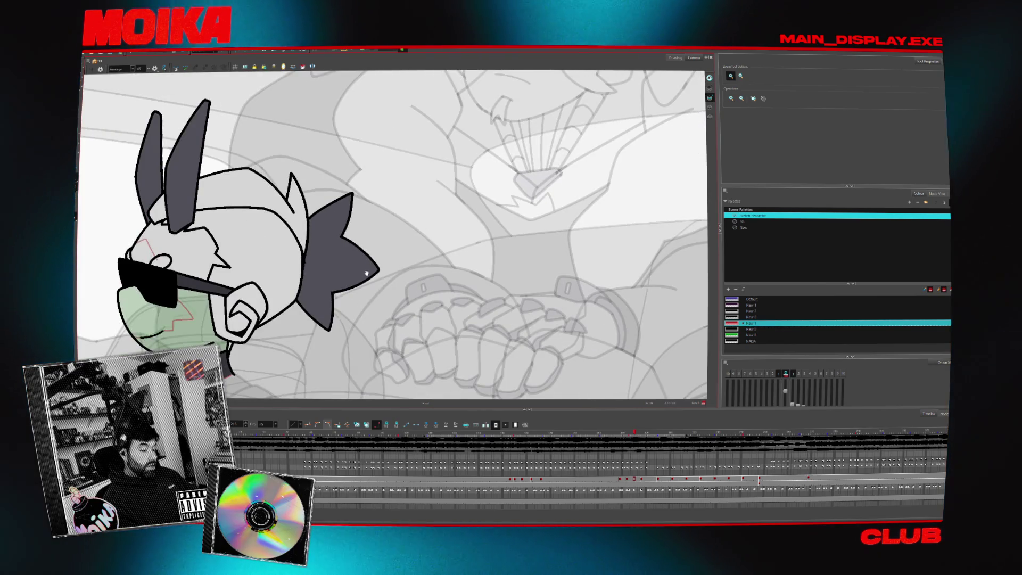
left_click_drag(366, 274, 452, 274)
scroll(452, 274, "up", 5)
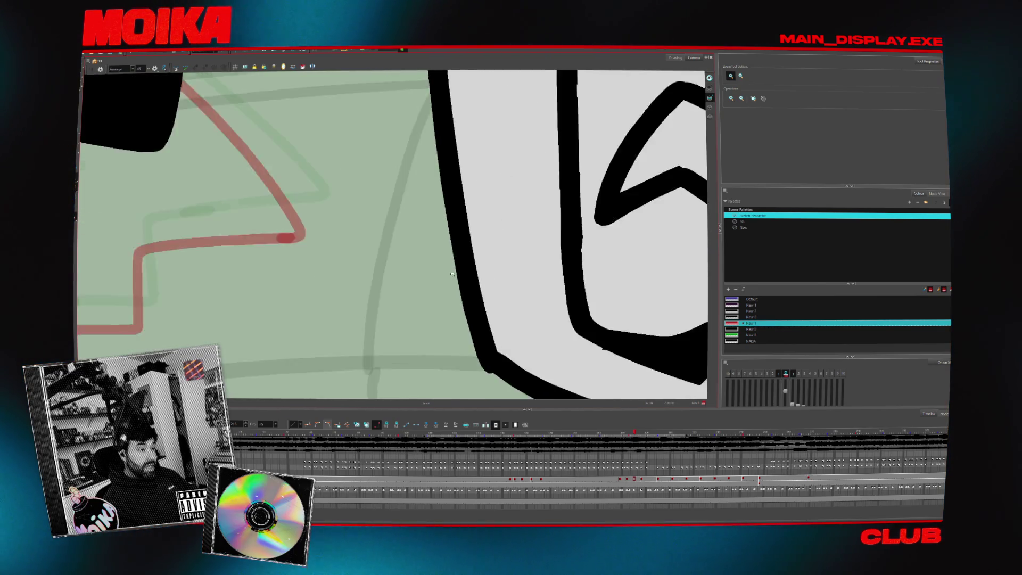
scroll(452, 274, "down", 5)
scroll(460, 287, "up", 2)
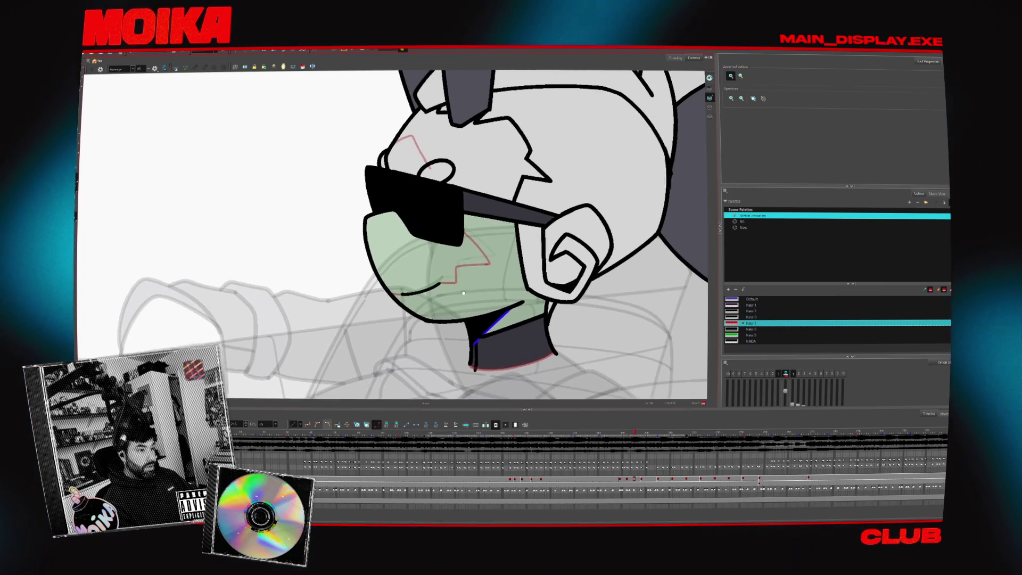
Select the red zig-zag stroke on the green mask and delete it.
key("alt+s")
left_click(461, 295)
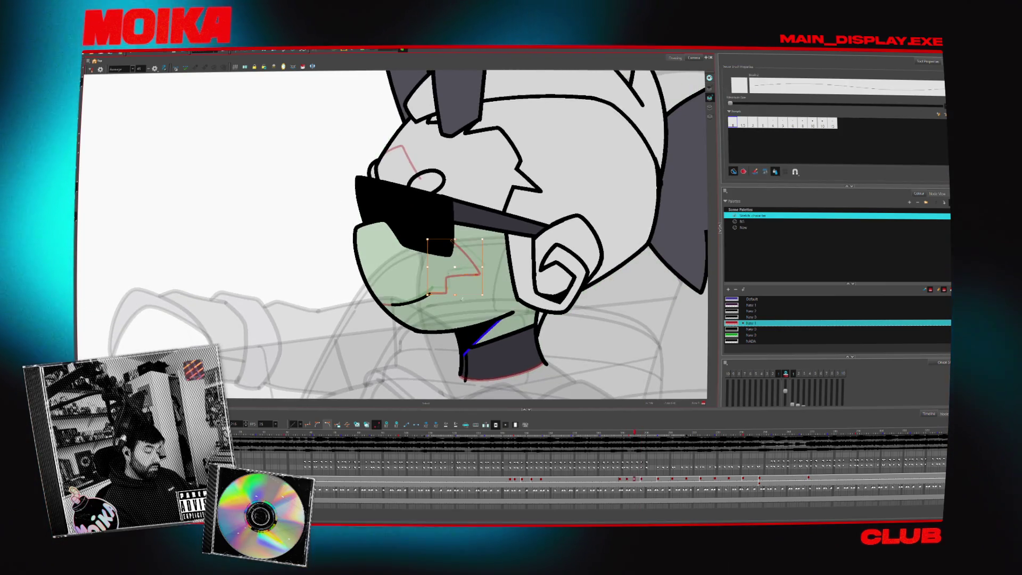
key("Delete")
key("alt+z")
left_click(435, 305)
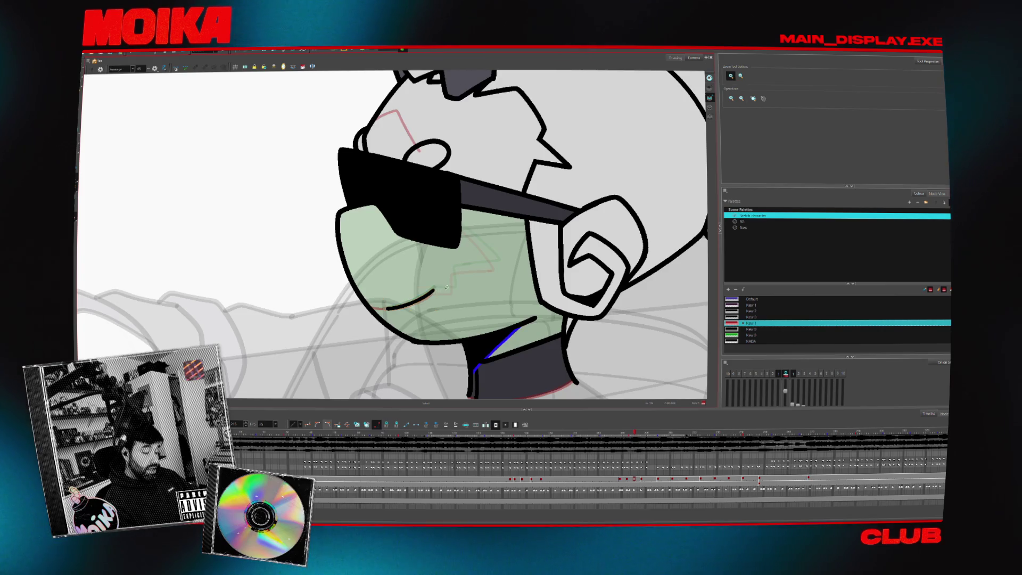
Switch to the Brush and check the face in mirrored and rotated views.
key("alt+b")
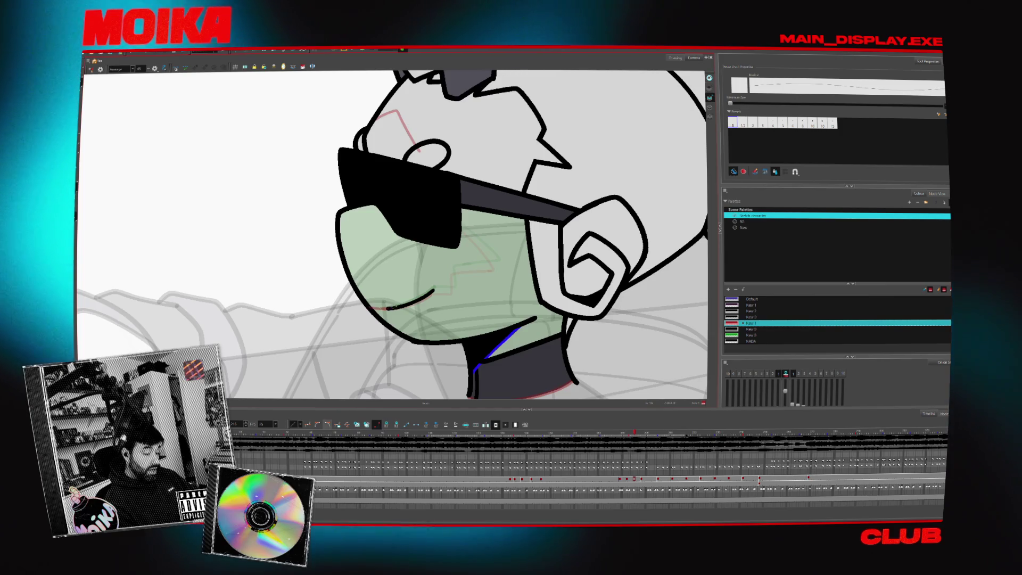
key("4")
key("4")
key("2")
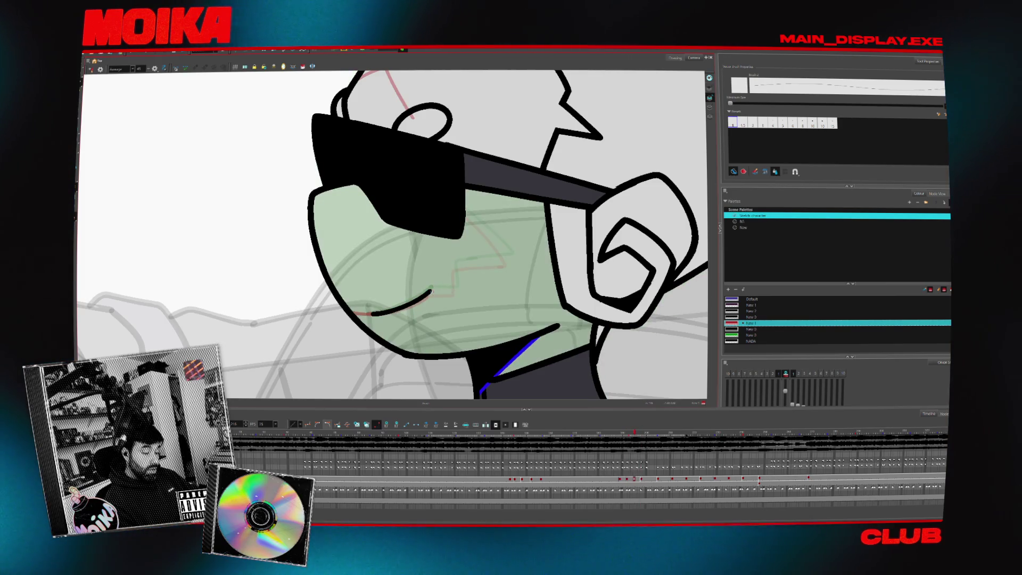
key("4")
key("v")
key("v")
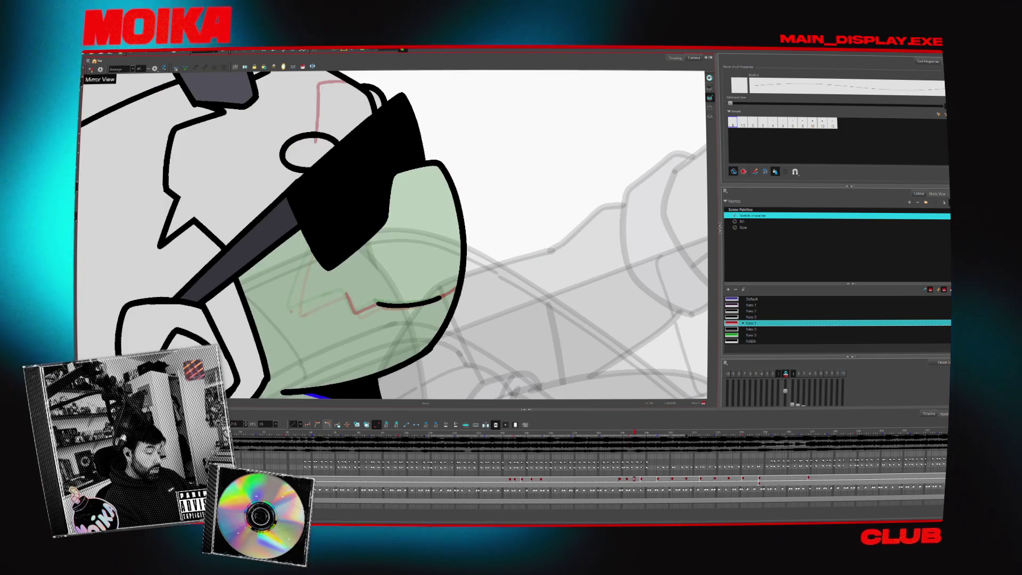
key("4")
key("shift+x")
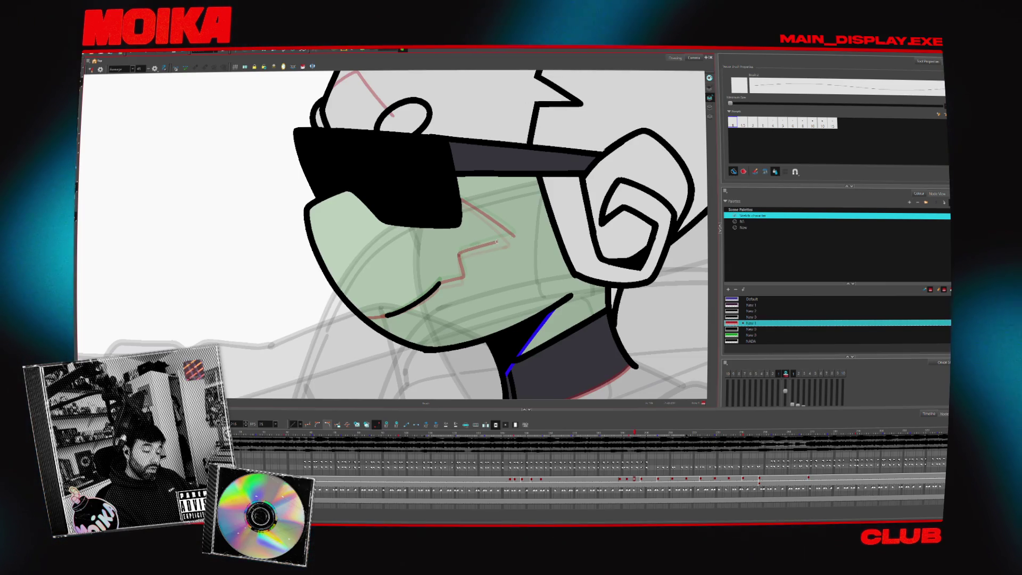
key("2")
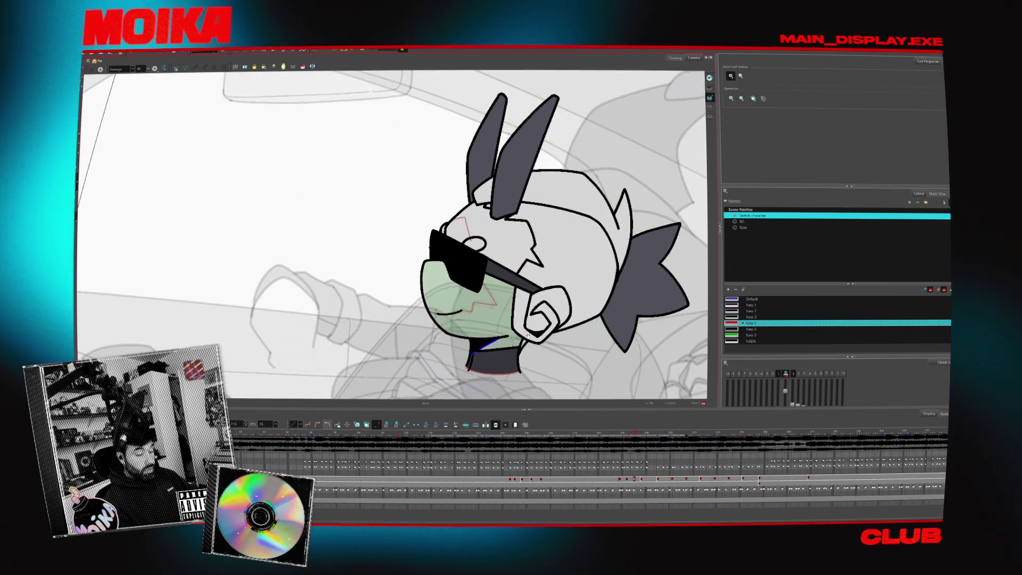
left_click(710, 113)
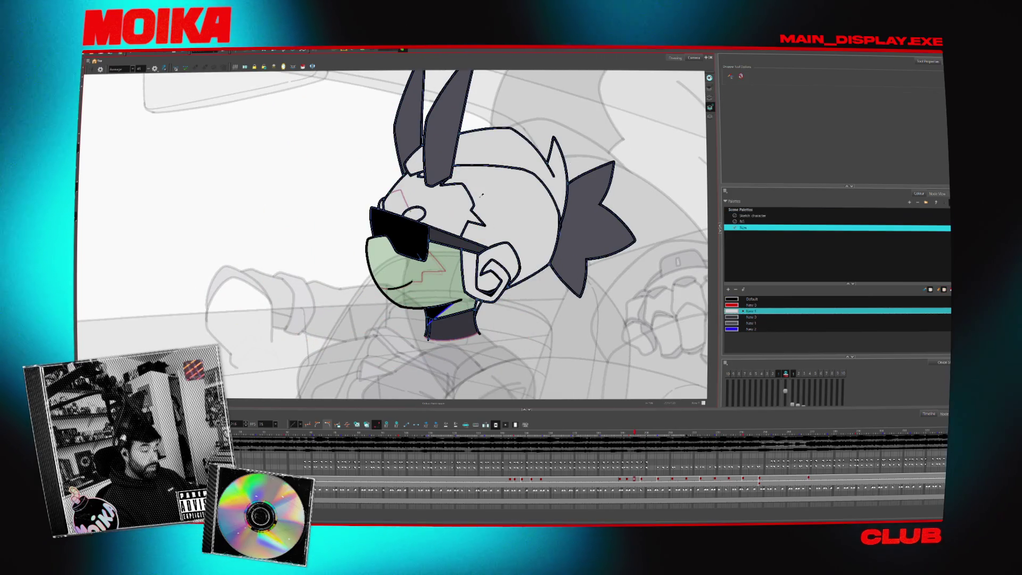
Fill the lower face and muzzle areas with green.
key("alt+i")
left_click(429, 287)
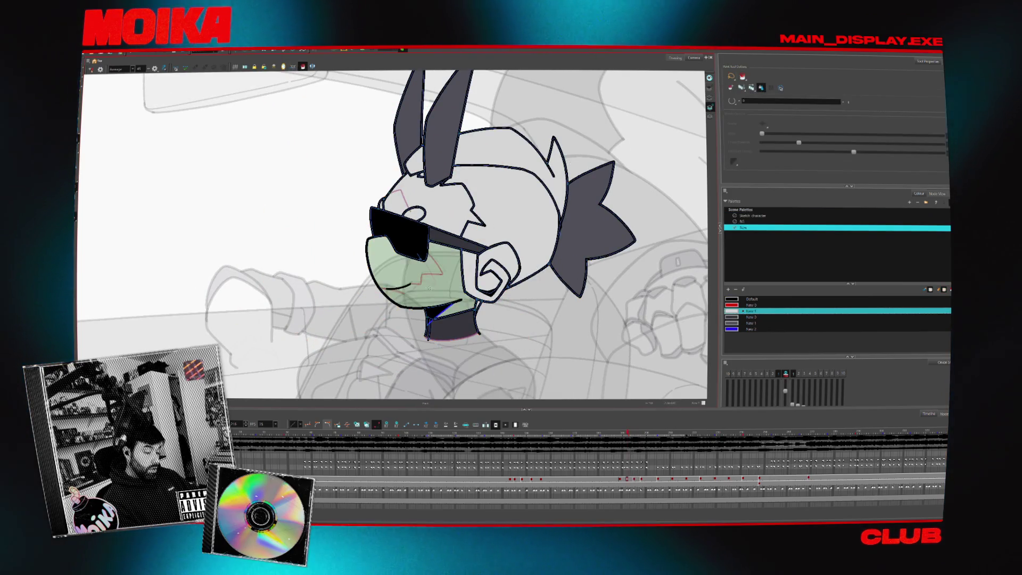
left_click(425, 268)
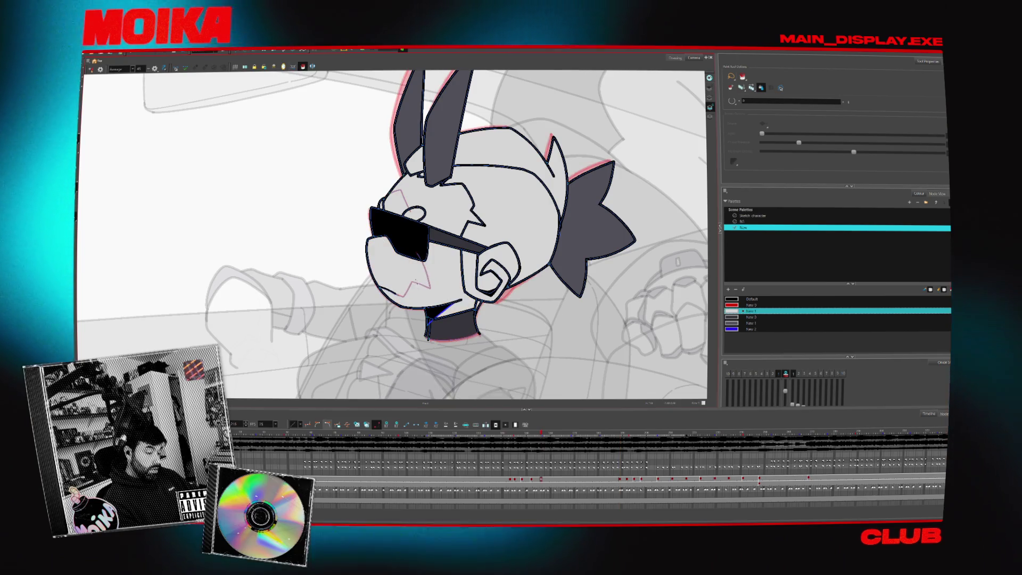
Reset the view to the whole scene and jump to a later rough sketch frame.
key("shift+m")
key("2")
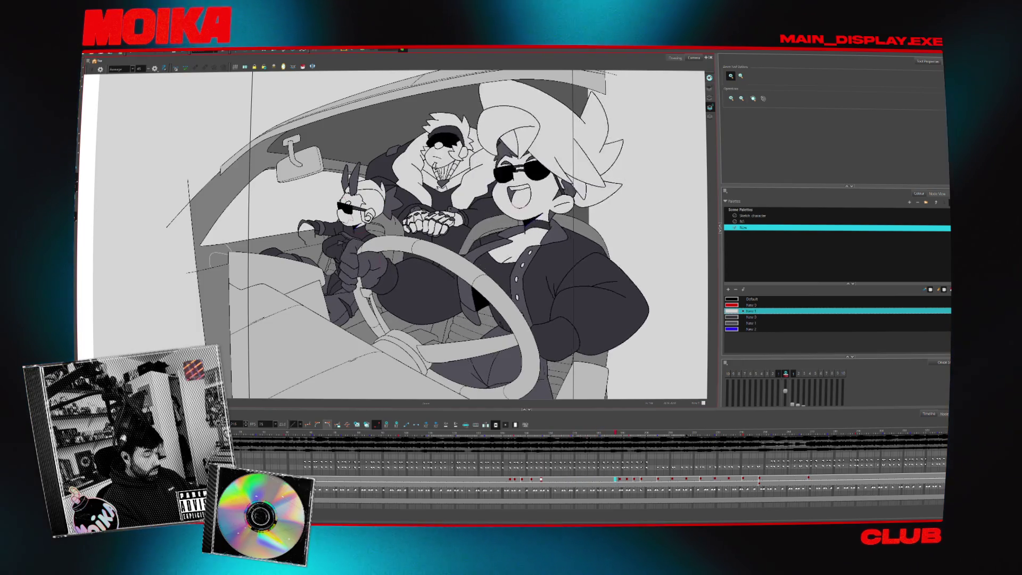
left_click(667, 433)
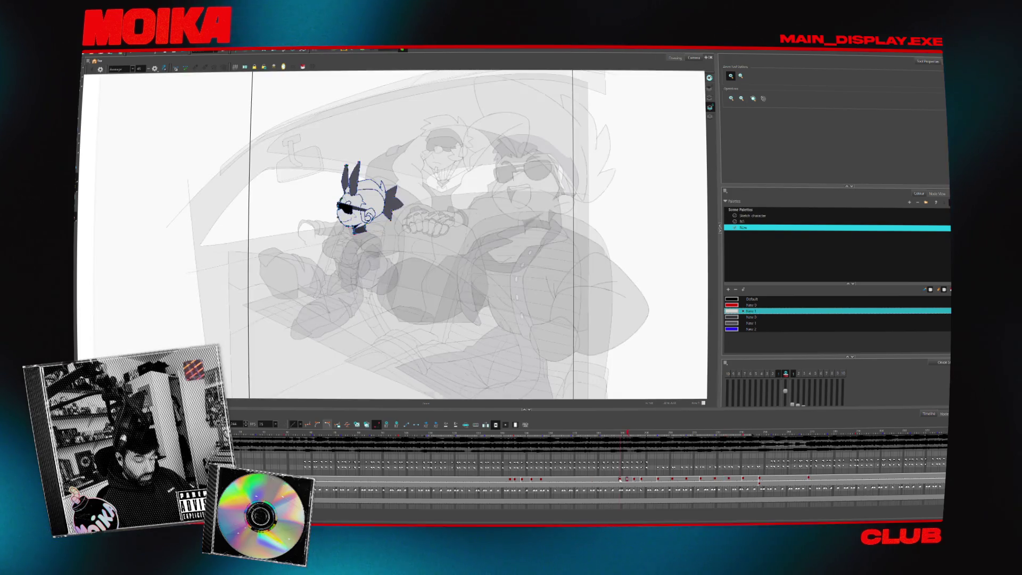
Scrub the head track to compare the inked frames with the rough sketch frames.
left_click_drag(641, 479, 630, 479)
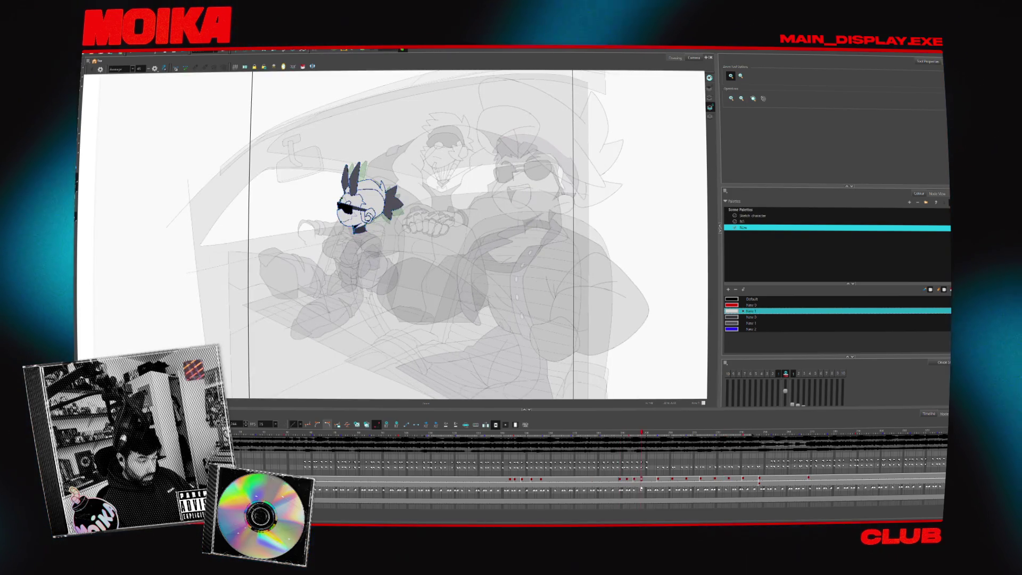
left_click(633, 481)
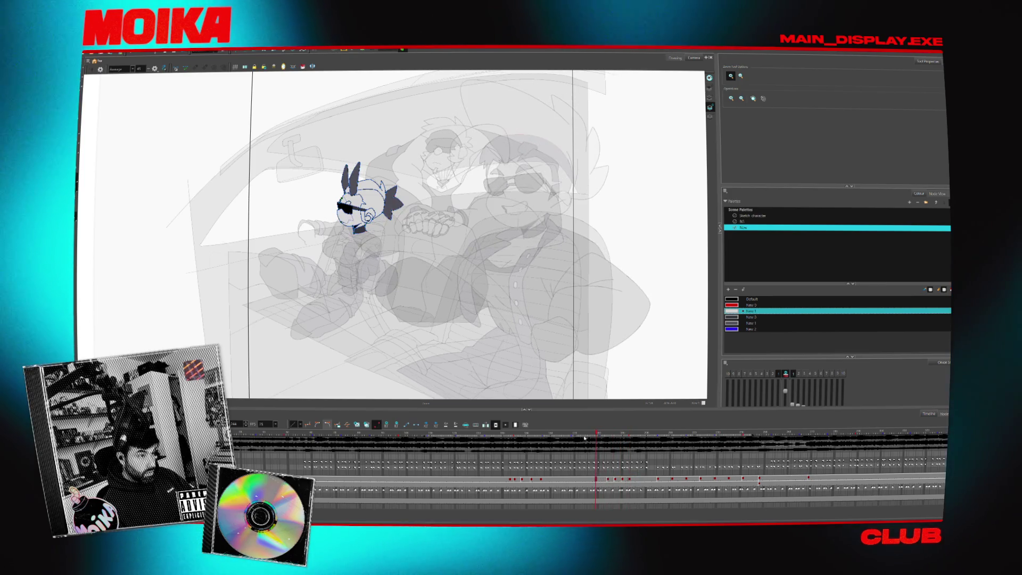
left_click(631, 479)
left_click(658, 478)
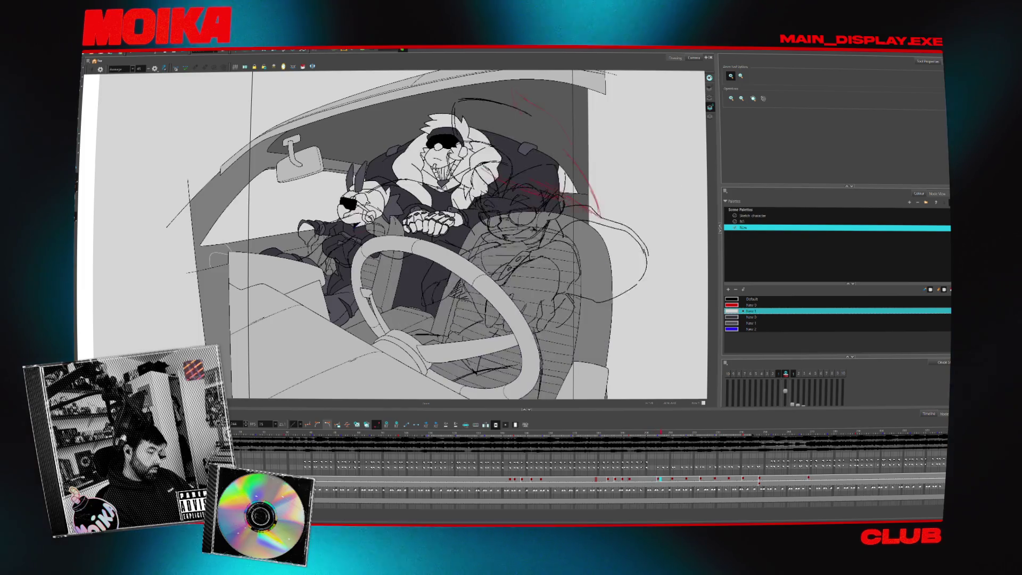
left_click(611, 479)
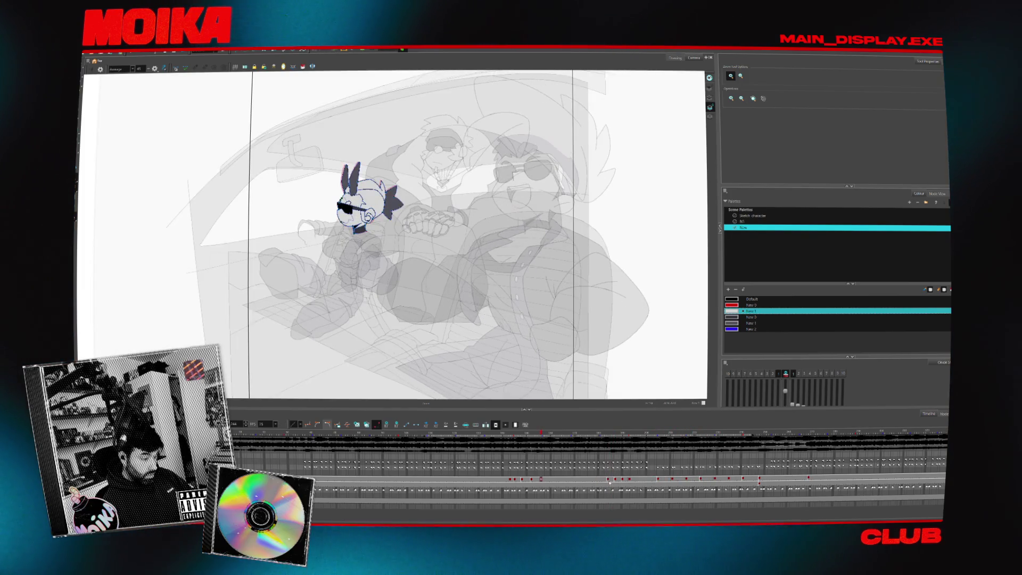
left_click_drag(603, 481, 615, 481)
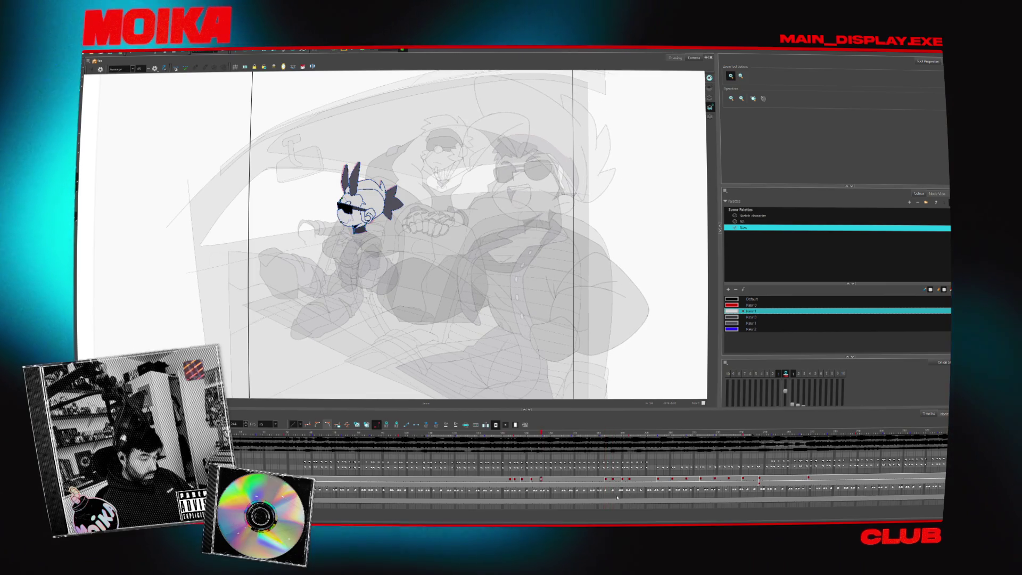
left_click(563, 479)
Play back the animation, then settle on the head cell at a later frame.
key("Return")
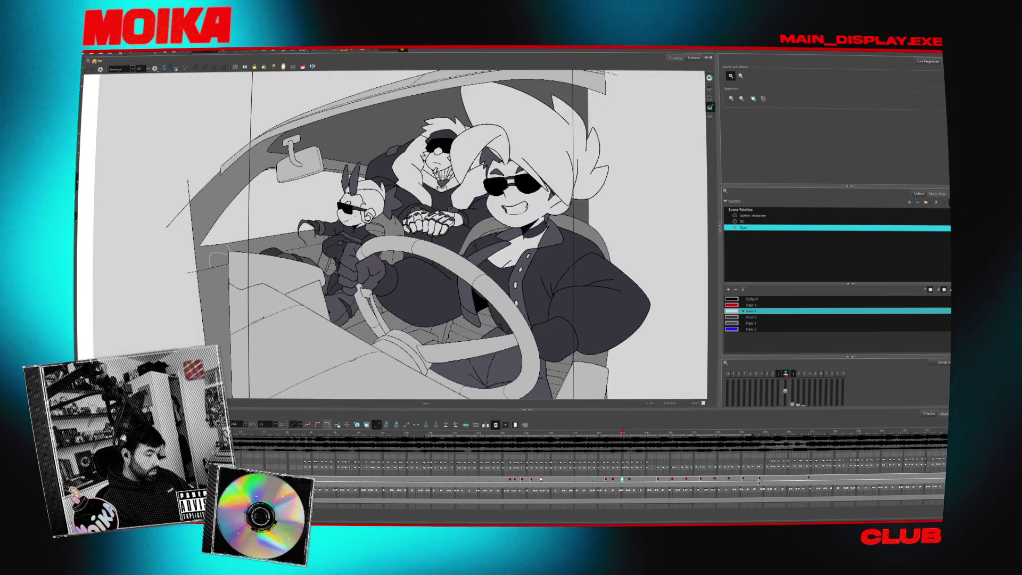
left_click(667, 444)
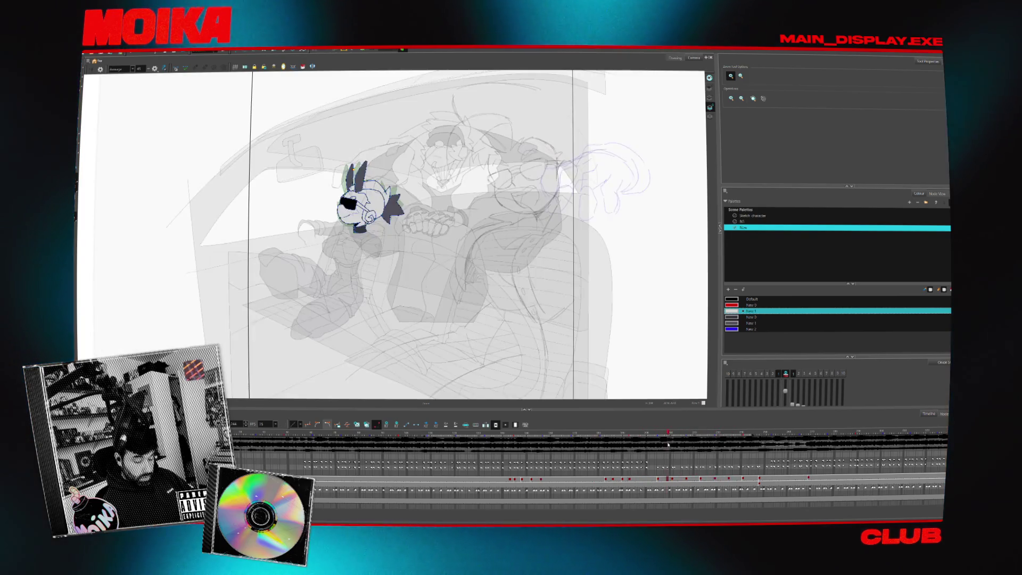
key("comma")
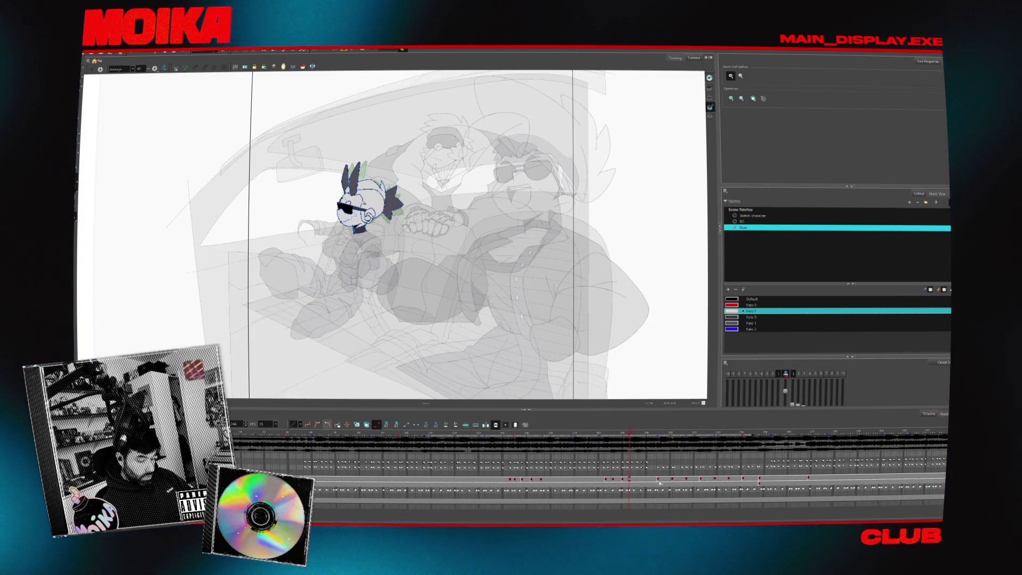
left_click(655, 485)
left_click(660, 483)
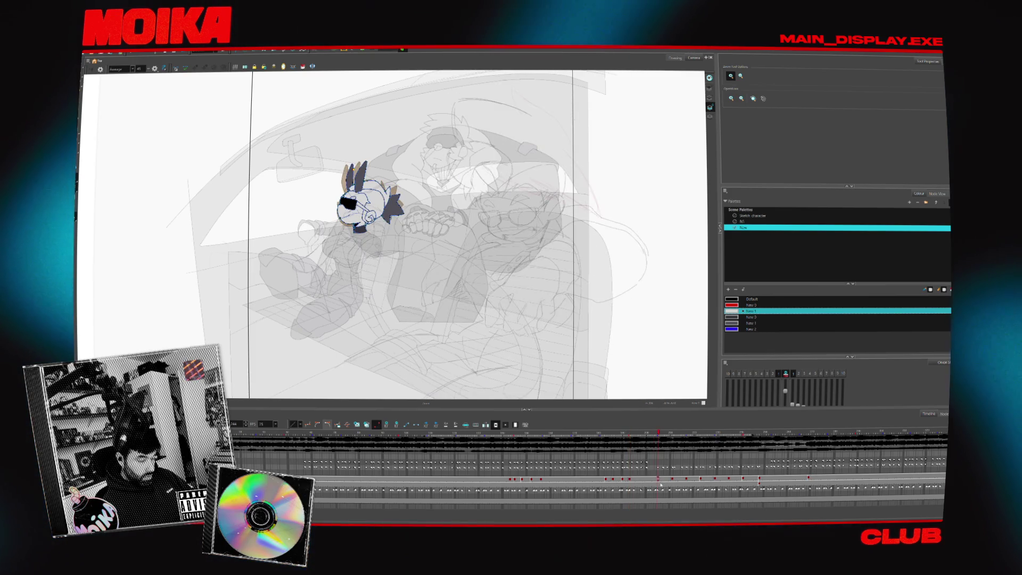
left_click(653, 481)
left_click(386, 427)
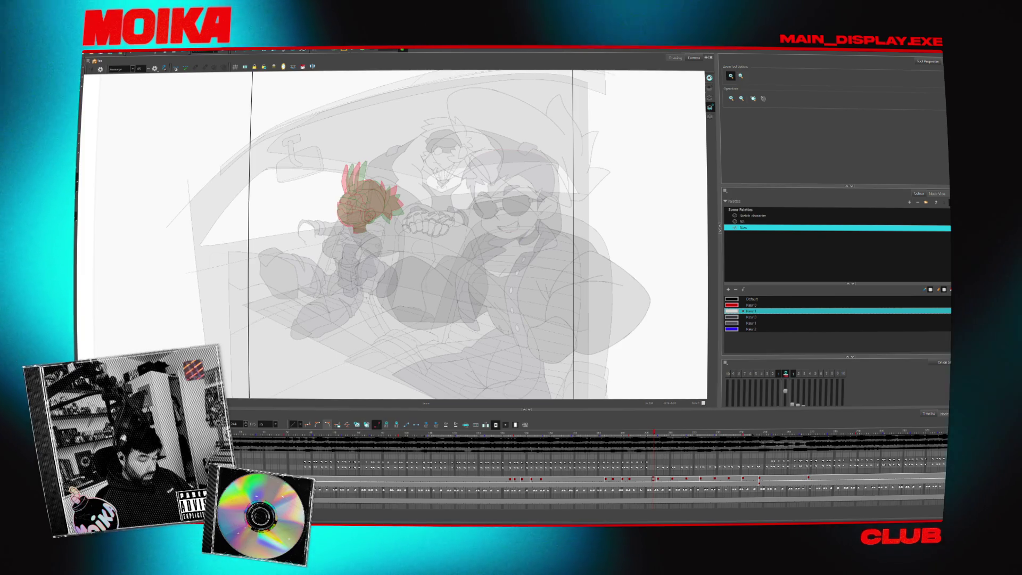
left_click(652, 480)
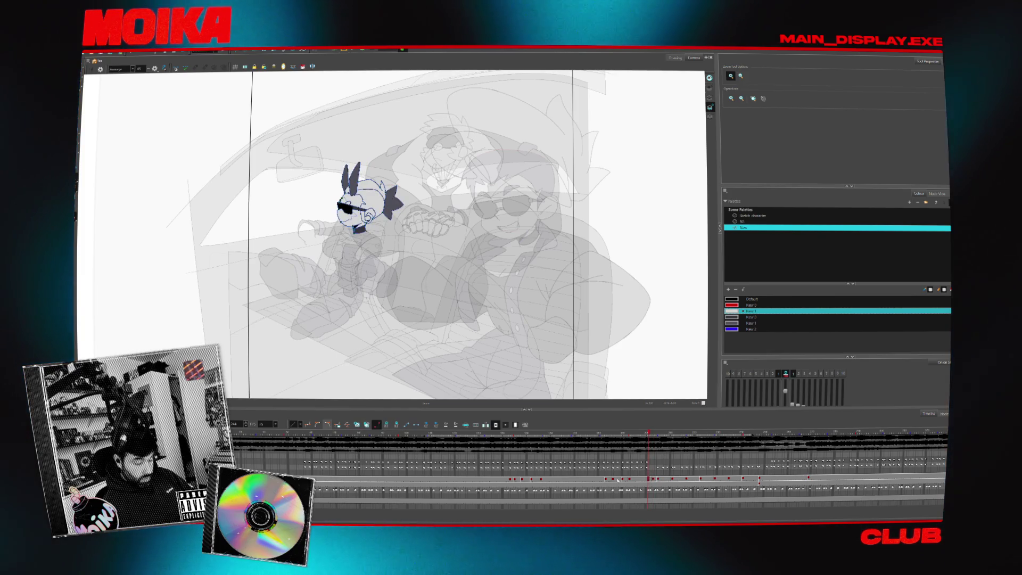
left_click(630, 480)
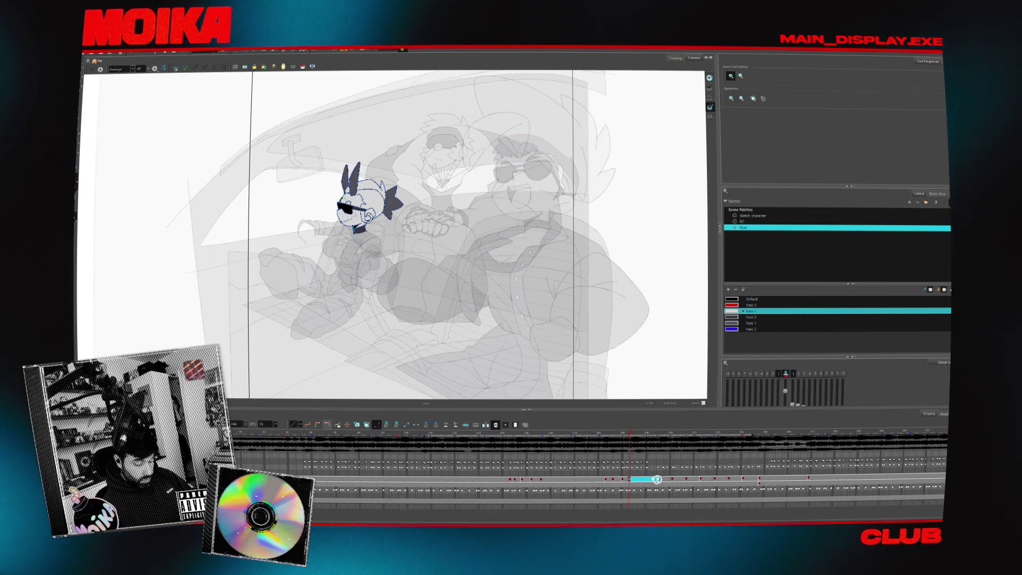
Substitute the head cell with the next drawing and open it alone in Drawing view with thumbnails.
right_click(656, 479)
mouse_move(695, 408)
left_click(777, 468)
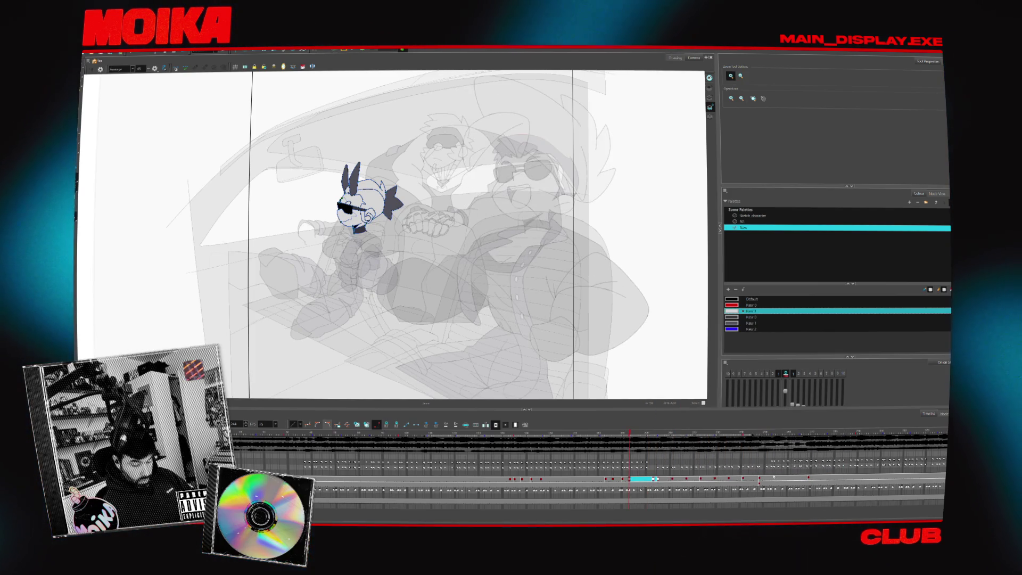
left_click(675, 57)
left_click(93, 78)
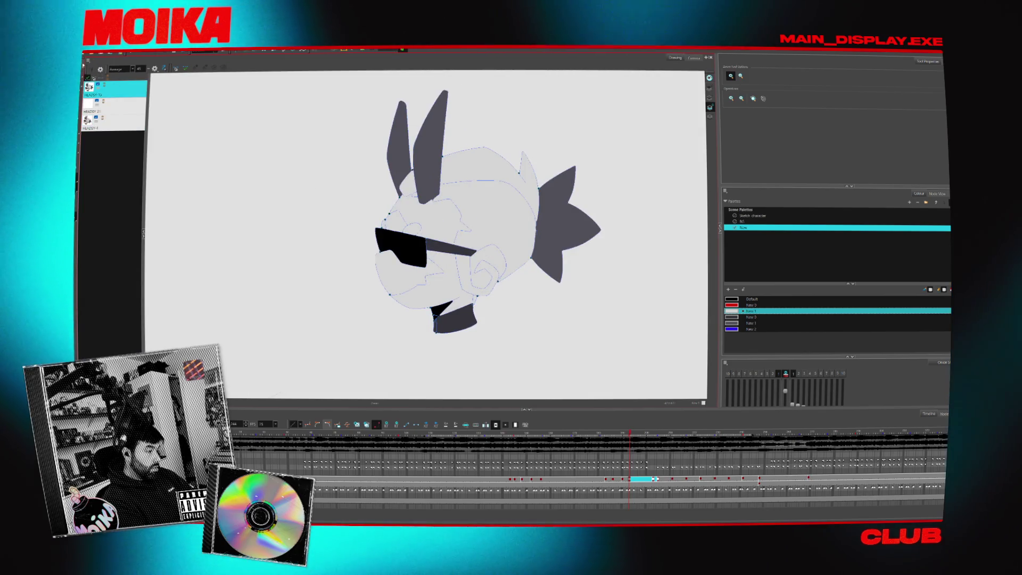
Show the head as line art and flip between the first two head drawings.
key("l")
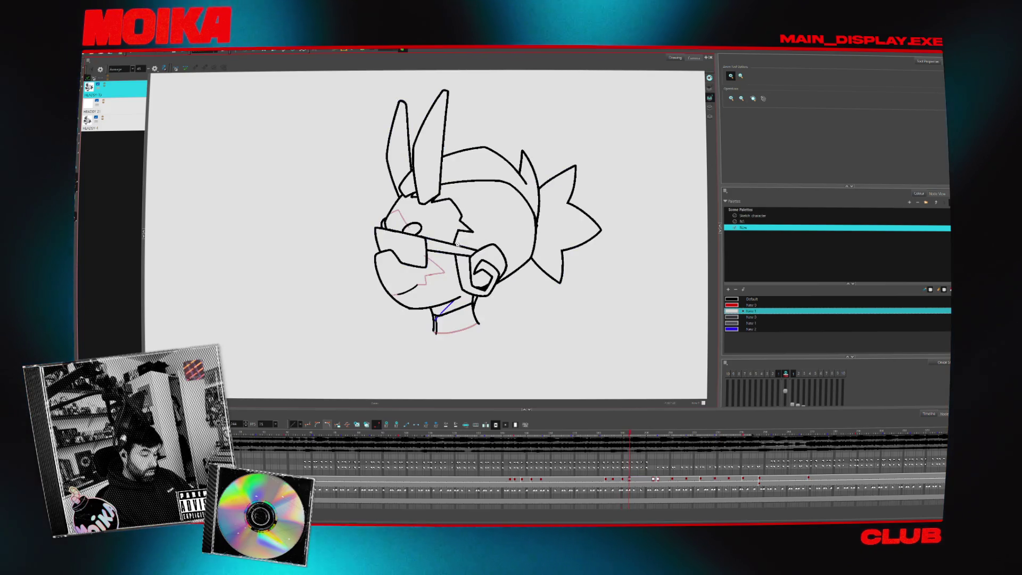
key("g")
key("f")
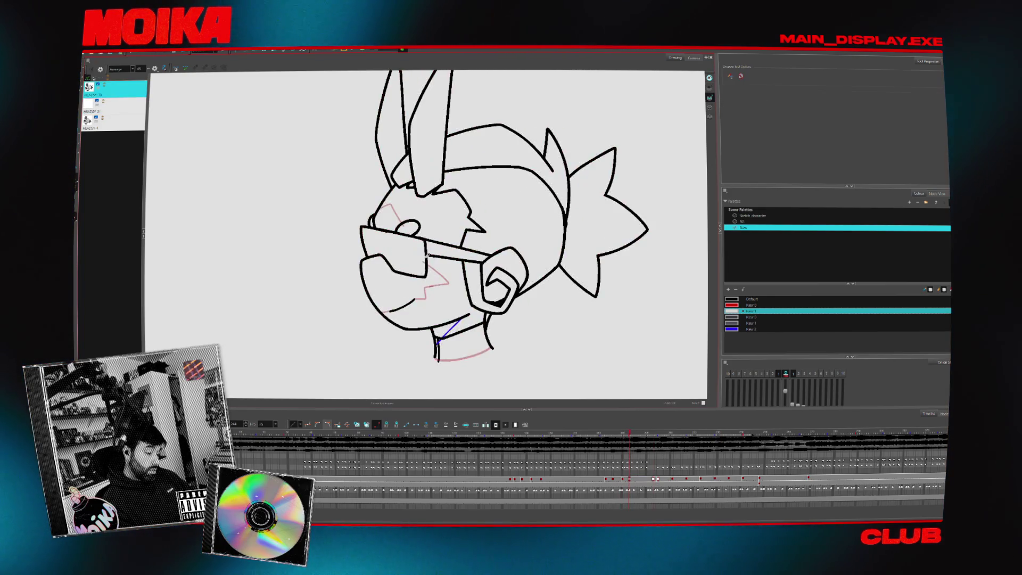
key("alt+b")
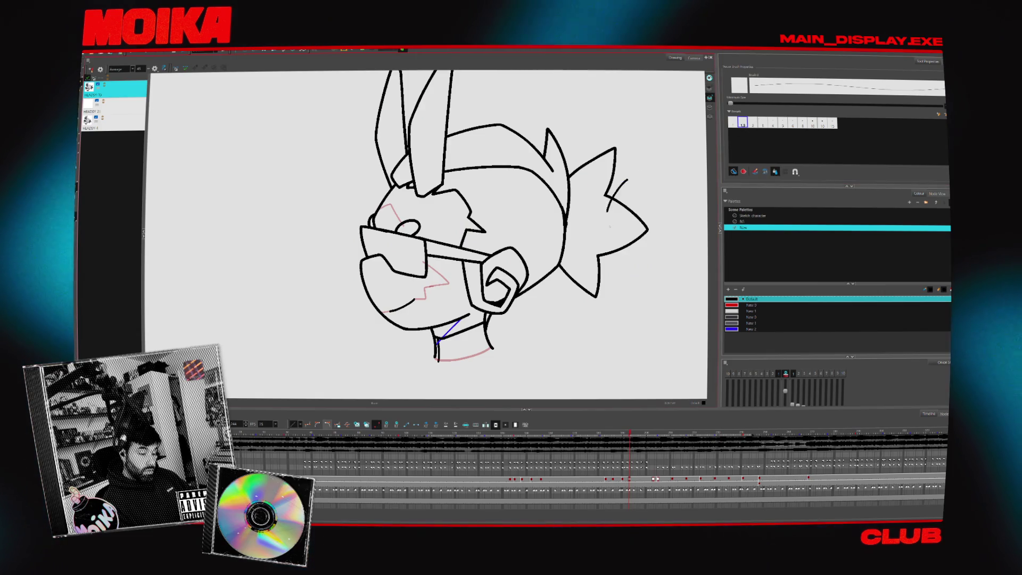
key("g")
key("f")
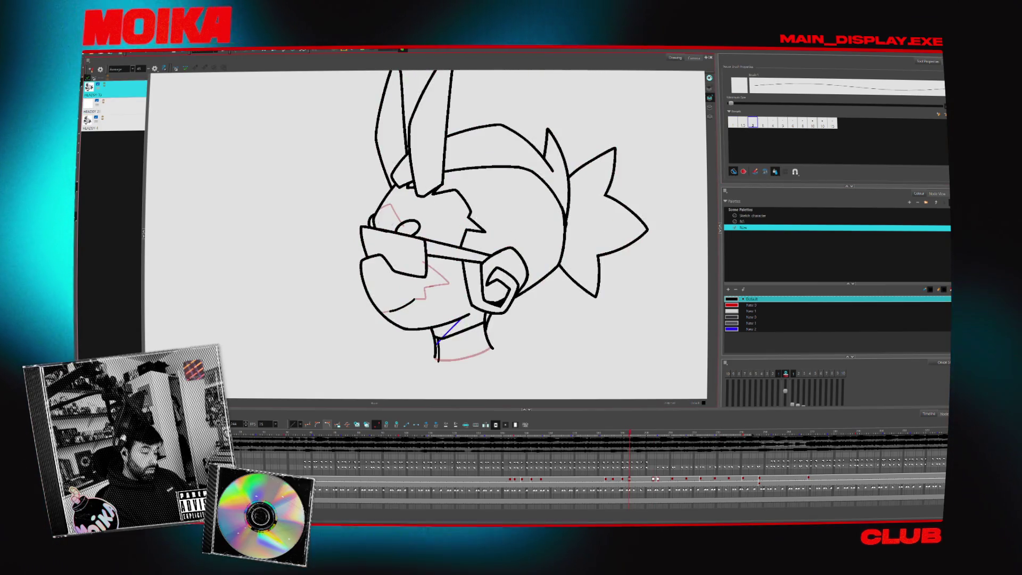
key("g")
key("f")
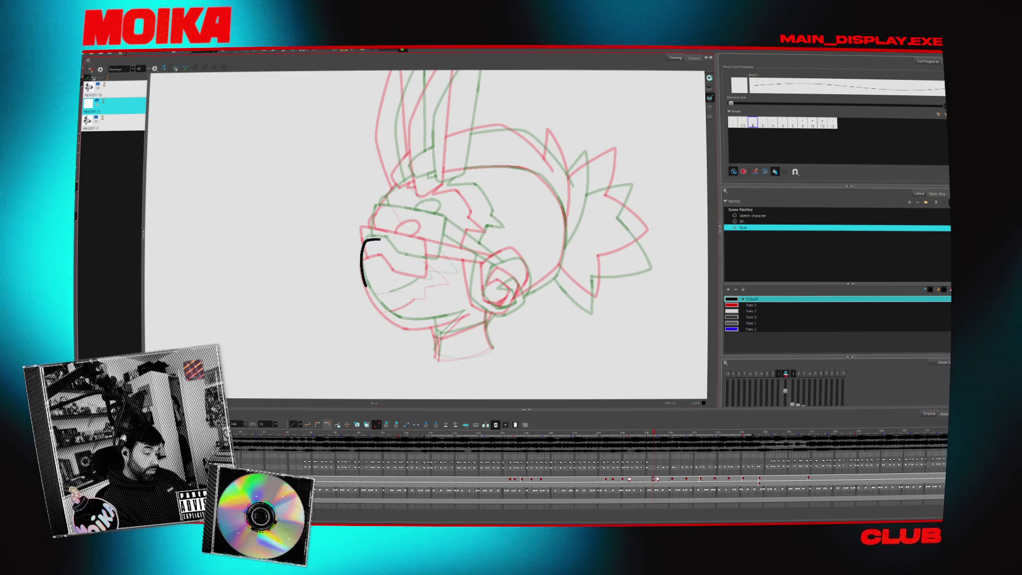
left_click(154, 69)
left_click(154, 69)
Brush a long black jaw curve down the face, redrawing it after an undo.
left_click_drag(362, 240, 365, 282)
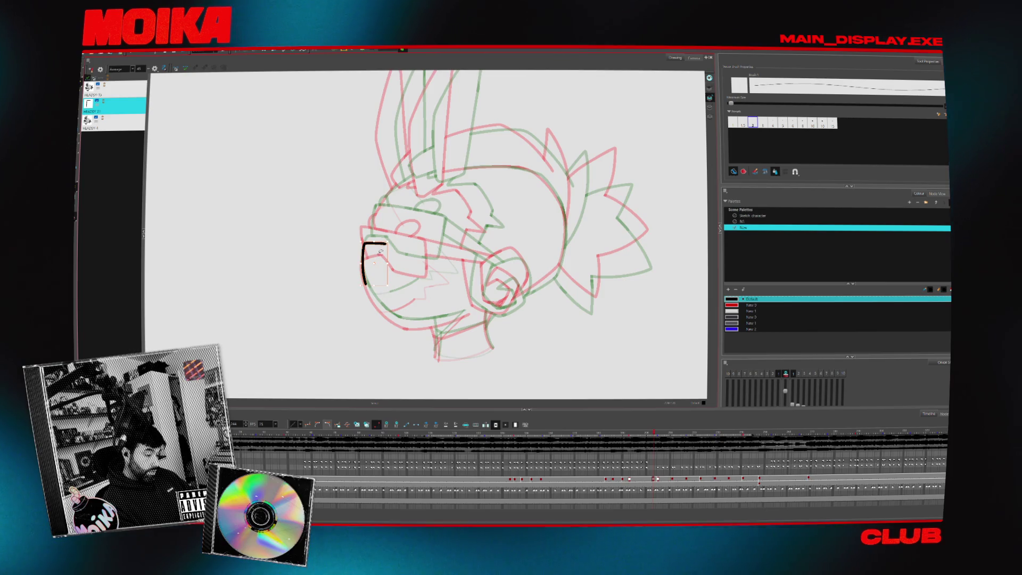
left_click(154, 68)
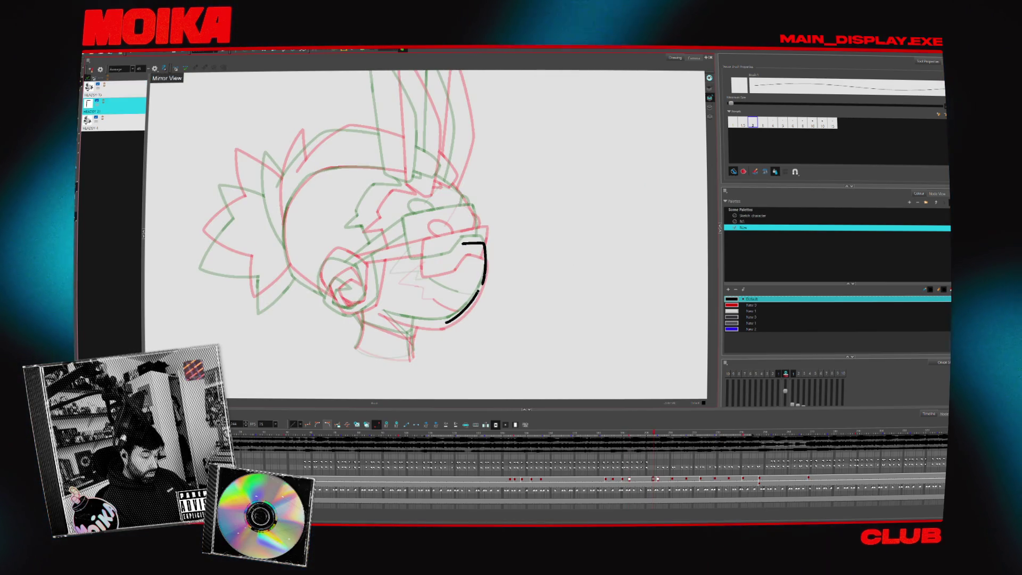
key("ctrl+z")
left_click(155, 69)
left_click_drag(370, 261, 437, 323)
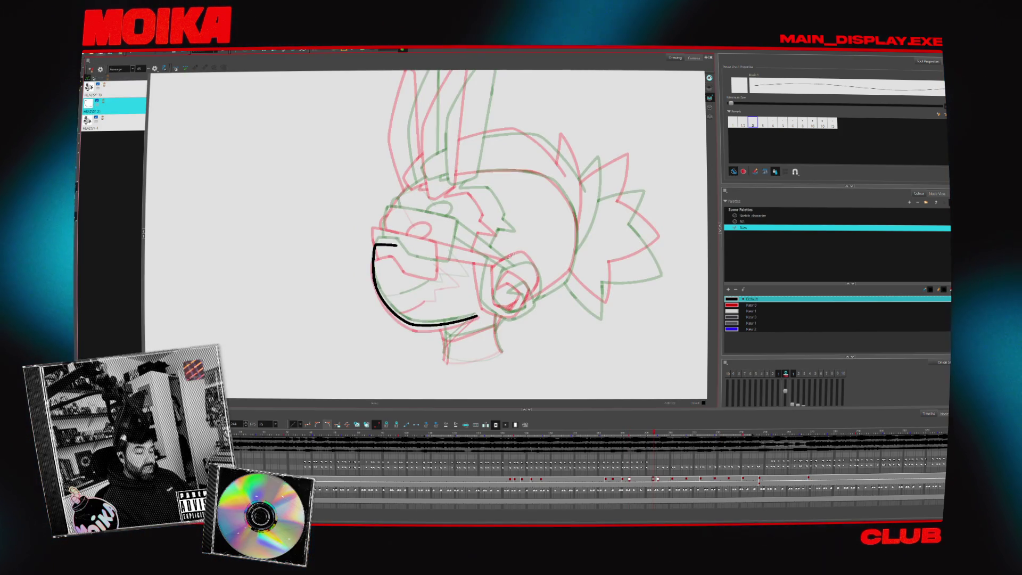
Draw the eye arc over the sketch, trying and undoing an ear line.
left_click_drag(495, 270, 523, 254)
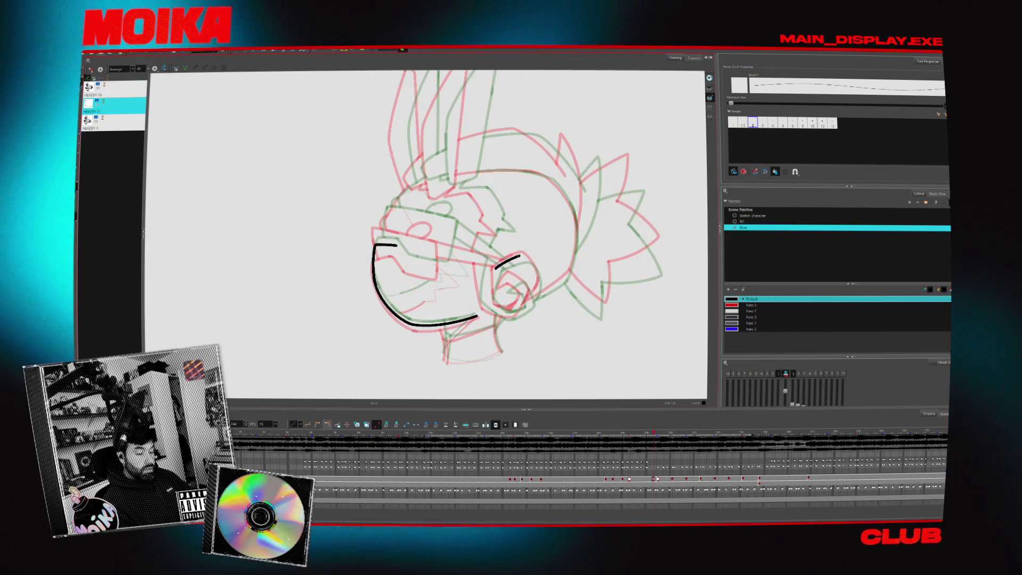
left_click_drag(536, 264, 508, 279)
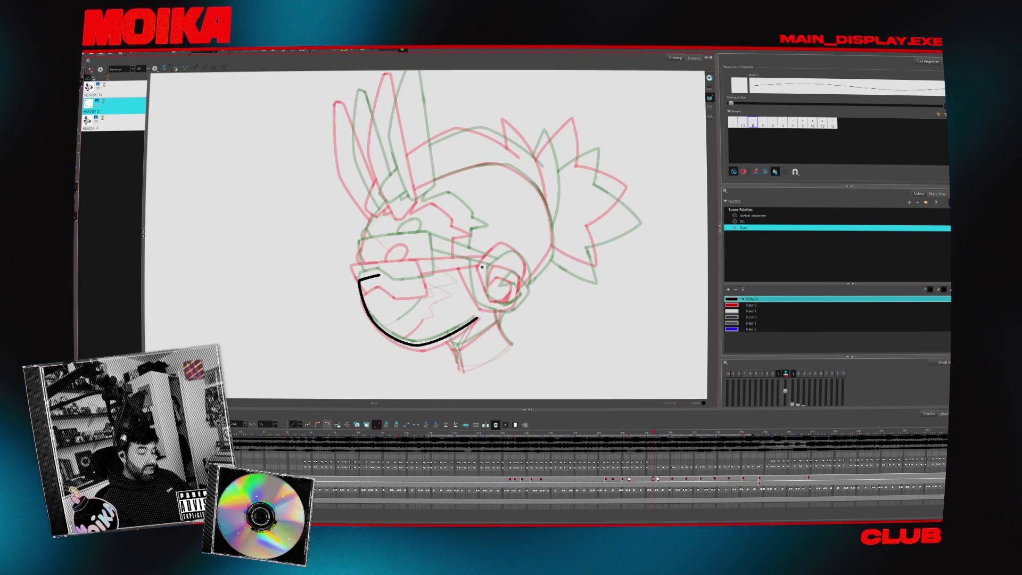
key("ctrl+z")
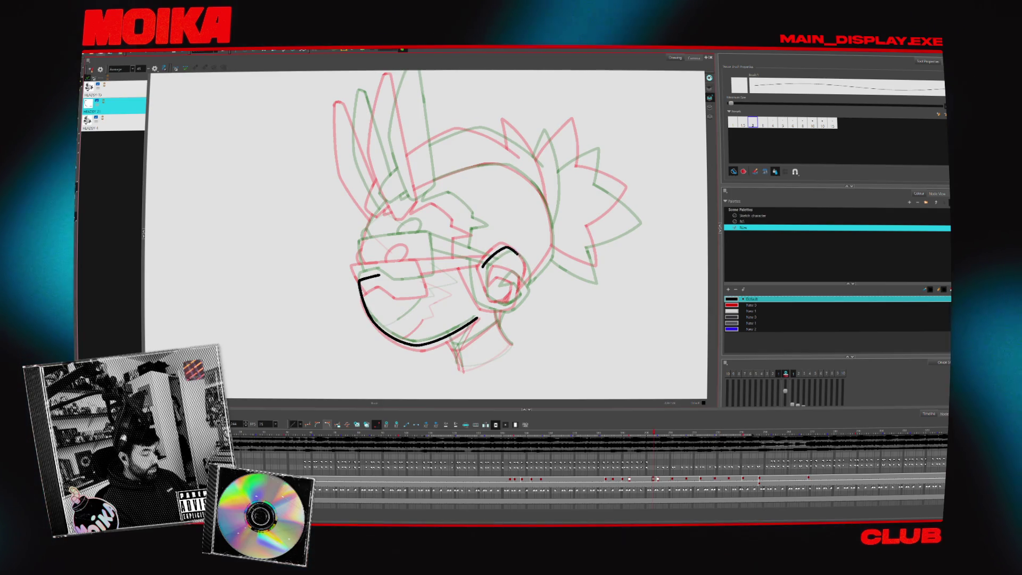
key("4")
key("4")
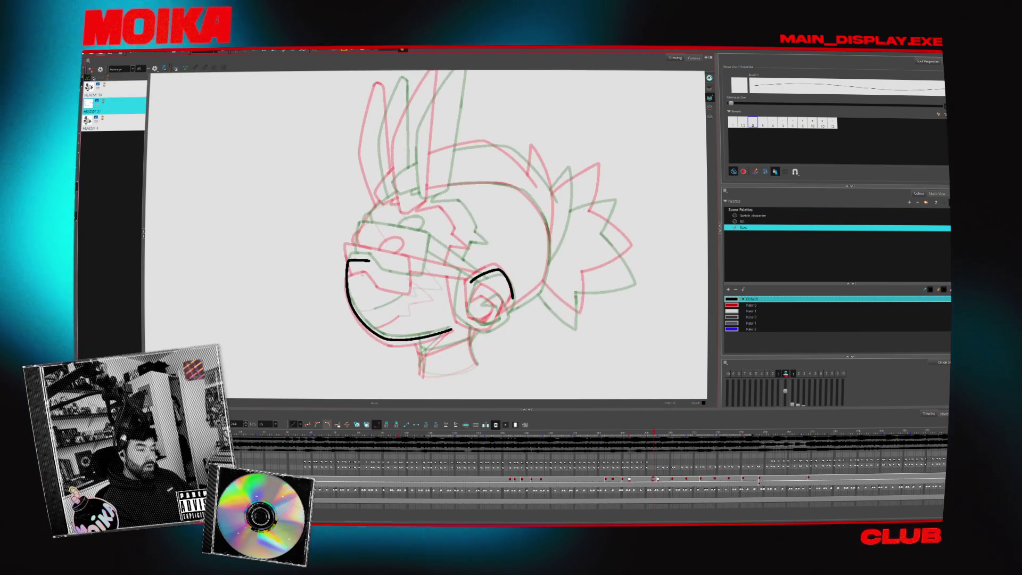
key("shift+x")
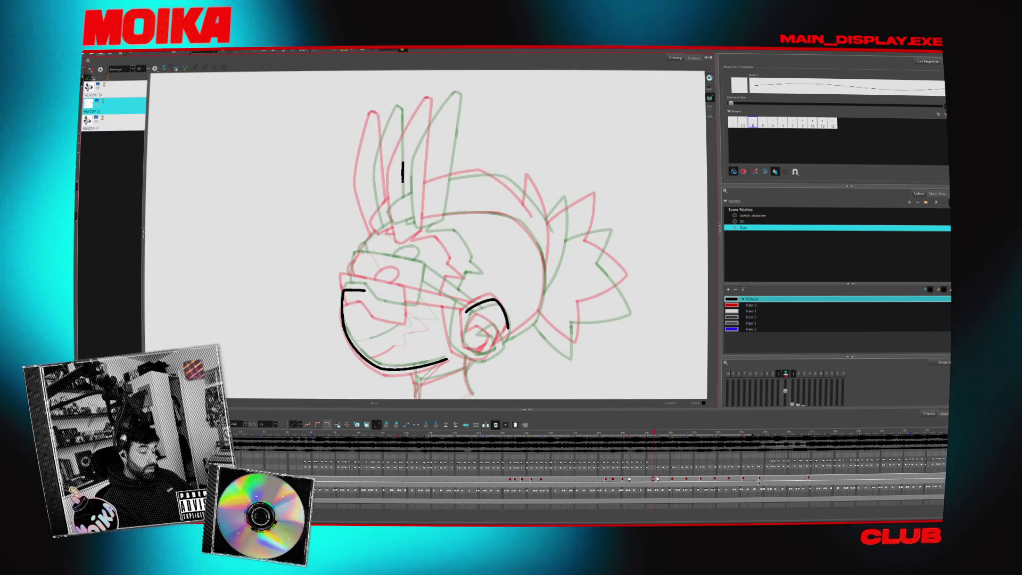
left_click_drag(402, 181, 405, 229)
key("ctrl+z")
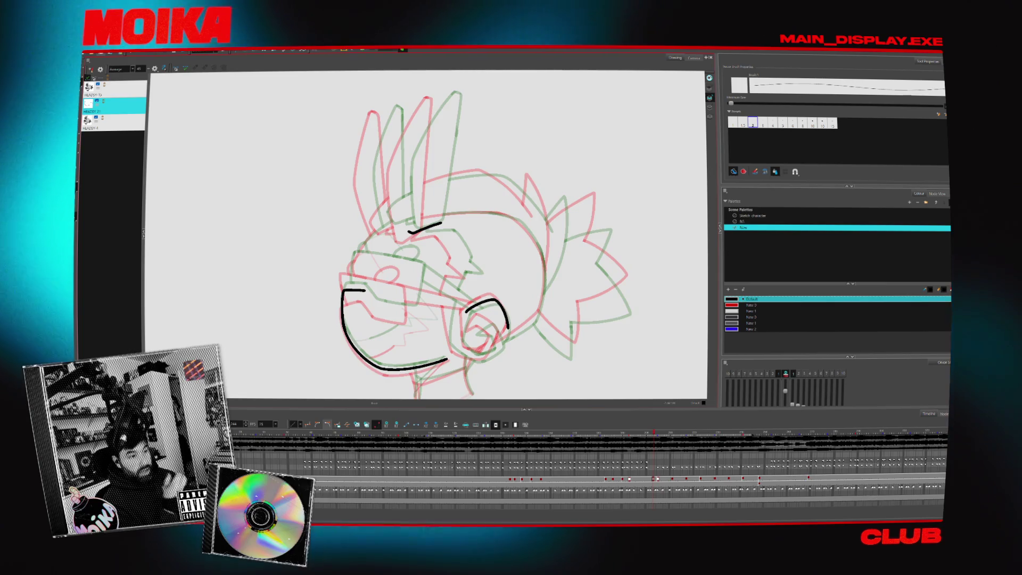
key("period")
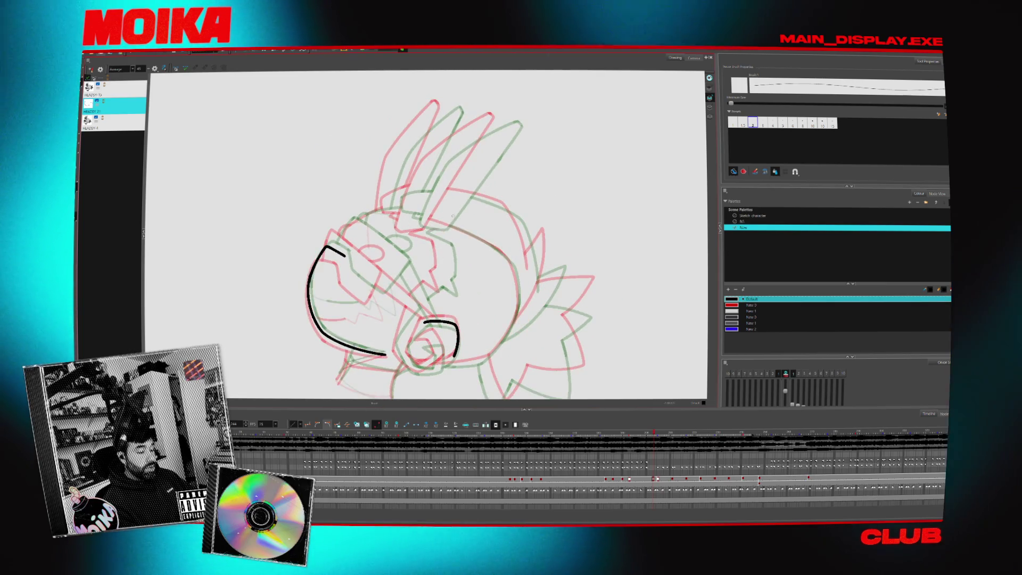
Ink a long ear line from head to tip, compare it with the neighbouring frame, and move to the next pose.
left_click_drag(440, 230, 515, 125)
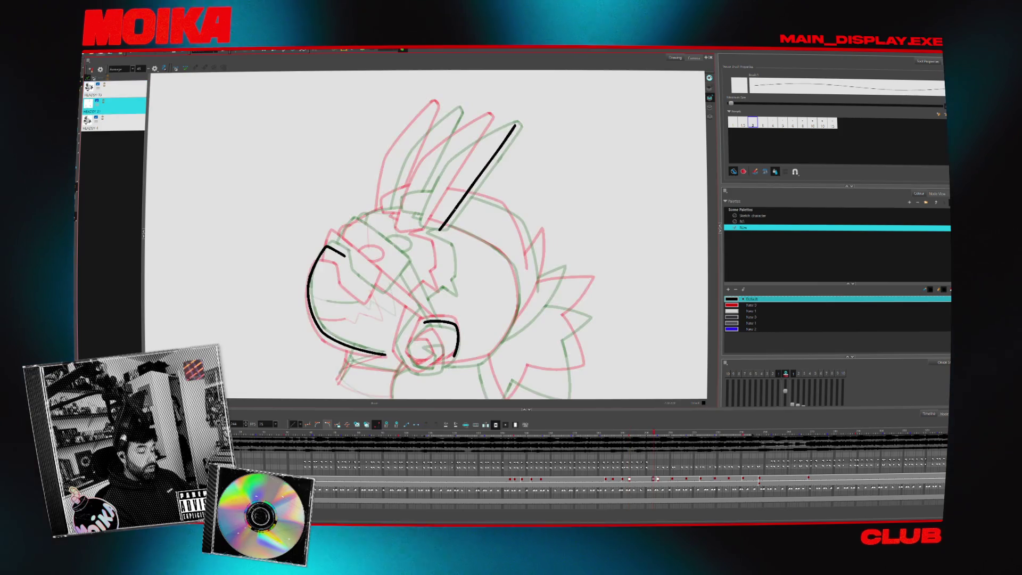
key("comma")
key("period")
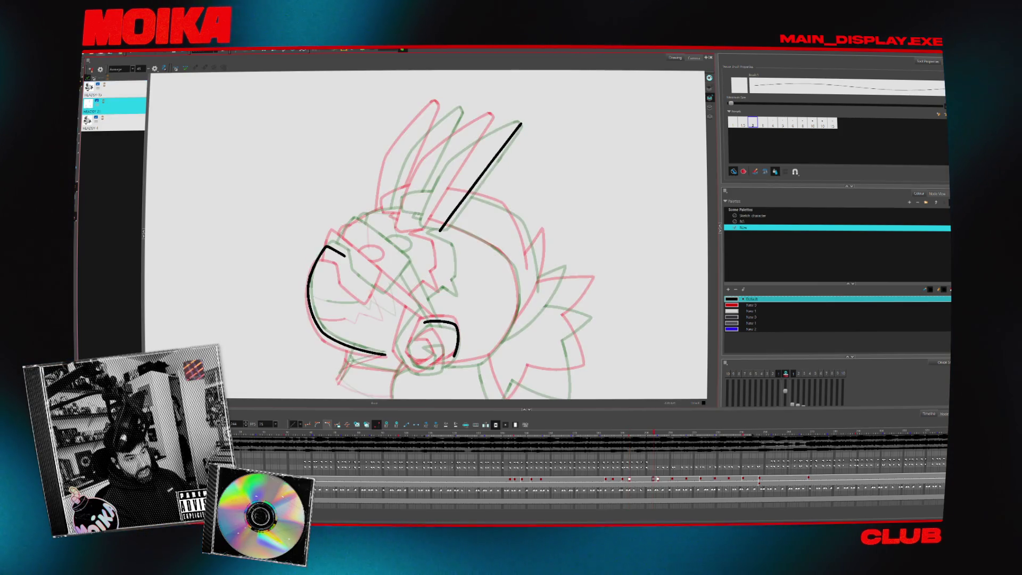
left_click(512, 116)
key("period")
key("period")
key("period")
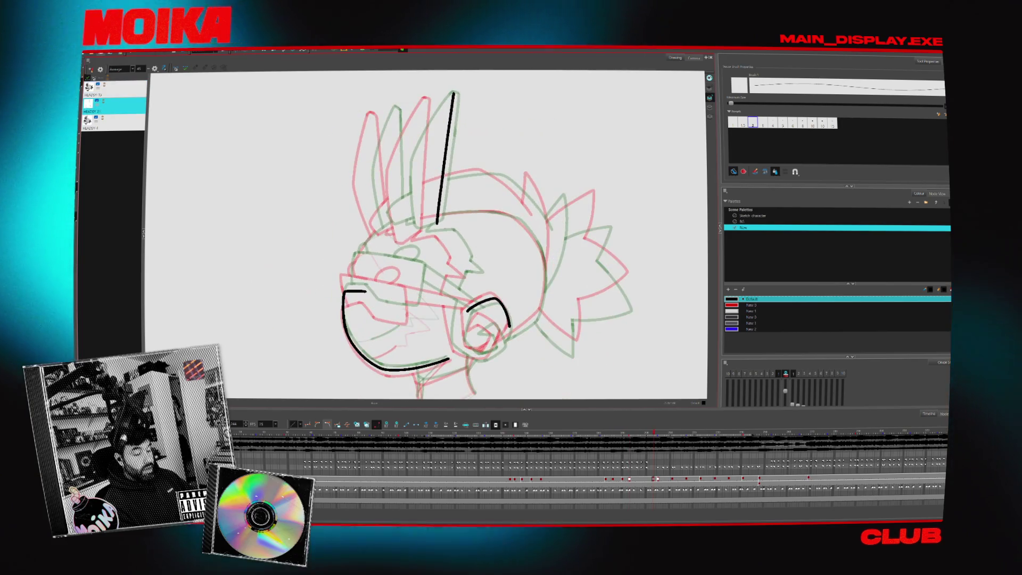
Try inner-ear, left-edge and tip-hook strokes on the ear, undoing each one.
left_click_drag(405, 202, 407, 217)
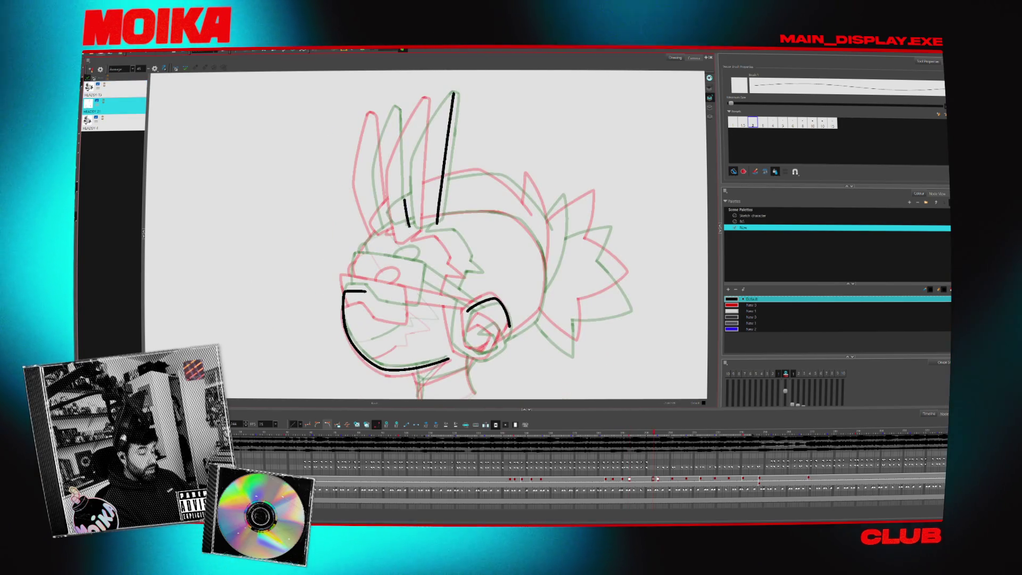
key("ctrl+z")
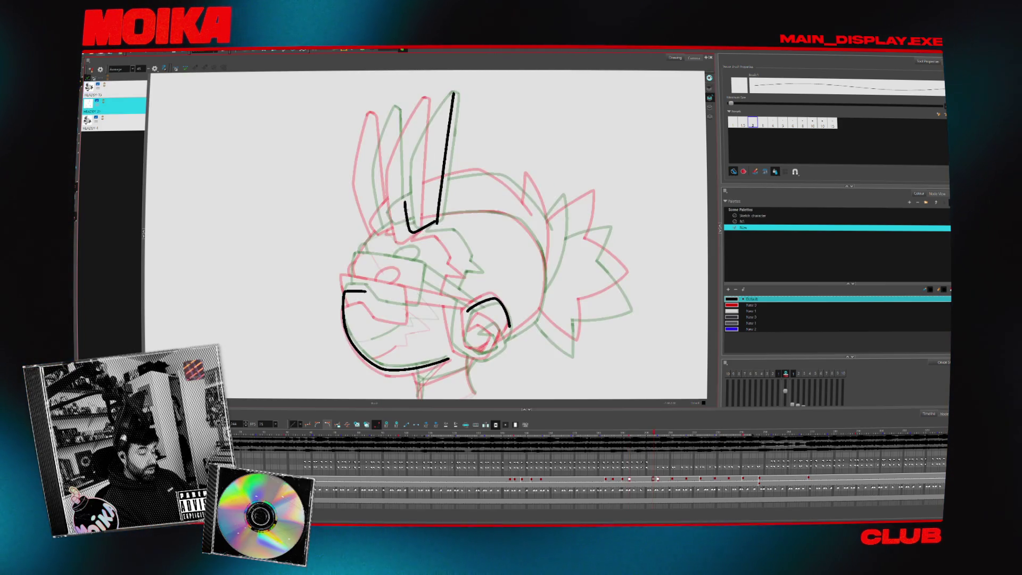
key("ctrl+z")
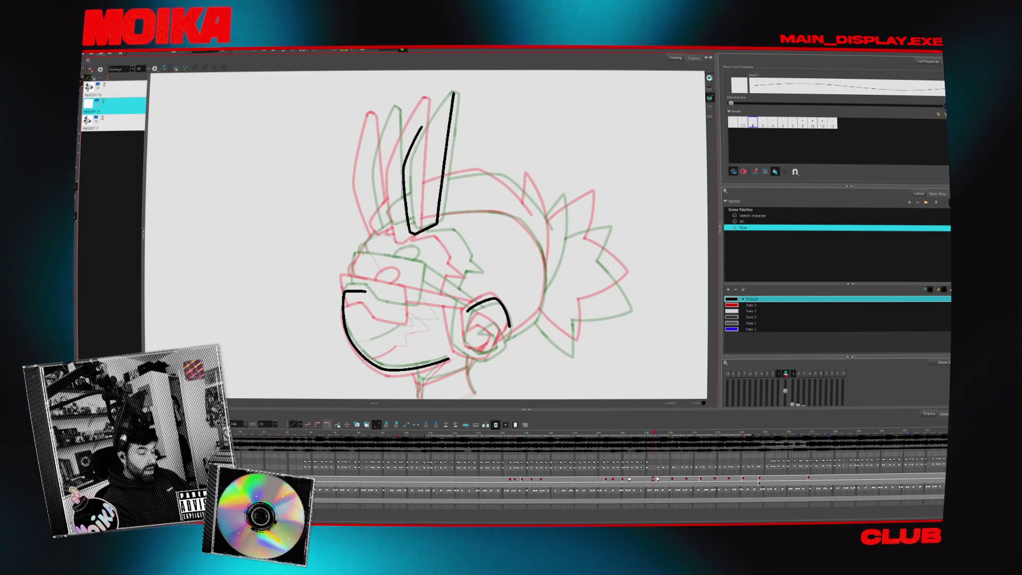
left_click_drag(435, 105, 410, 230)
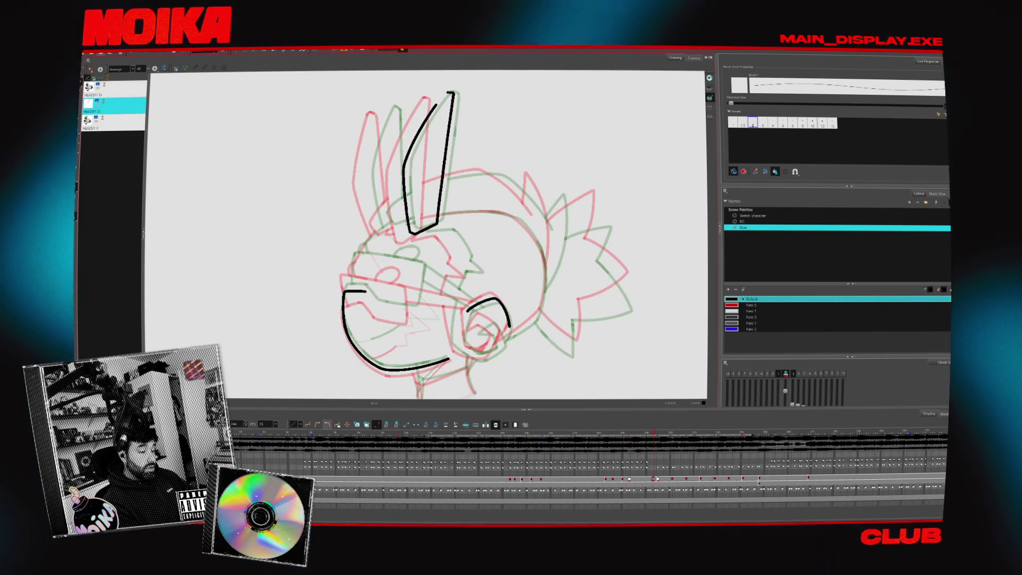
left_click_drag(450, 93, 438, 101)
key("ctrl+z")
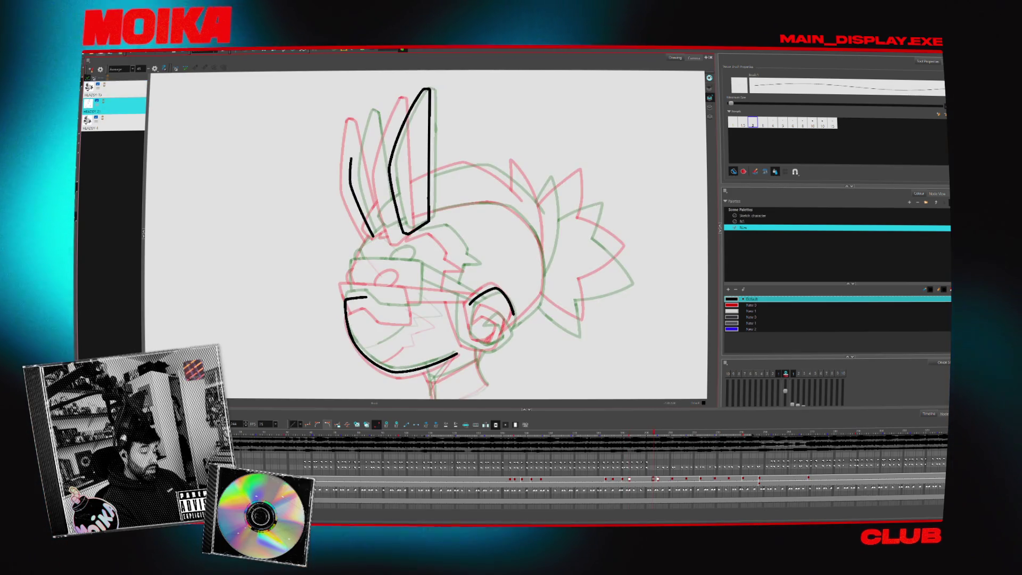
key("ctrl+z")
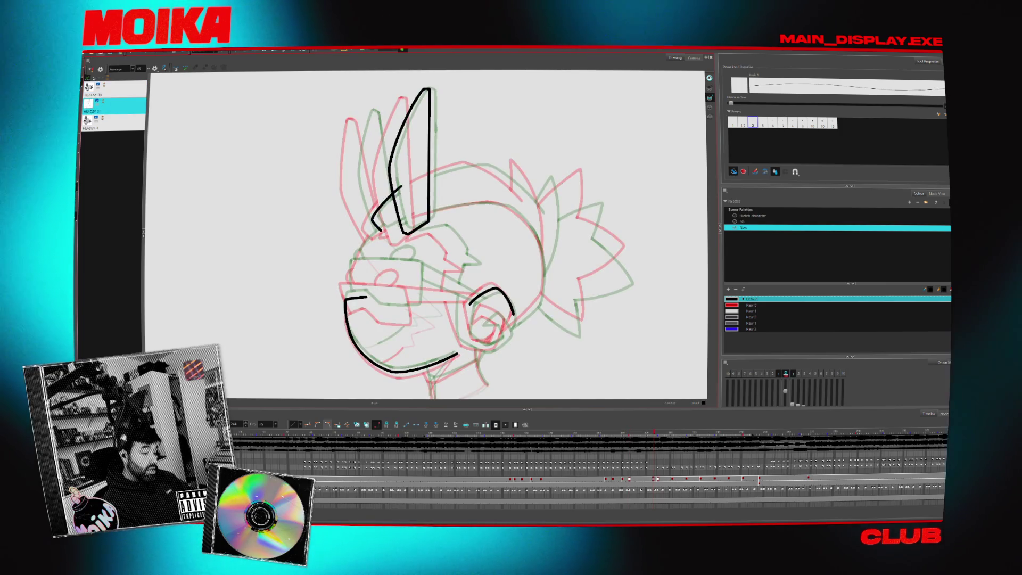
Extend the second ear's outline toward the head, rotate the canvas, and toggle Mirror View.
left_click_drag(404, 185, 381, 230)
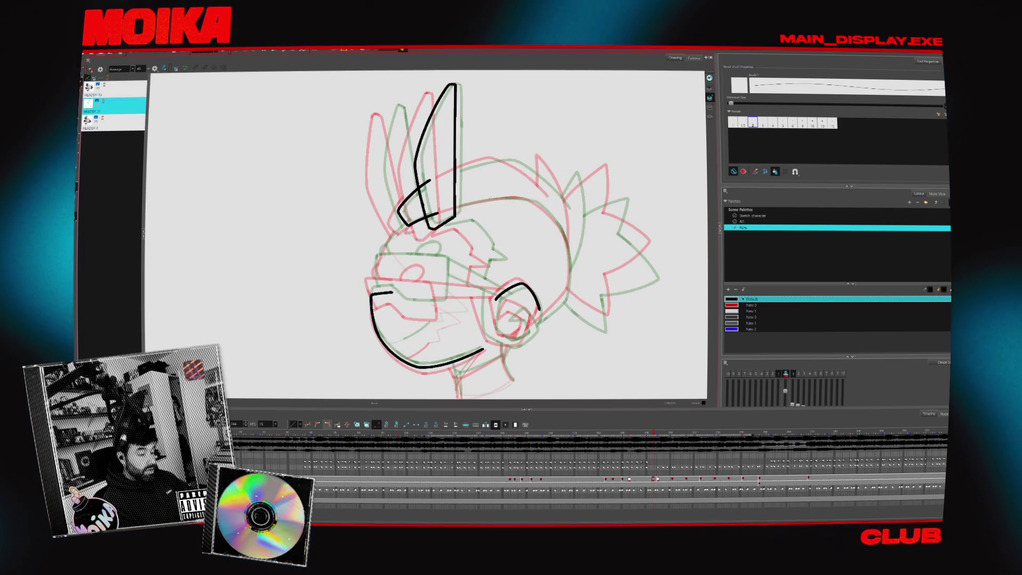
left_click_drag(490, 198, 450, 183)
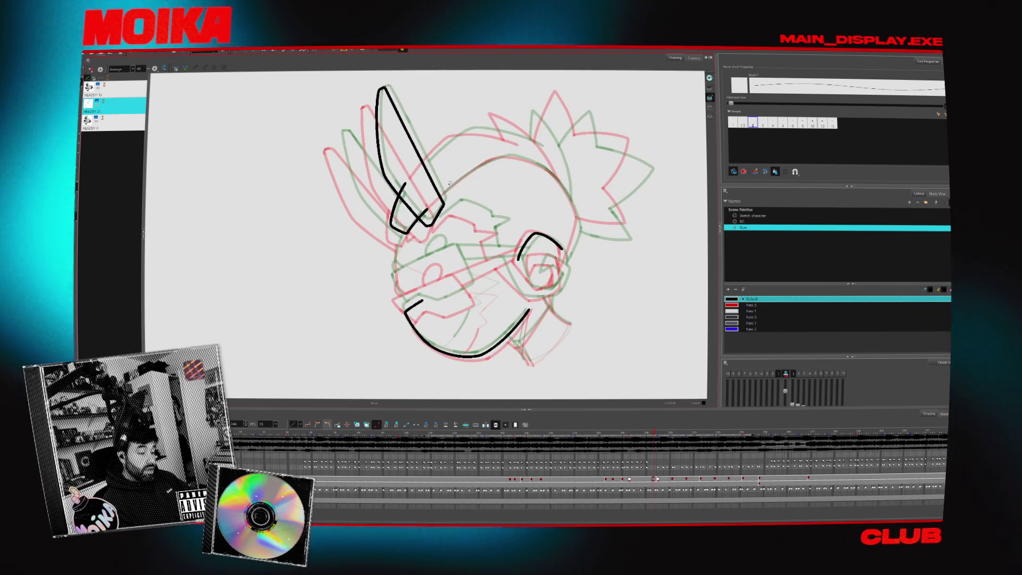
left_click(154, 69)
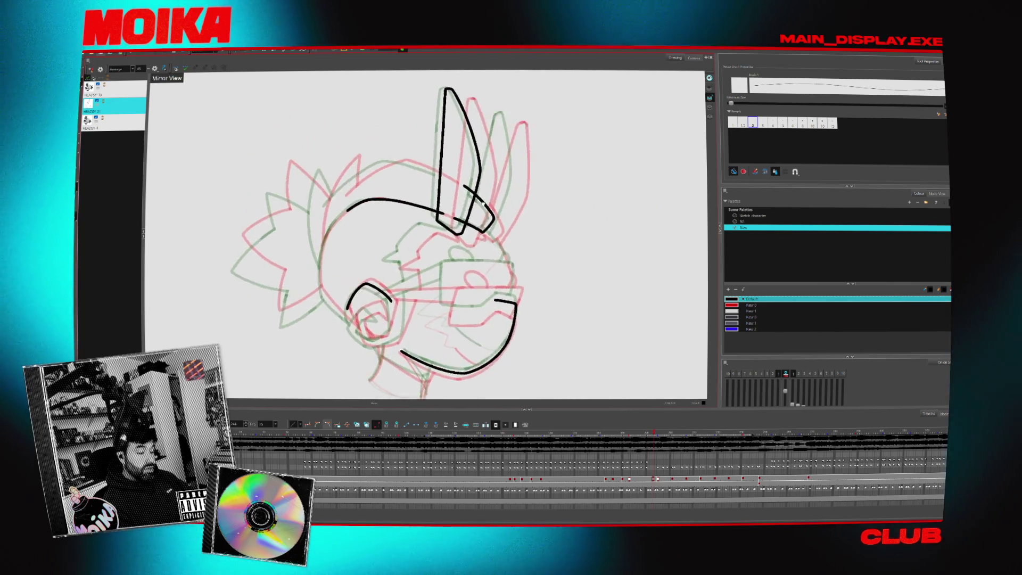
Compare against clean drawing HEADSY-10, then draw and undo a left head contour on HEADSY-11.
key("f")
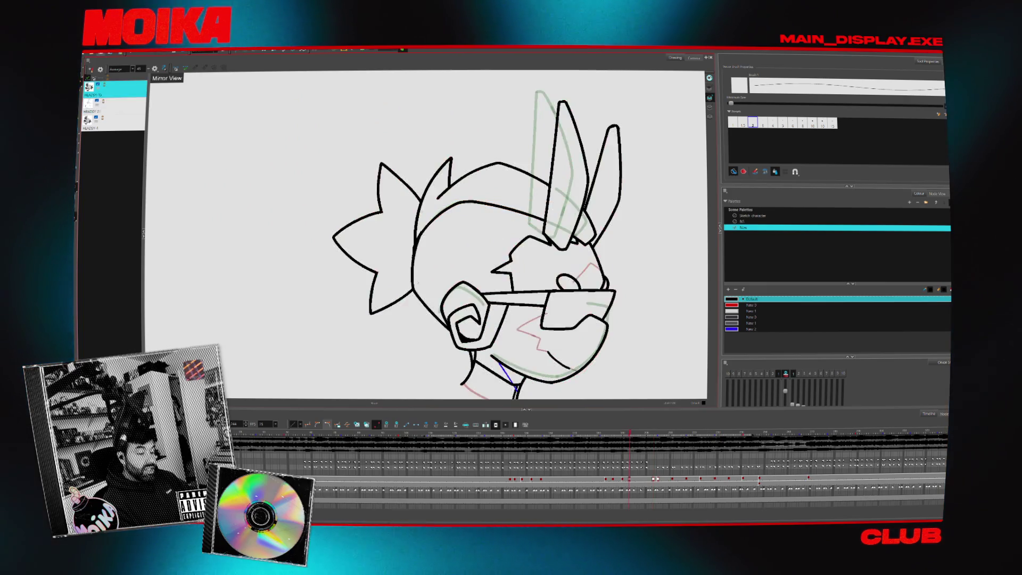
key("g")
key("f")
key("g")
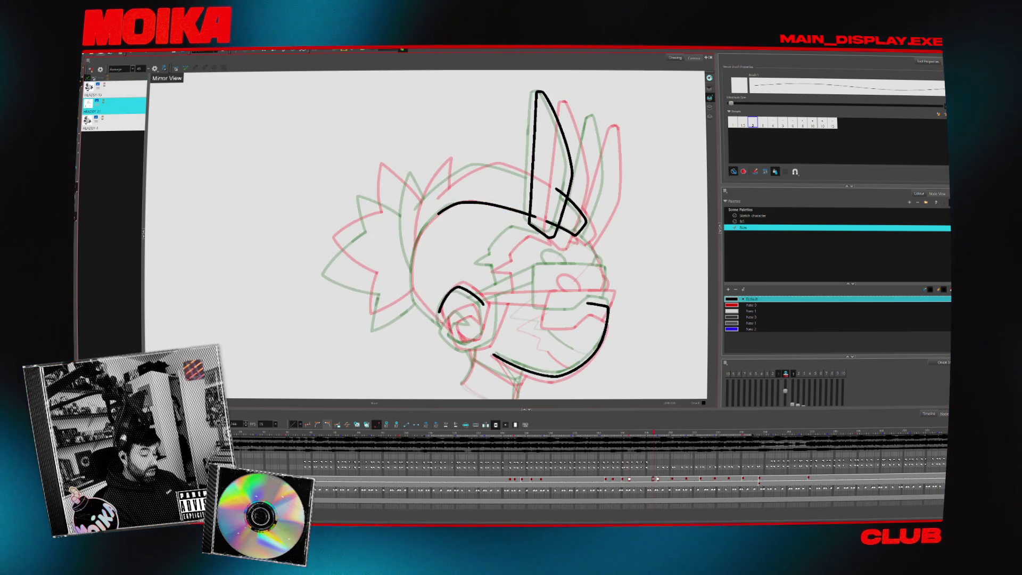
left_click_drag(424, 228, 416, 301)
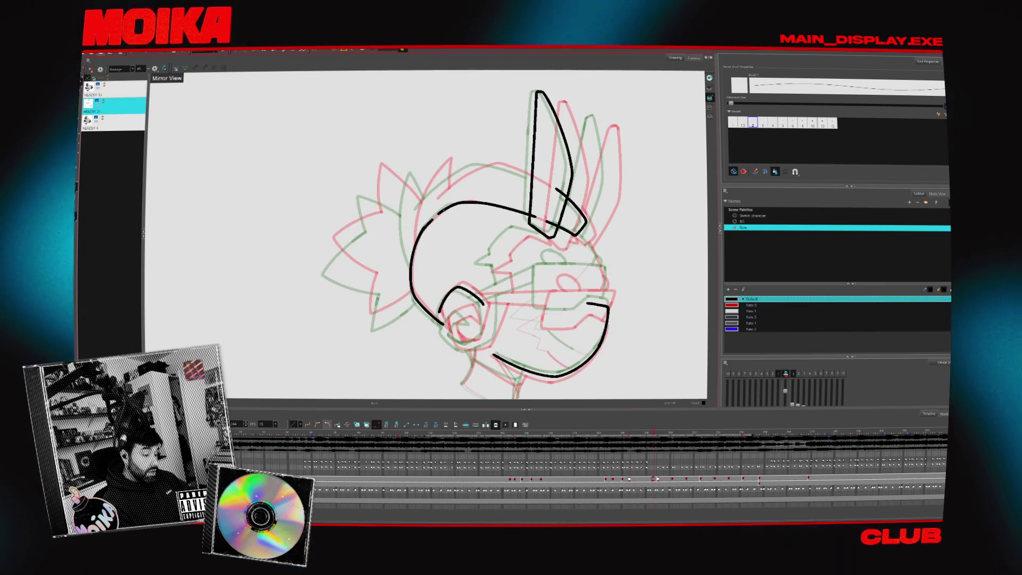
key("ctrl+z")
Recheck the clean drawing, then draw the spike at the head's top-left and nudge it into place.
key("f")
key("g")
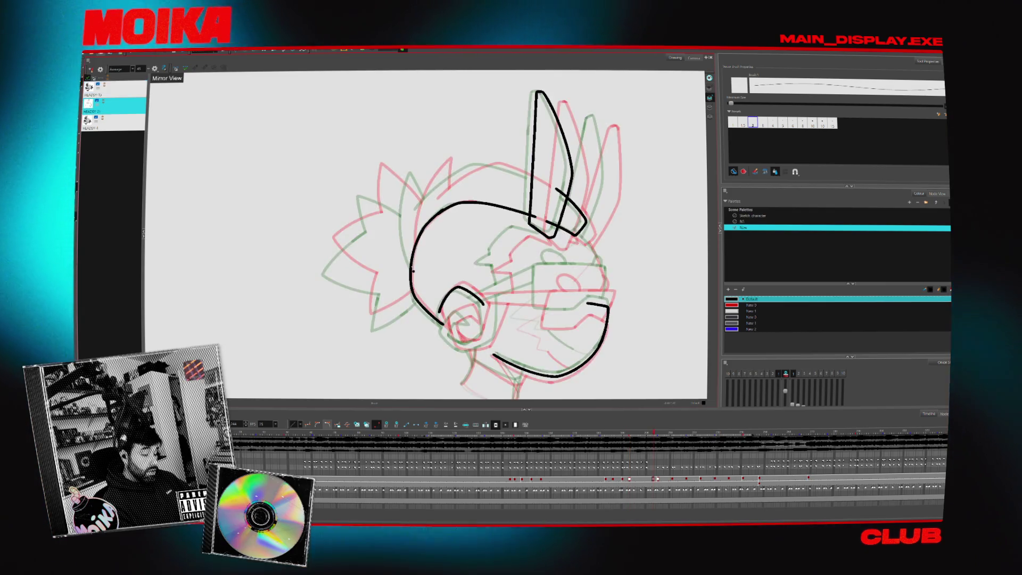
key("f")
key("g")
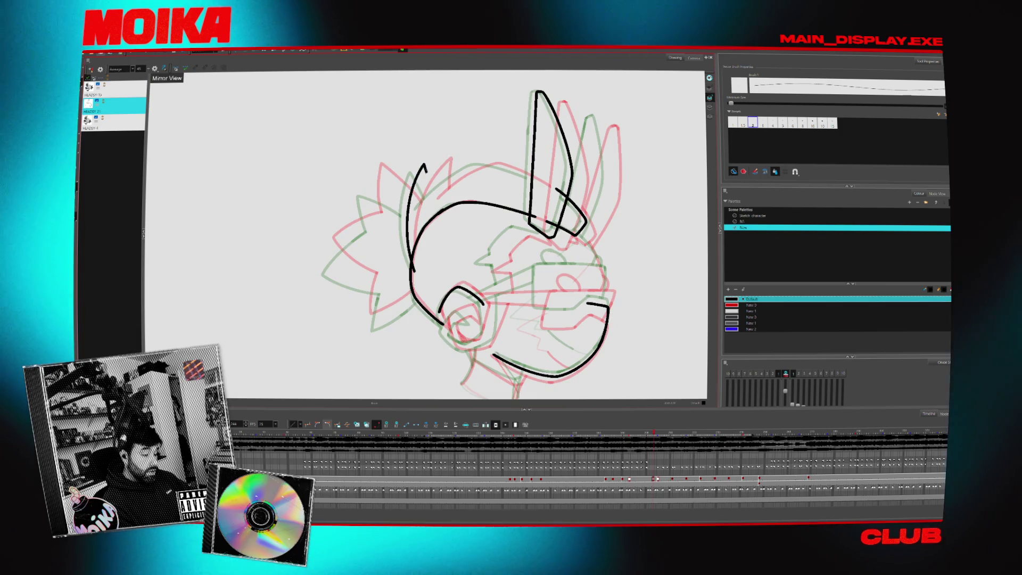
left_click_drag(434, 198, 410, 223)
left_click_drag(422, 161, 425, 163)
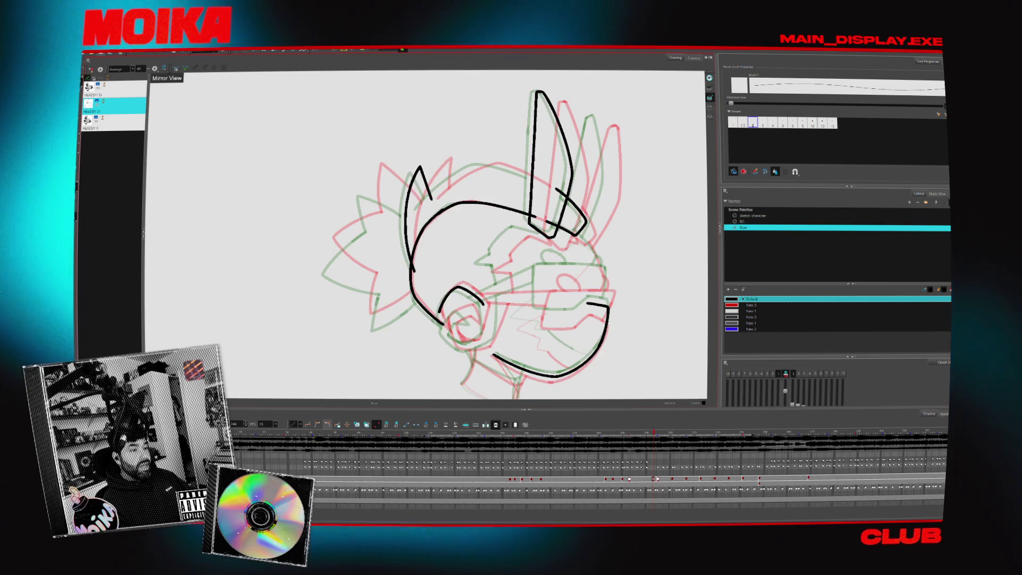
Draw the curved top of the head, check it mirrored, and erase the overlapping stroke part.
left_click_drag(423, 203, 503, 165)
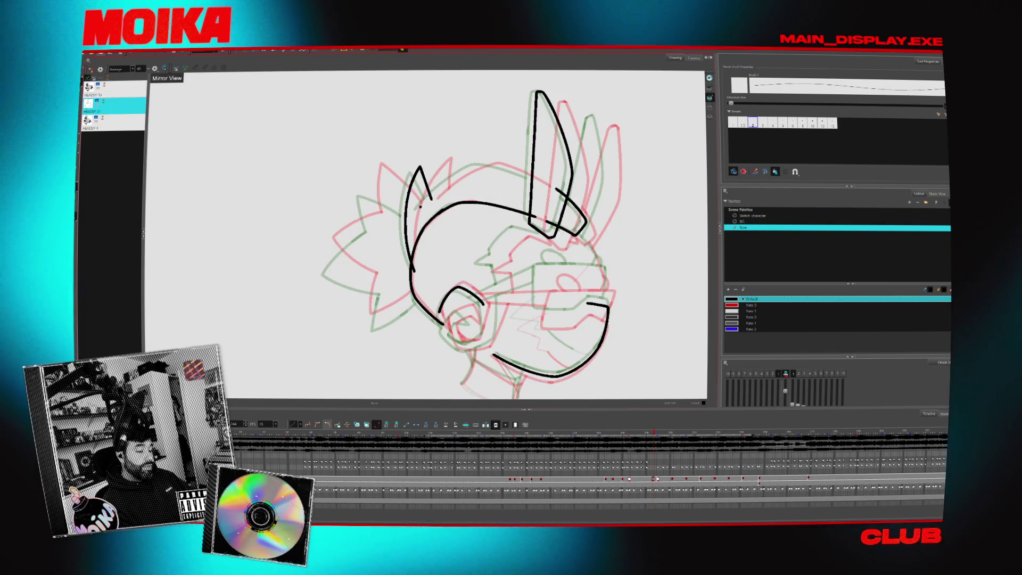
key("4")
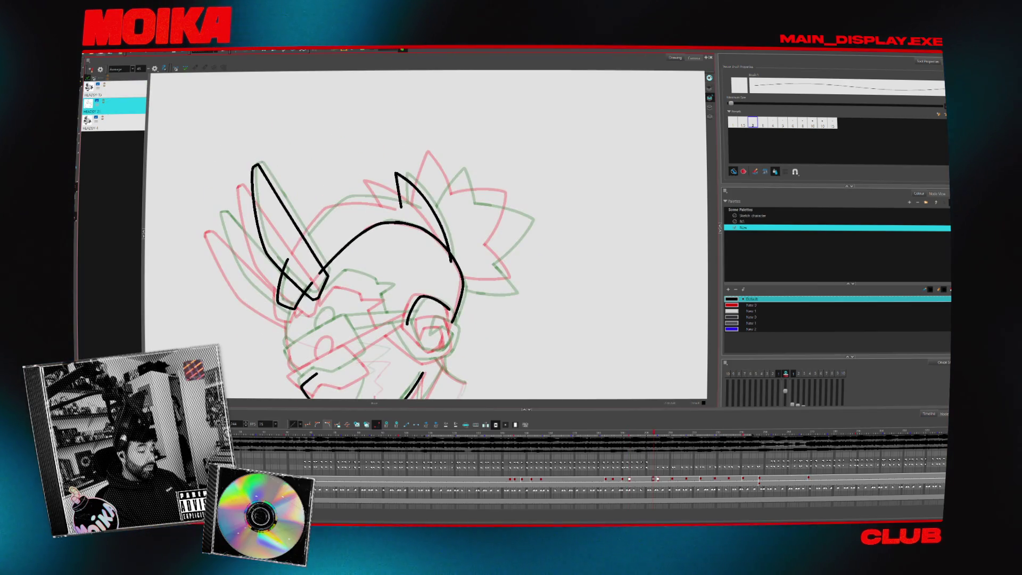
left_click(154, 69)
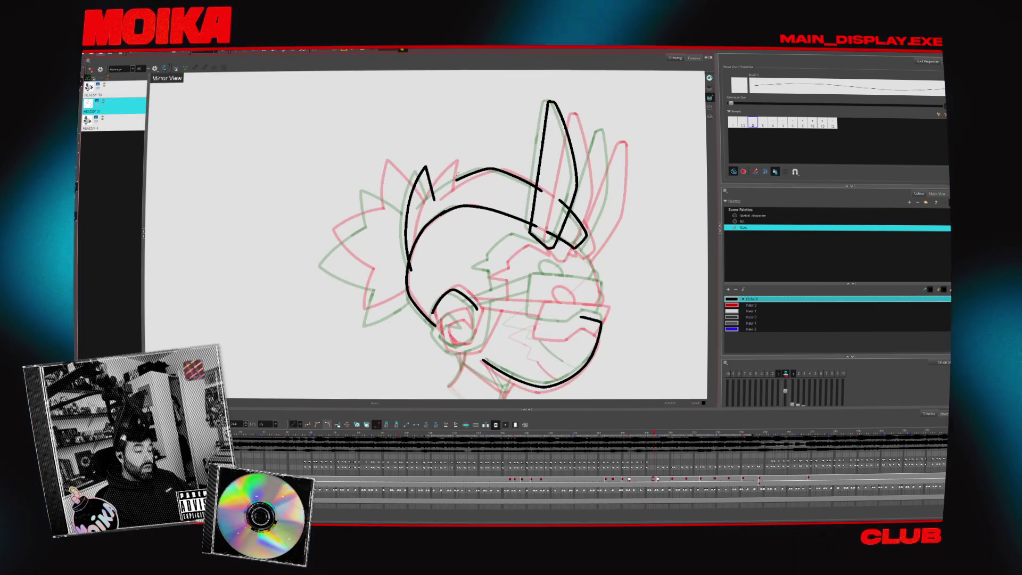
key("Escape")
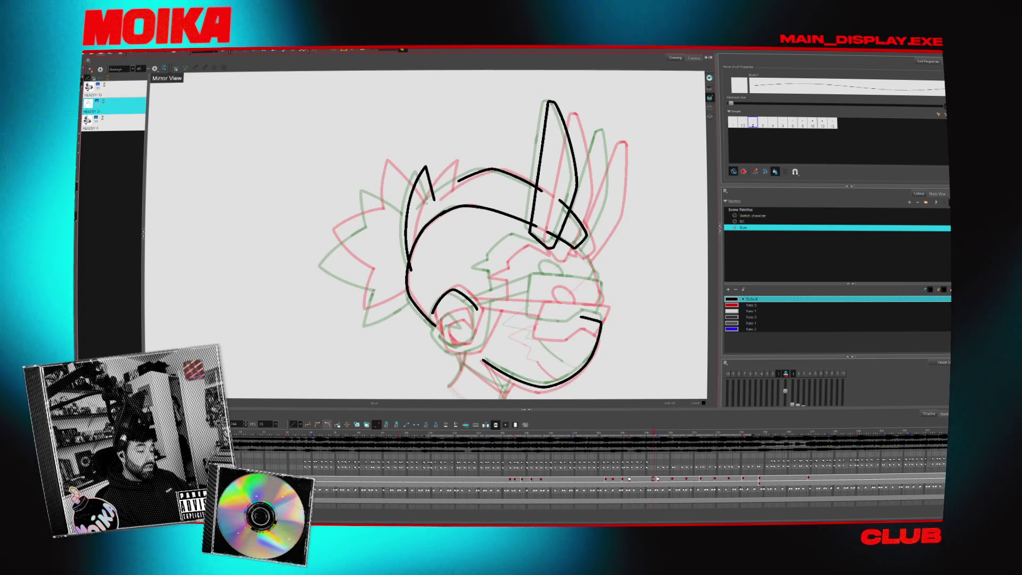
left_click_drag(439, 190, 433, 198)
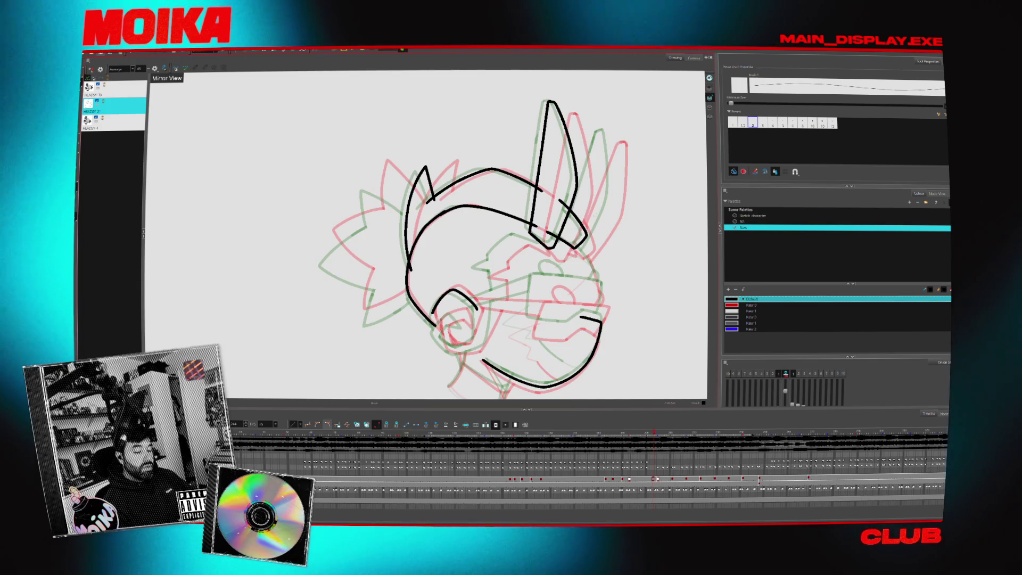
scroll(479, 234, "down", 2)
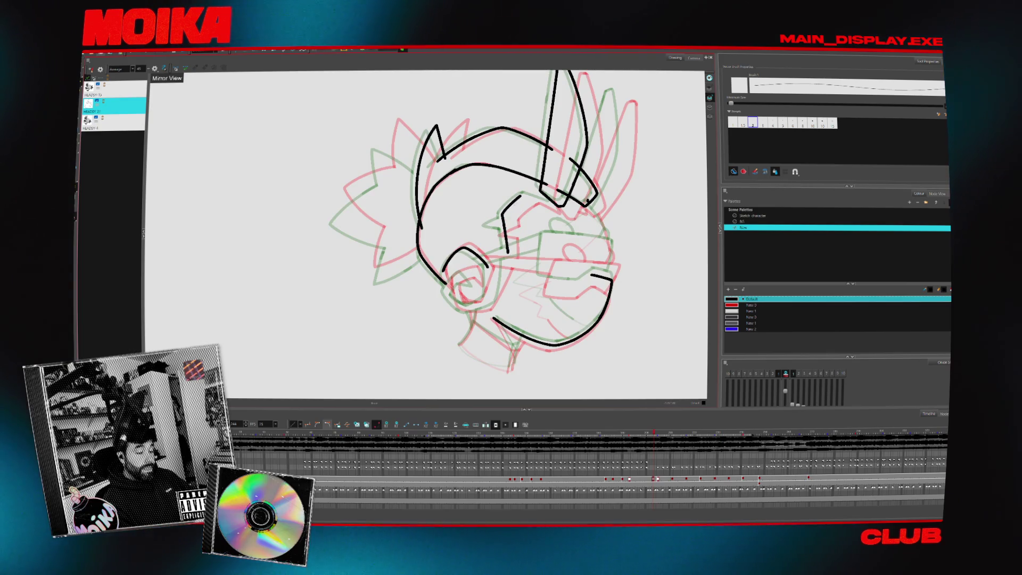
Draw a vertical stroke at the ear base, undo a stroke across the hair, and check in Mirror View.
left_click_drag(506, 254, 502, 215)
left_click(154, 69)
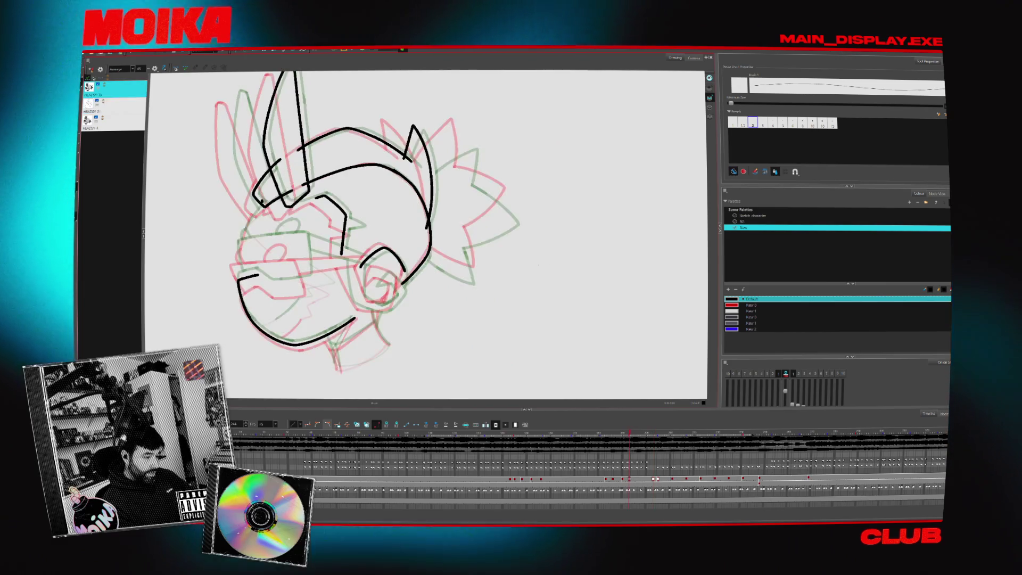
left_click_drag(424, 173, 467, 139)
key("ctrl+z")
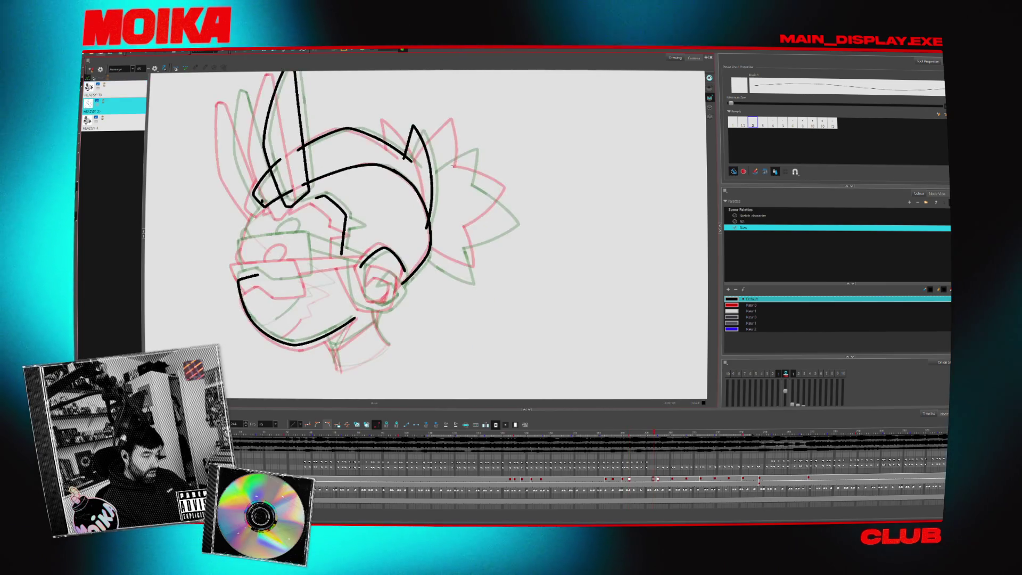
left_click(154, 69)
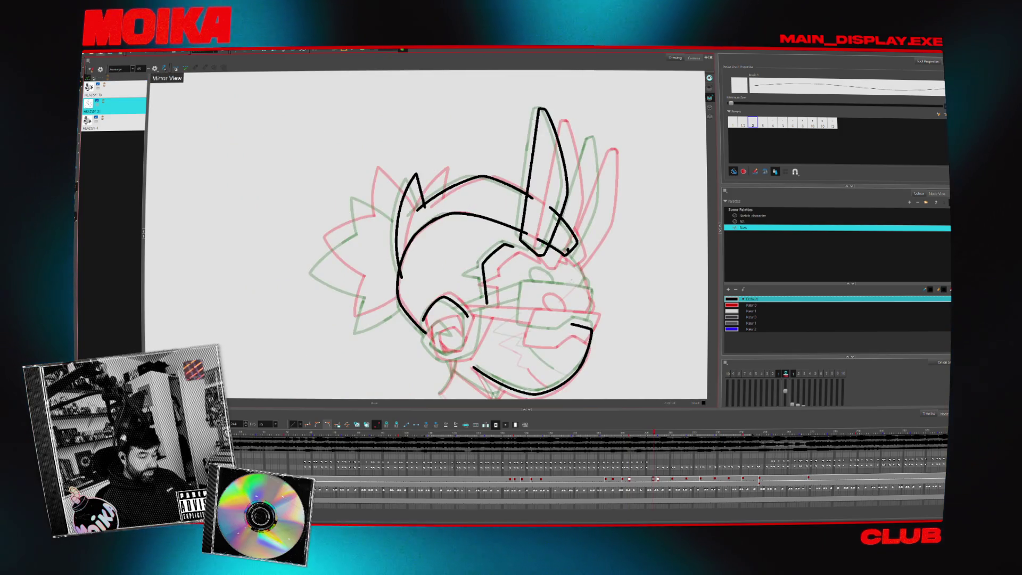
left_click(154, 69)
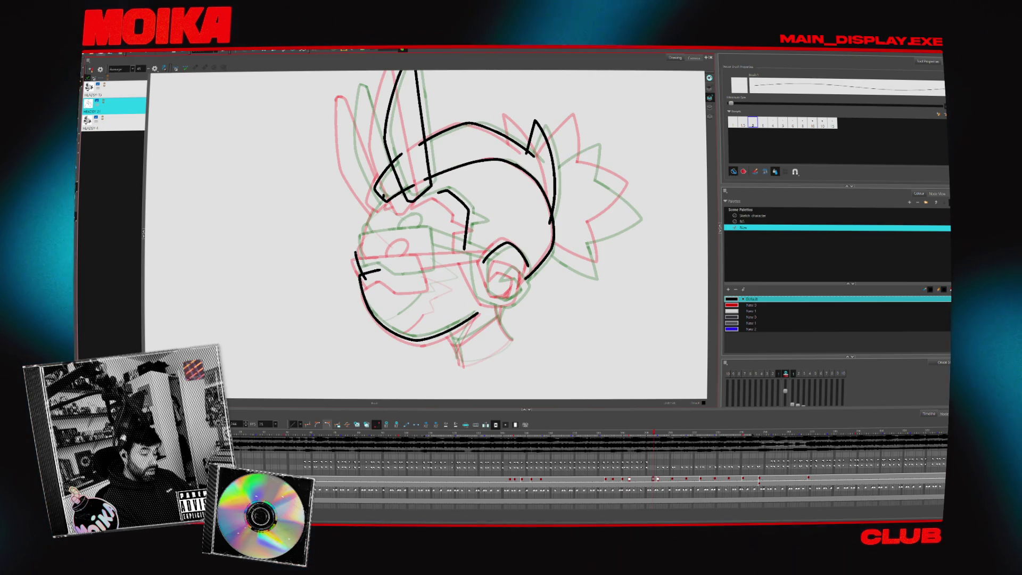
left_click(154, 69)
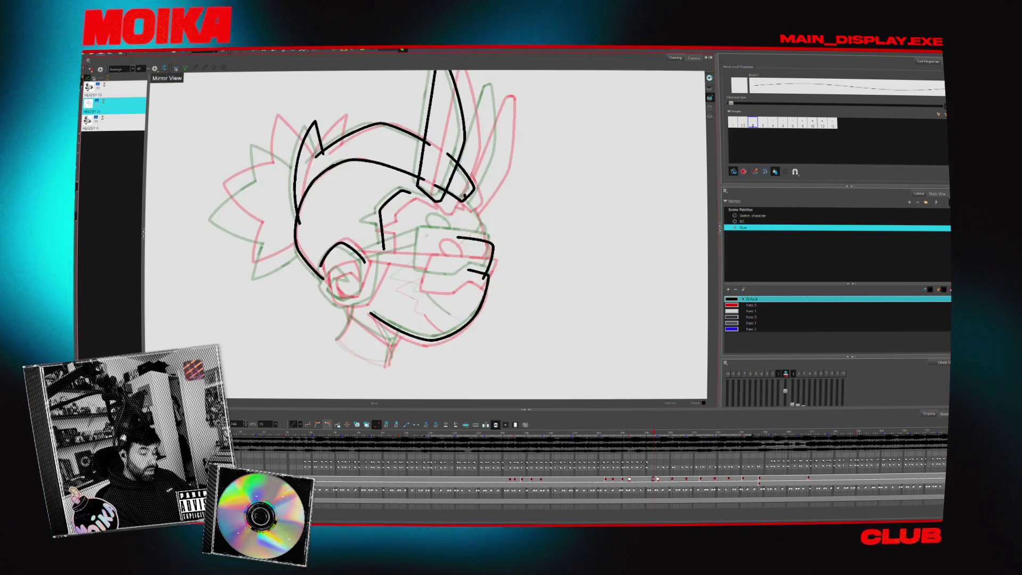
Add a short mark on the face, check it mirrored, and flip through neighbouring head drawings.
left_click_drag(430, 251, 431, 251)
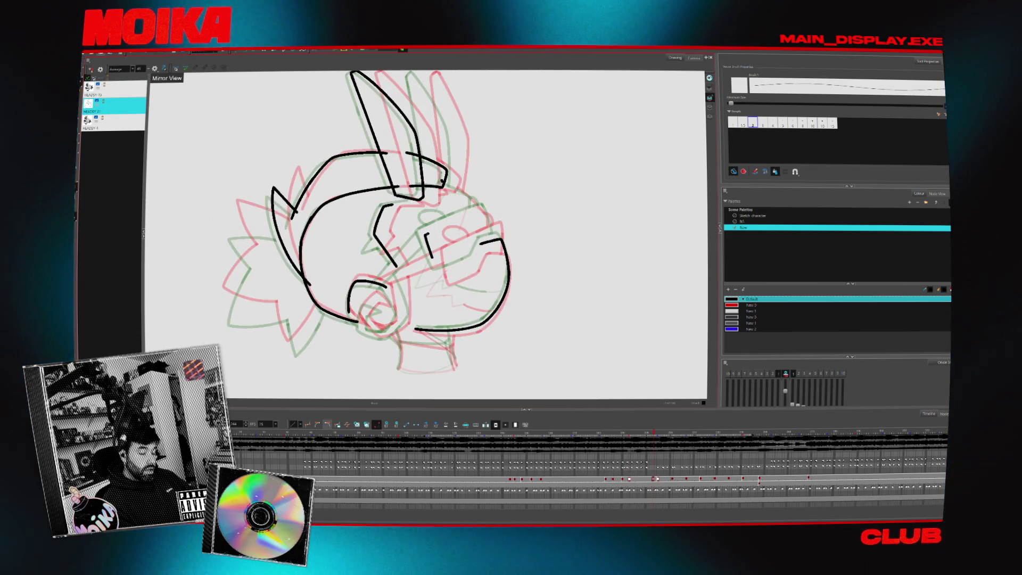
left_click(154, 68)
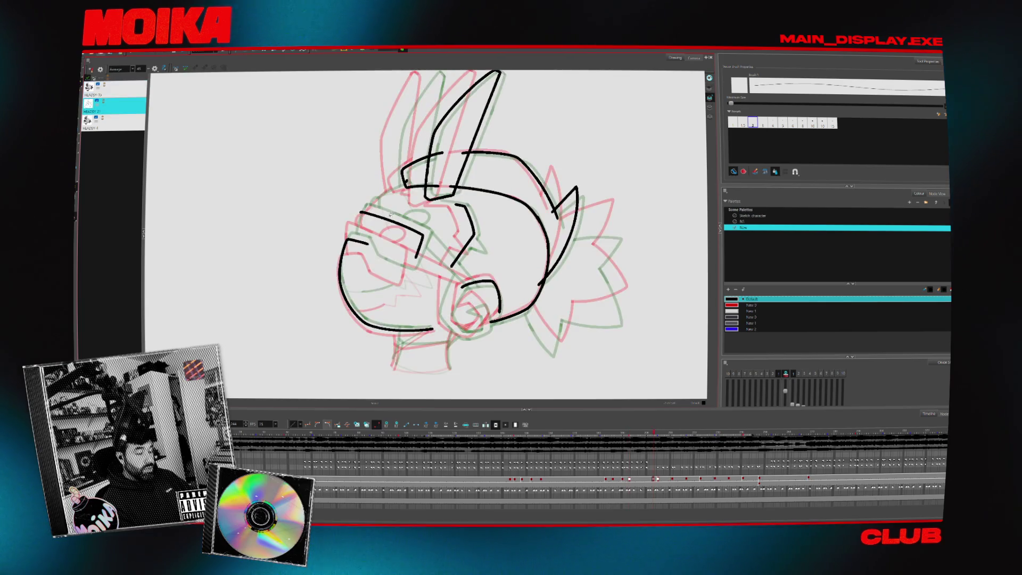
key("period")
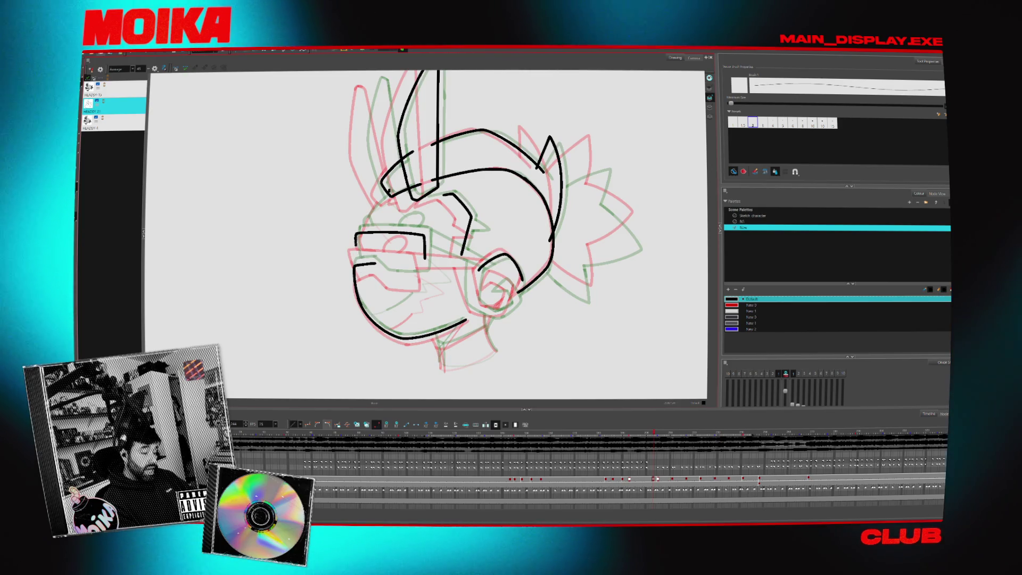
left_click(154, 68)
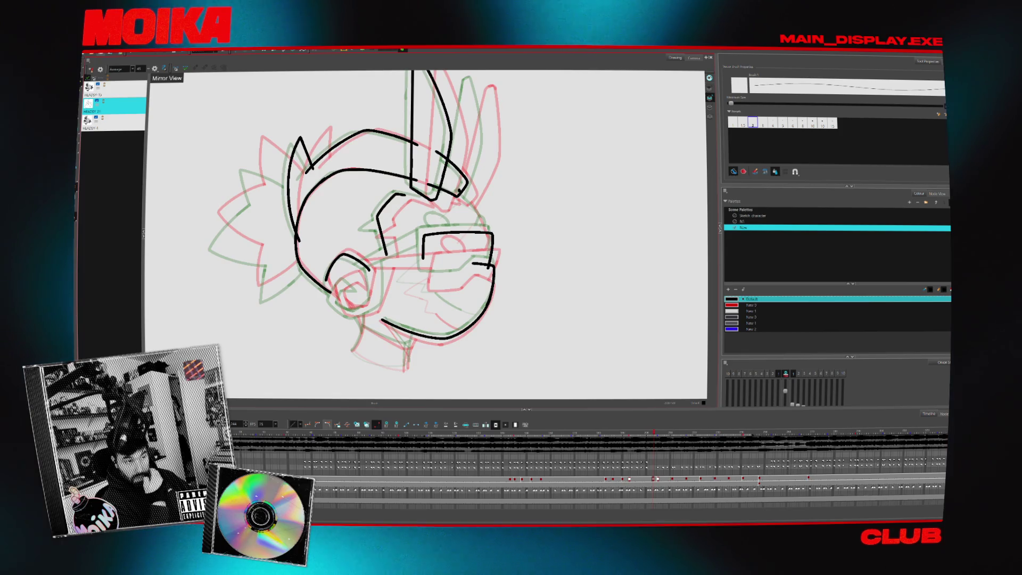
key("comma")
key("period")
key("period")
key("period")
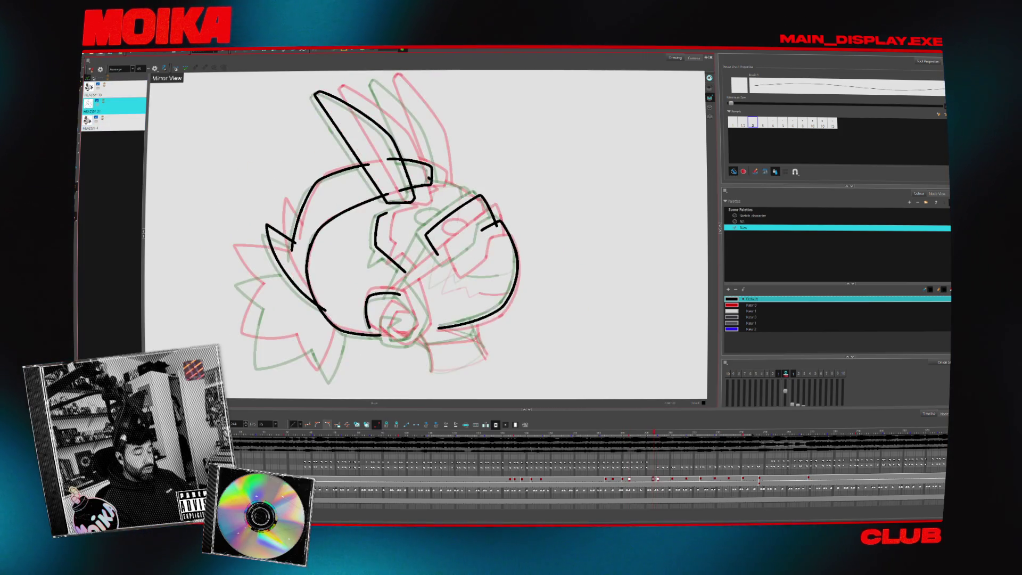
key("period")
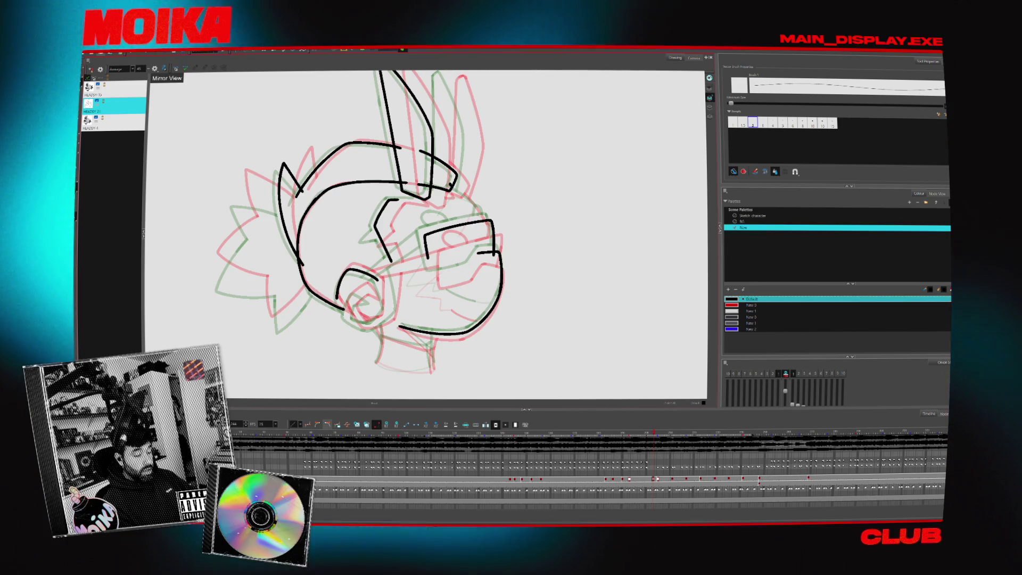
With the Pencil, extend the line under the sunglasses to the right.
key("alt+e")
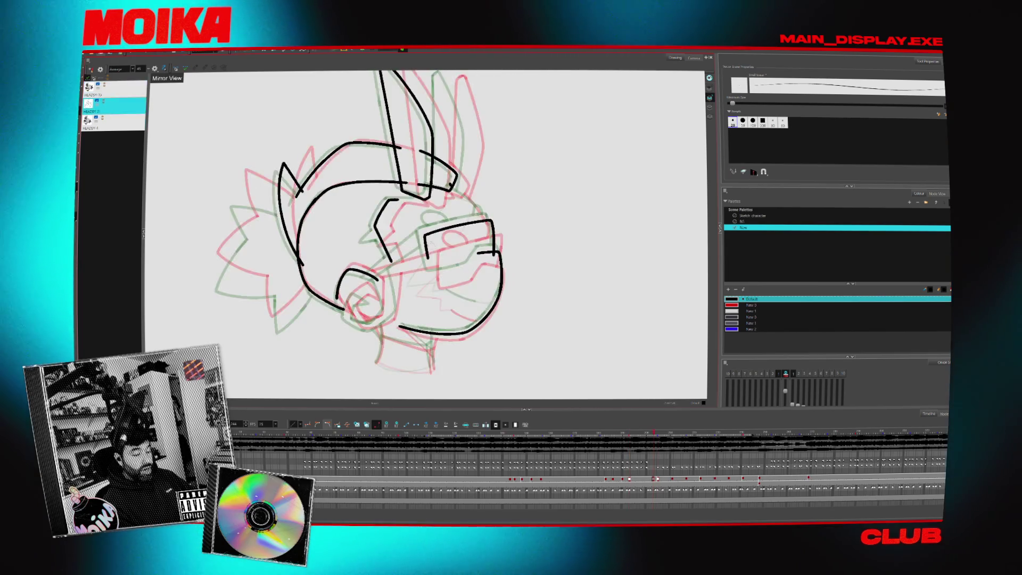
key("alt+/")
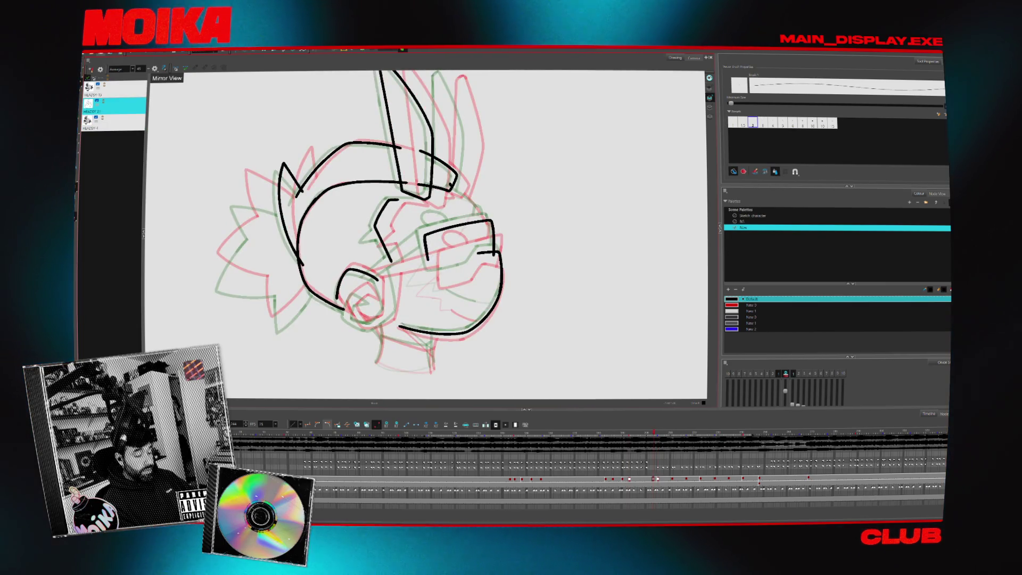
left_click_drag(443, 272, 462, 270)
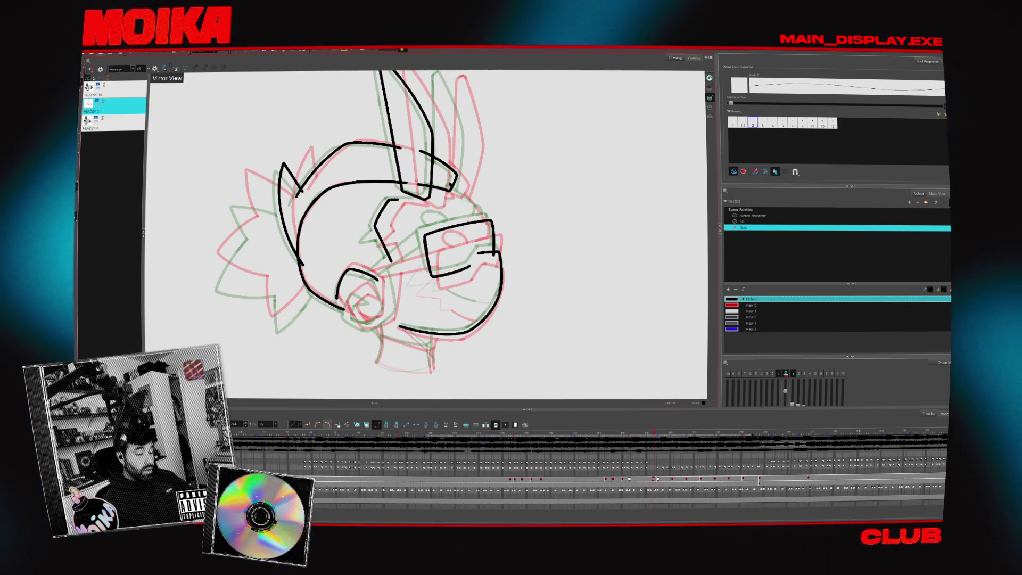
left_click_drag(478, 292, 486, 295)
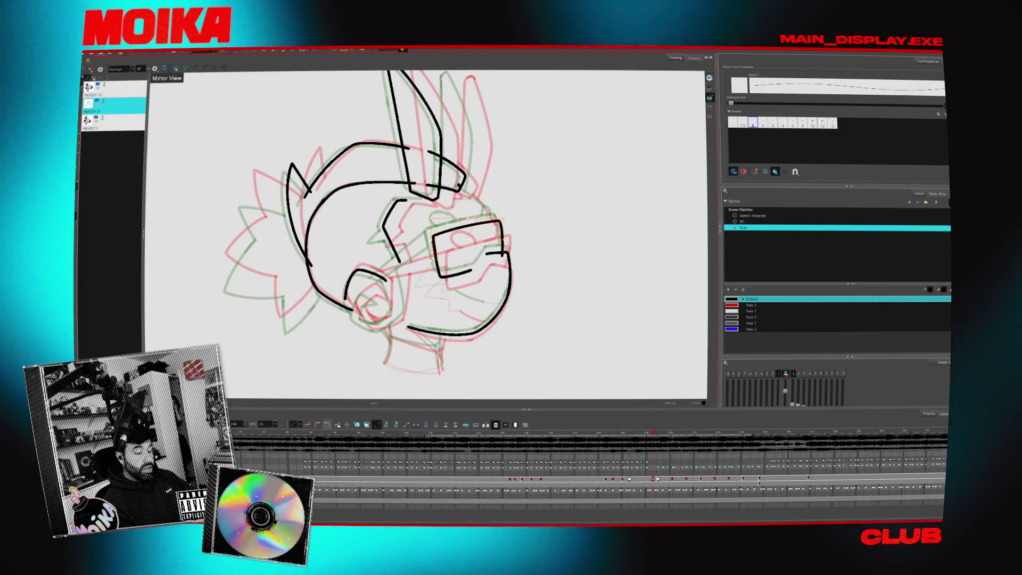
Select the sunglasses strokes, trim the rising end of the lower stroke, and mirror the view.
left_click(508, 234)
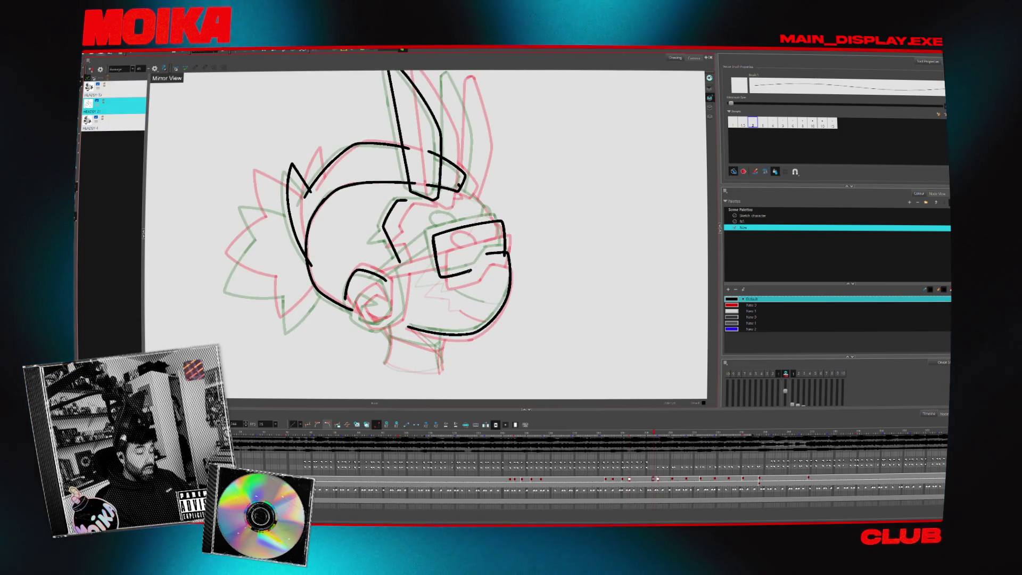
key("ctrl+z")
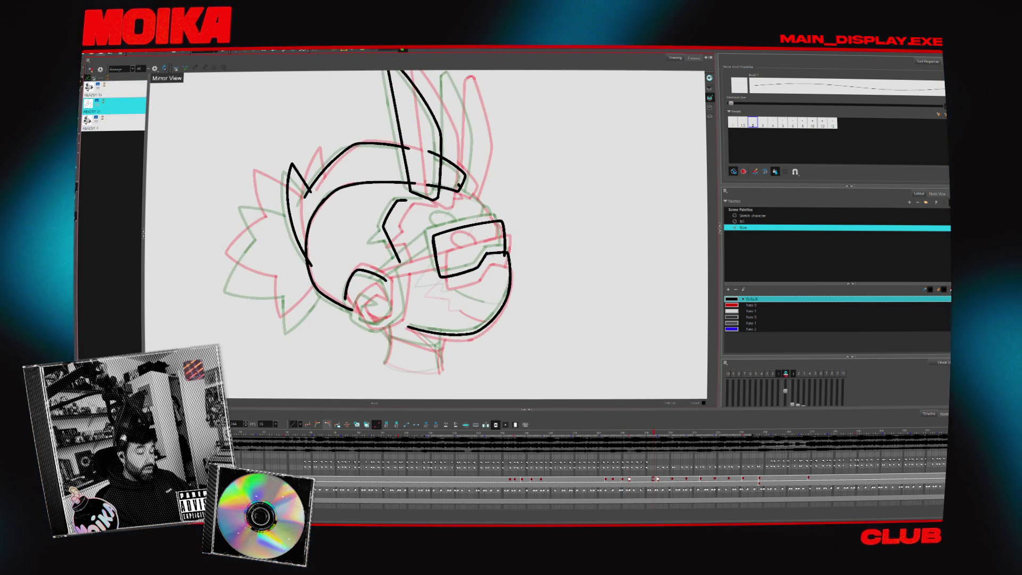
key("alt+b")
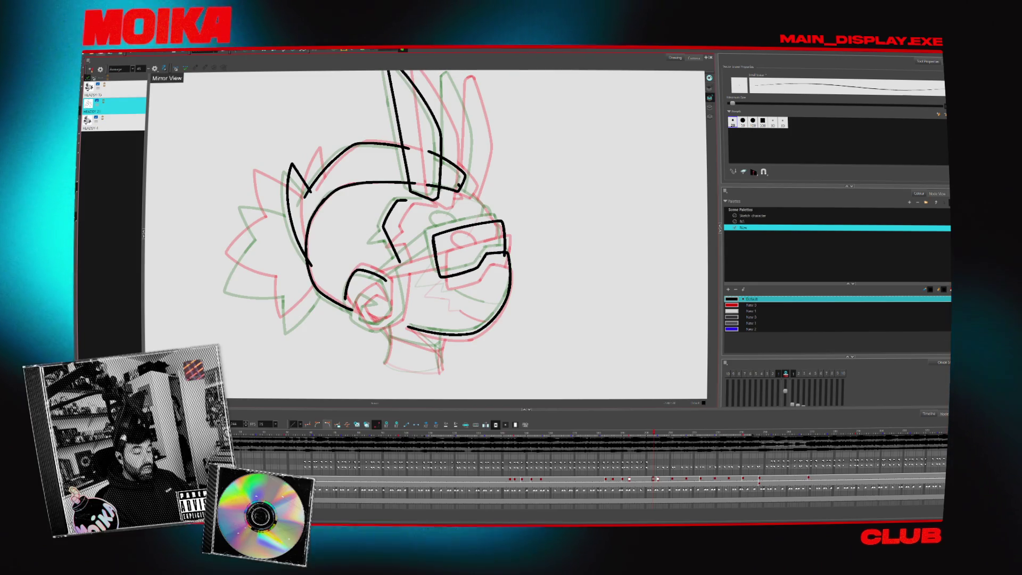
key("alt+s")
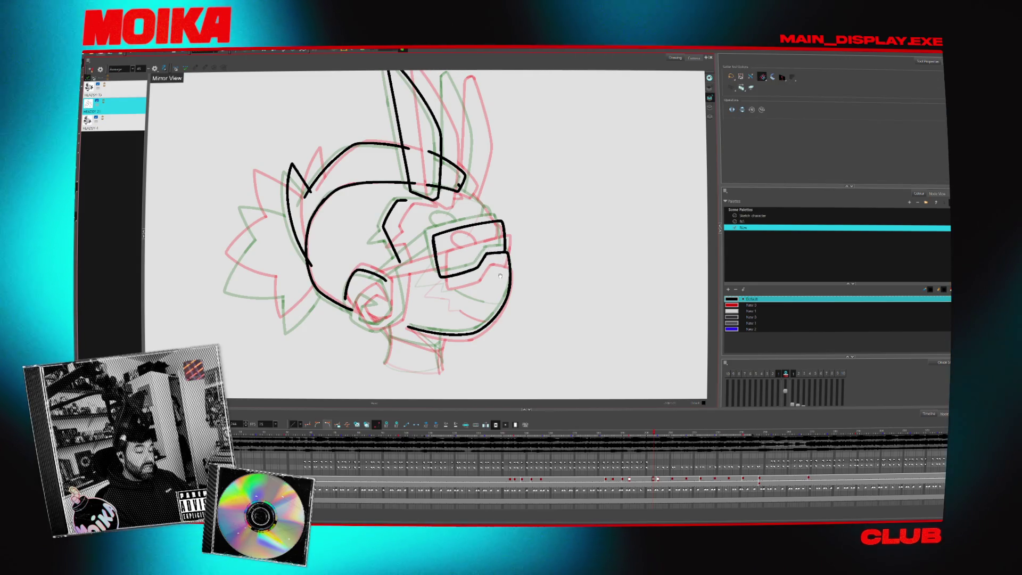
left_click(154, 68)
key("alt+/")
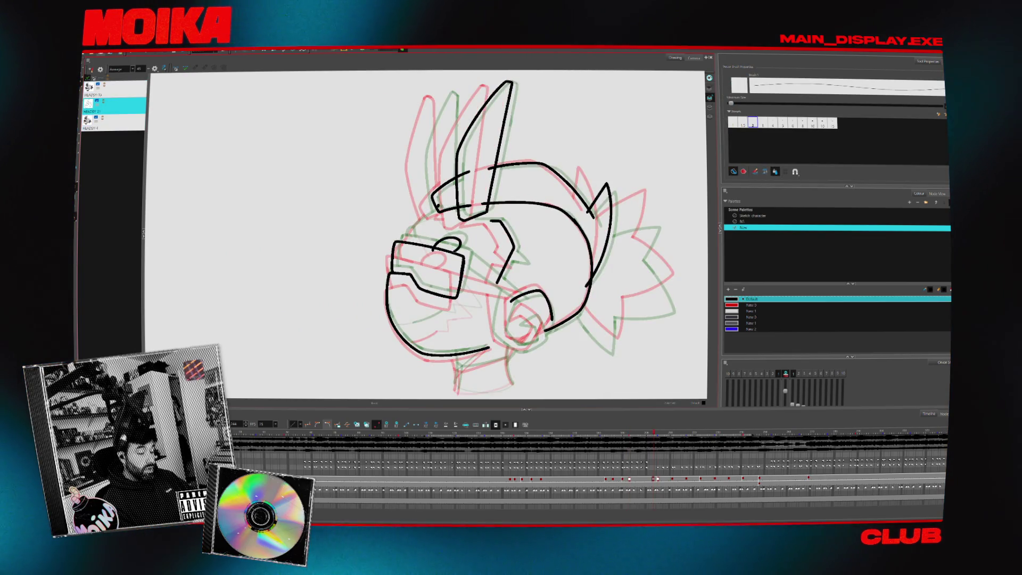
Toggle Mirror View and rotate the canvas so the ear points up.
left_click(154, 69)
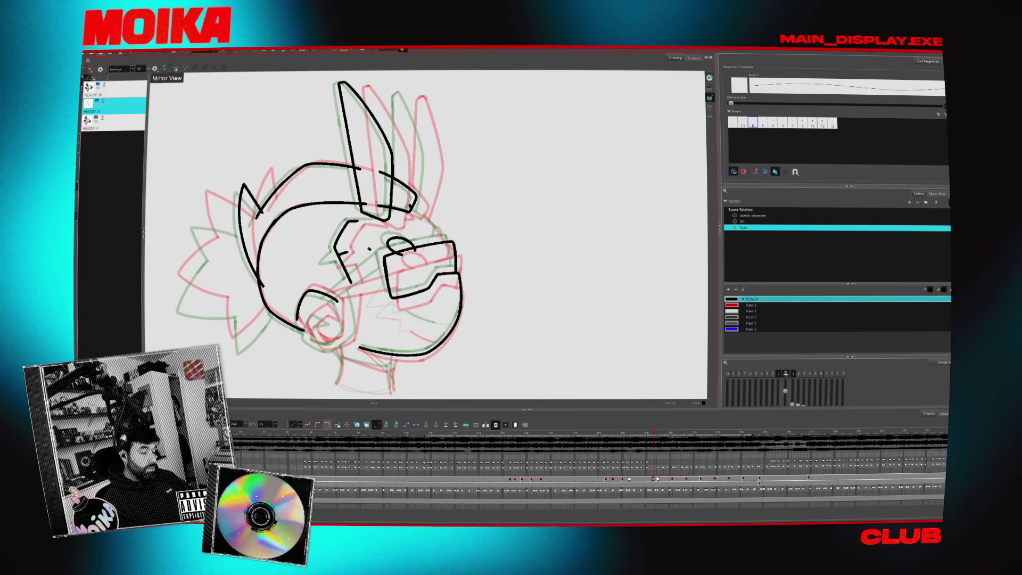
left_click(154, 69)
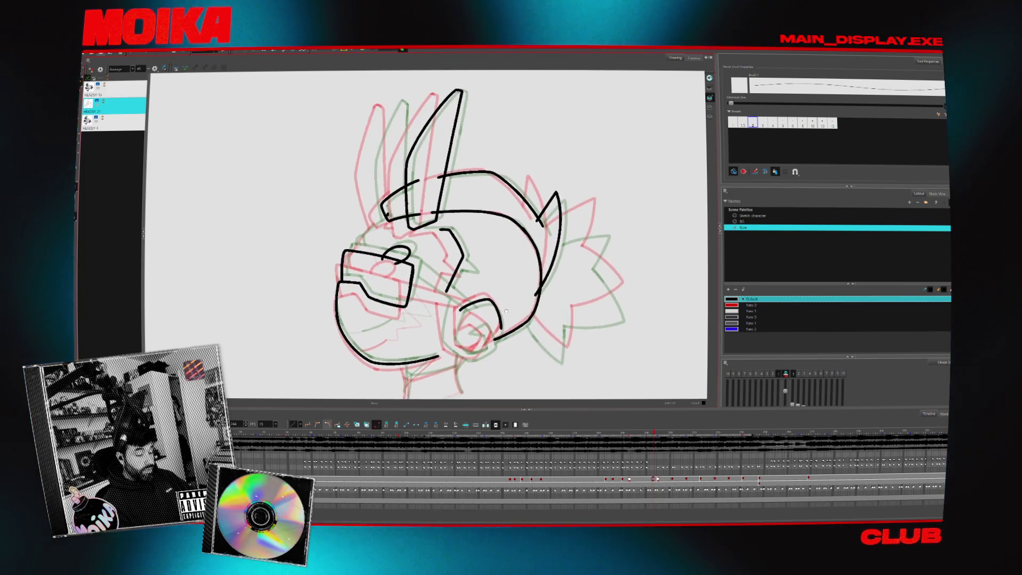
key("ctrl+alt+comma")
key("ctrl+alt+comma")
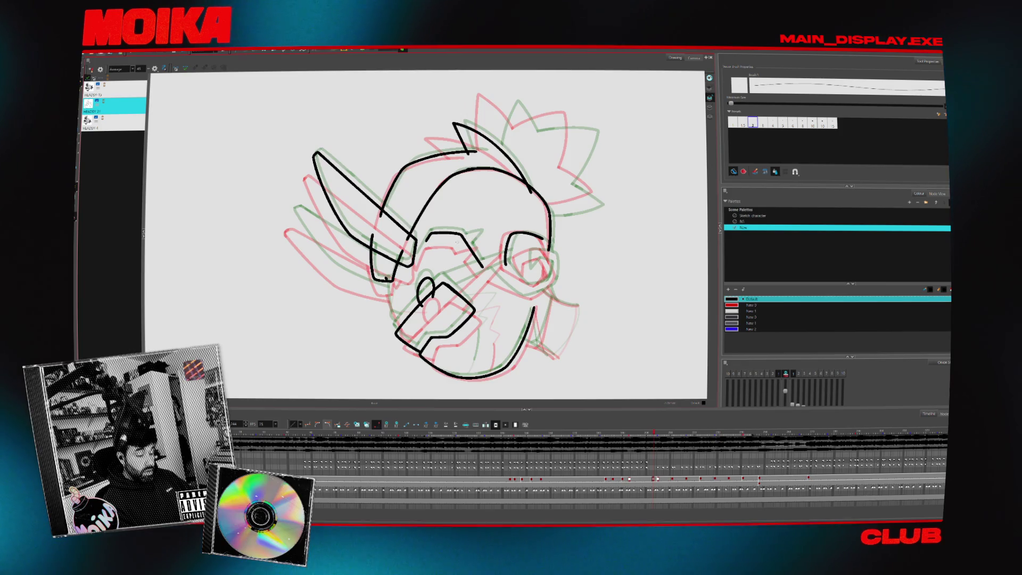
key("ctrl+alt+period")
key("ctrl+alt+period")
key("ctrl+alt+period")
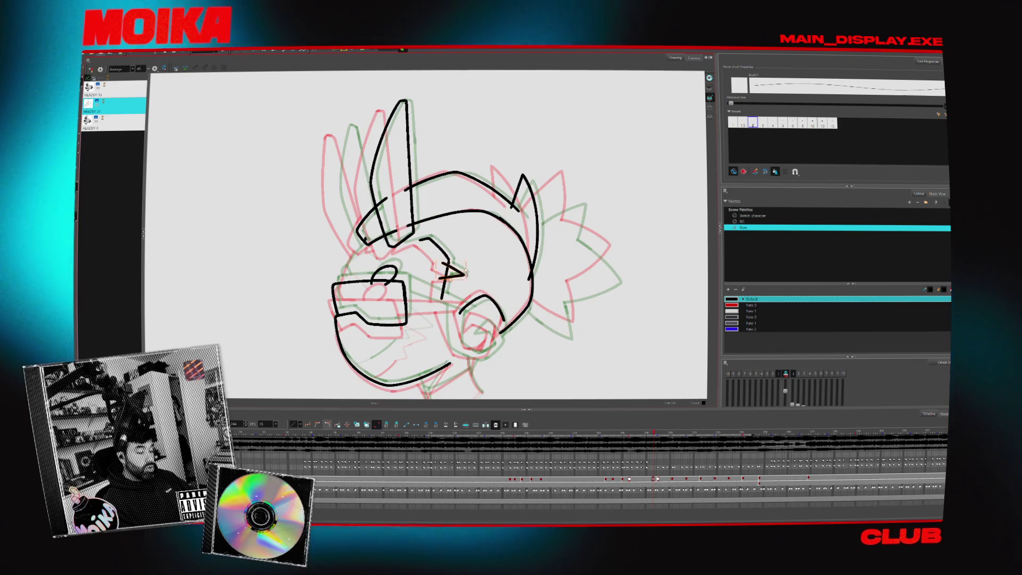
key("alt+s")
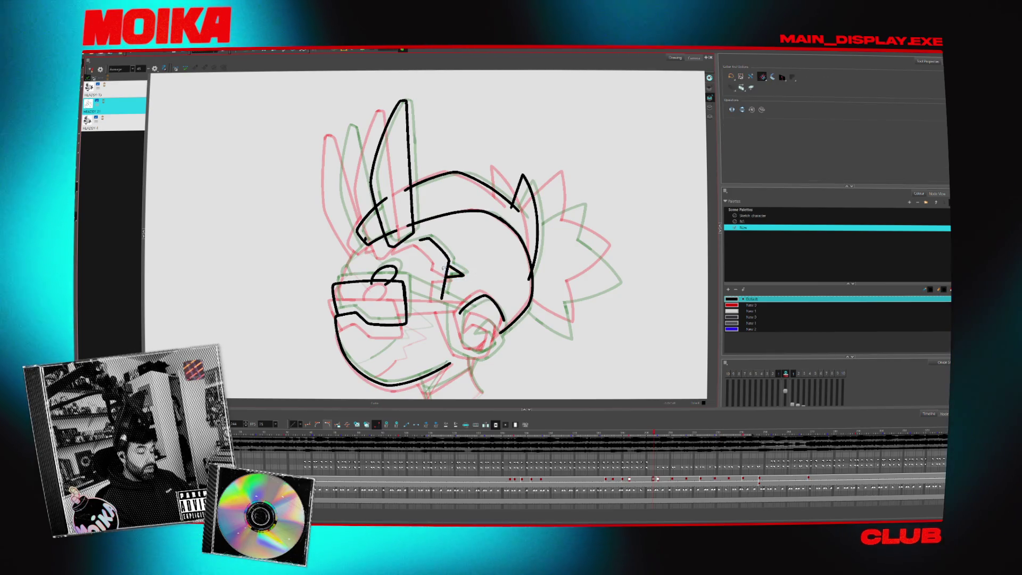
left_click_drag(473, 270, 497, 275)
Compare neighbouring poses and brush a short mark at the ear stroke's lower end.
key("alt+b")
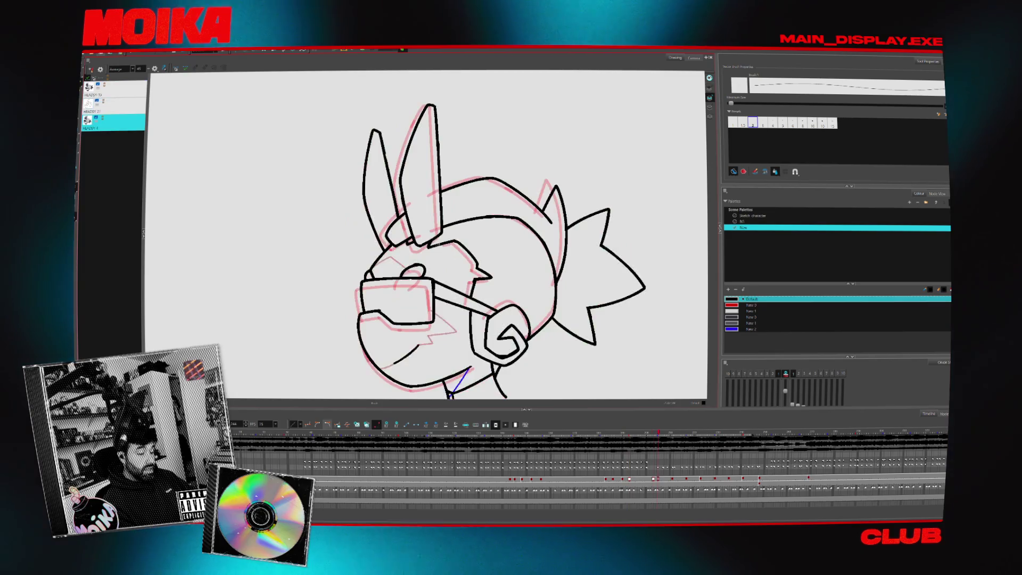
key("f")
key("g")
key("g")
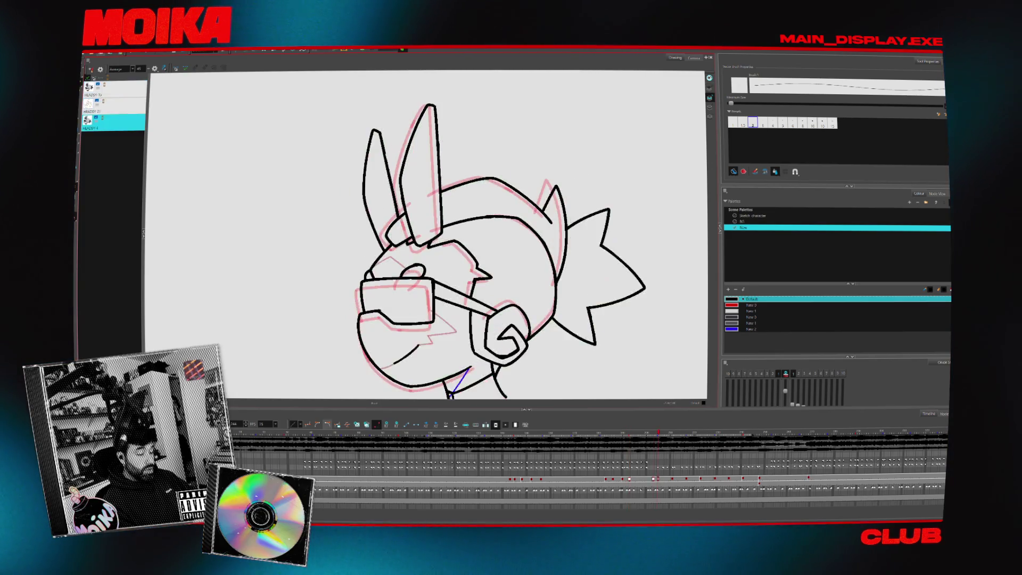
key("f")
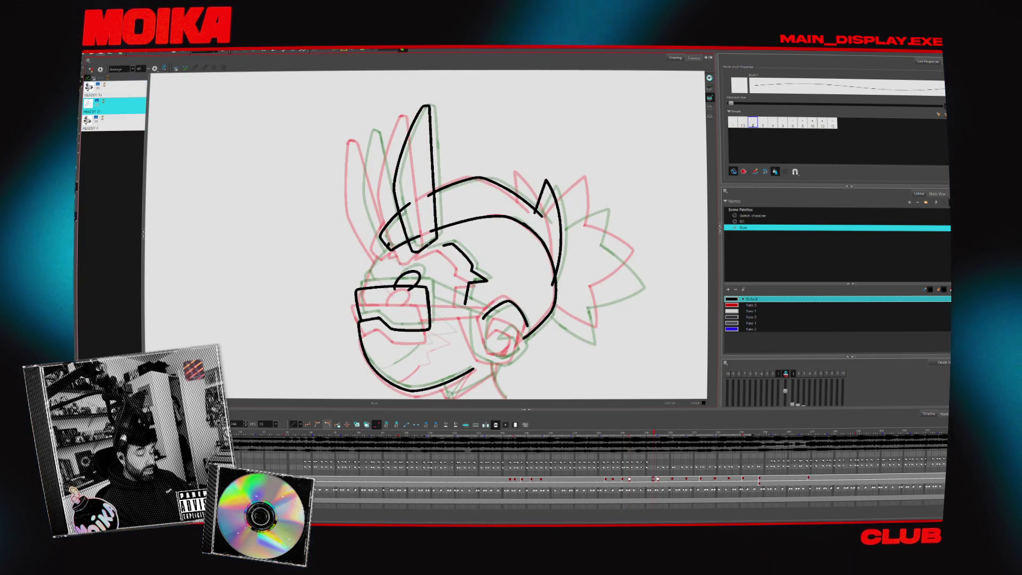
left_click_drag(429, 243, 424, 250)
key("f")
key("g")
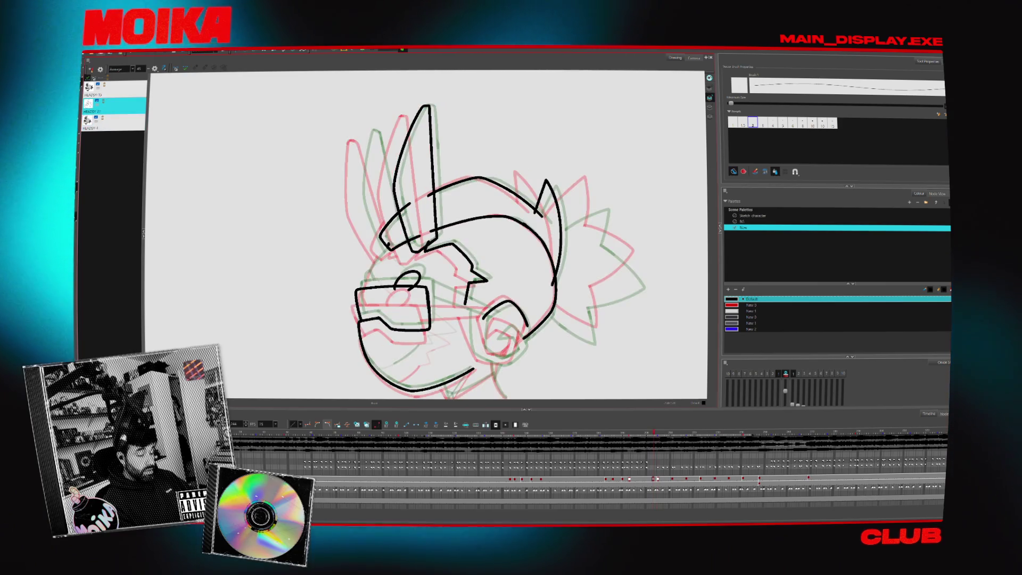
mouse_move(483, 293)
left_mouse_down()
mouse_move(417, 291)
mouse_move(437, 279)
left_mouse_up()
Check the adjacent frame and the clean HEADSY 4 reference, then return to HEADSY 21.
key("alt+s")
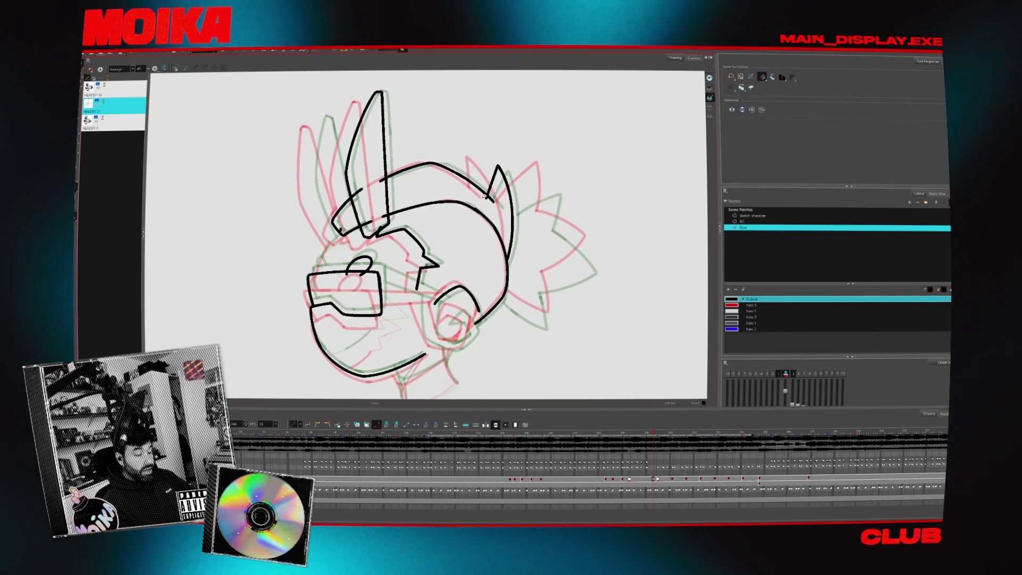
left_click_drag(437, 222, 446, 235)
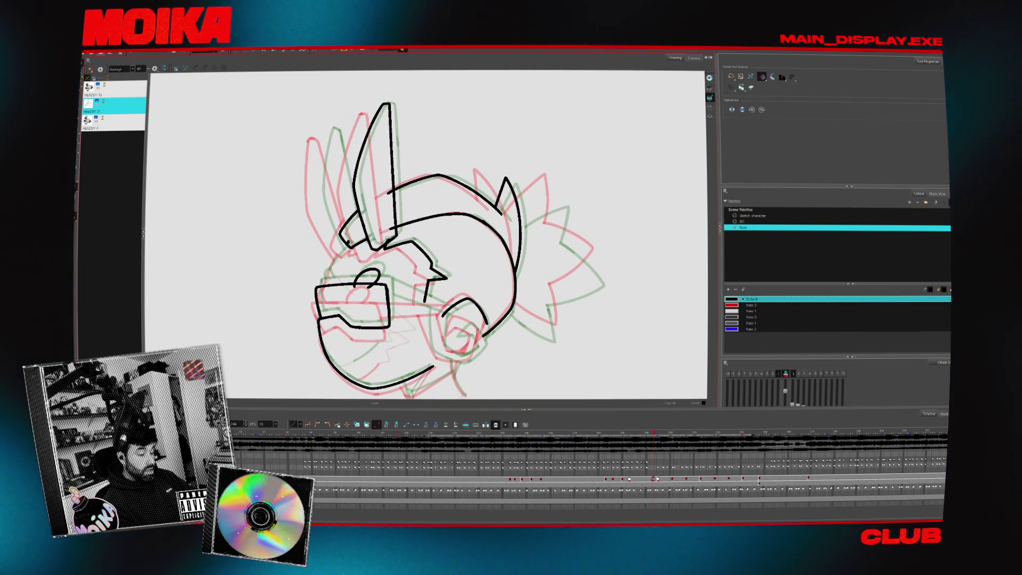
key("period")
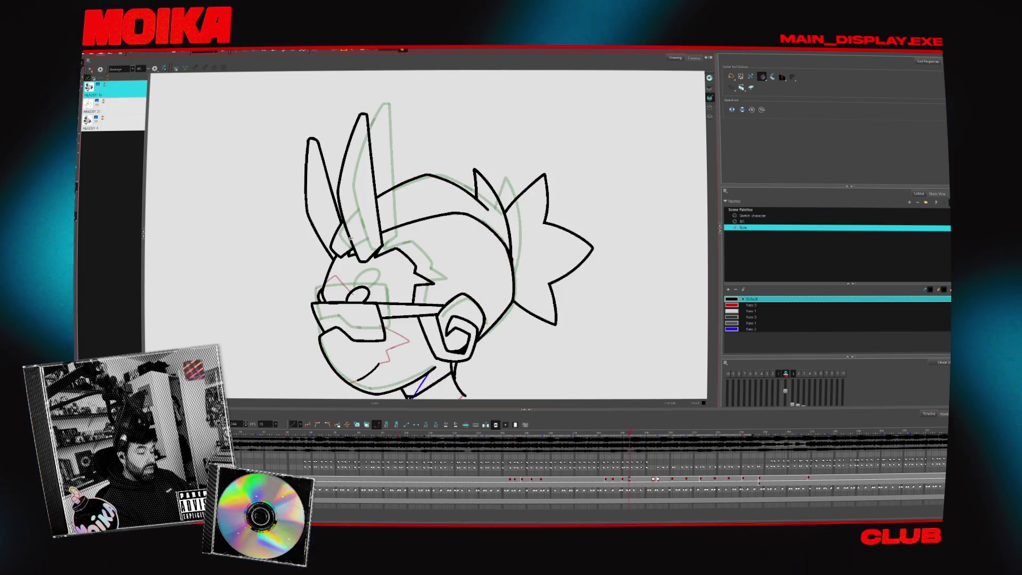
key("comma")
key("alt+b")
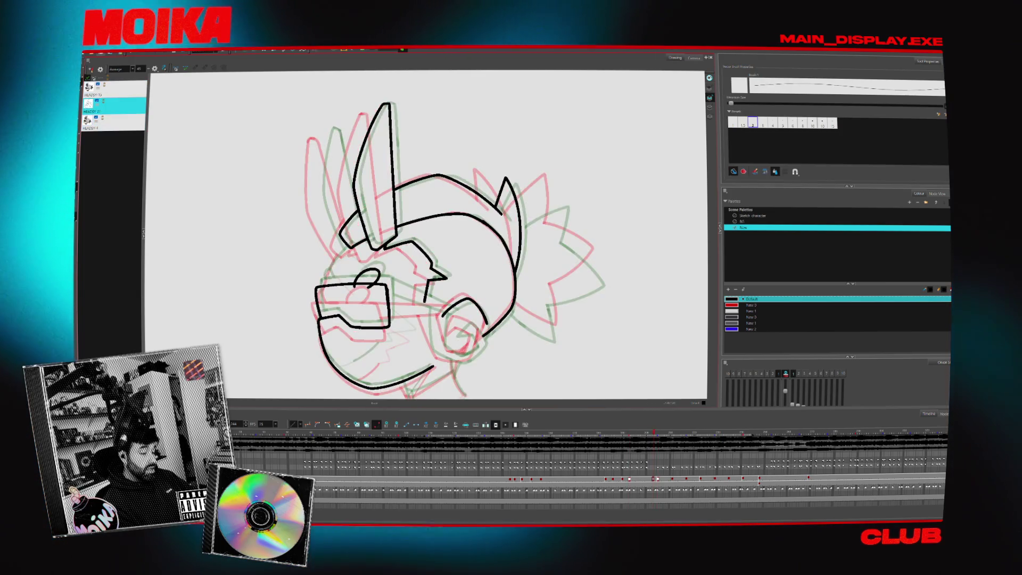
left_click(114, 122)
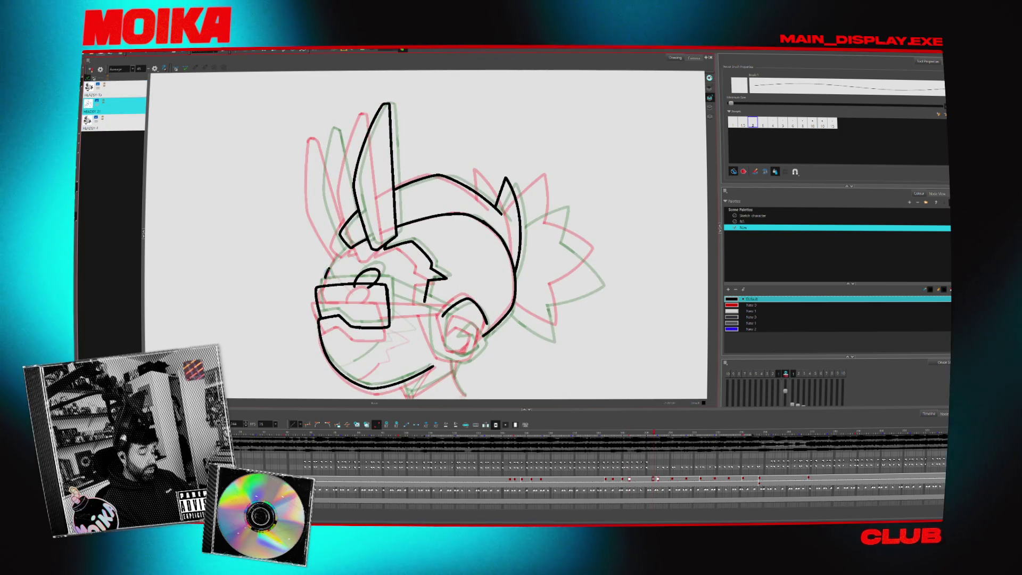
left_click(113, 104)
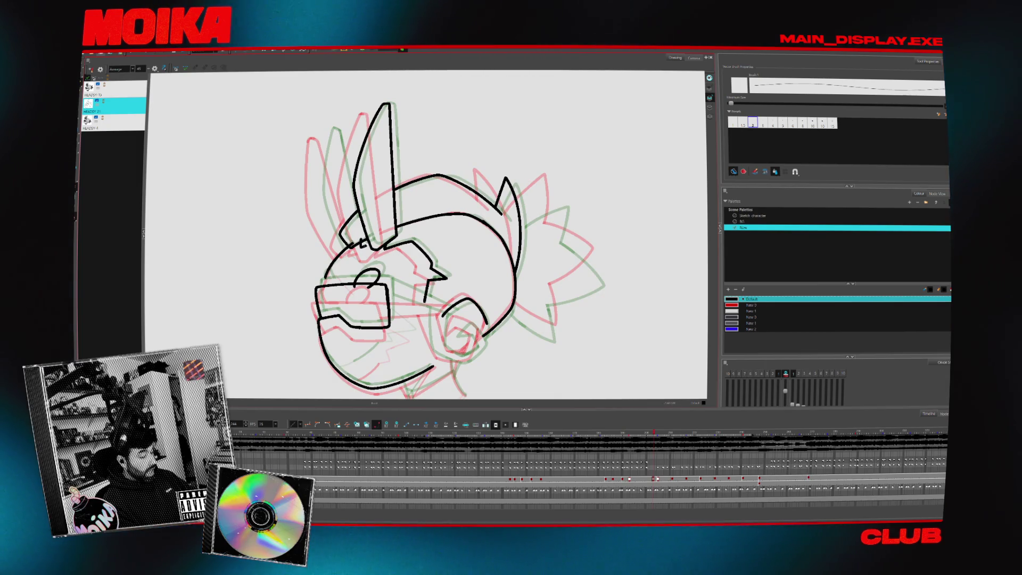
Brush a longer stroke left of the ears and check it in Mirror View.
key("alt+t")
left_click_drag(363, 227, 386, 229)
key("alt+b")
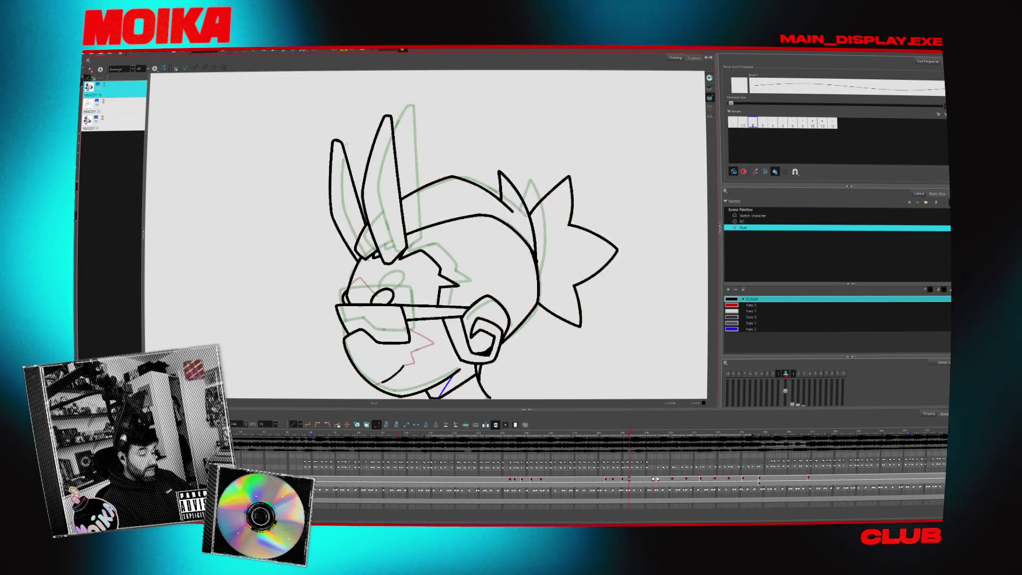
left_click_drag(348, 136, 367, 258)
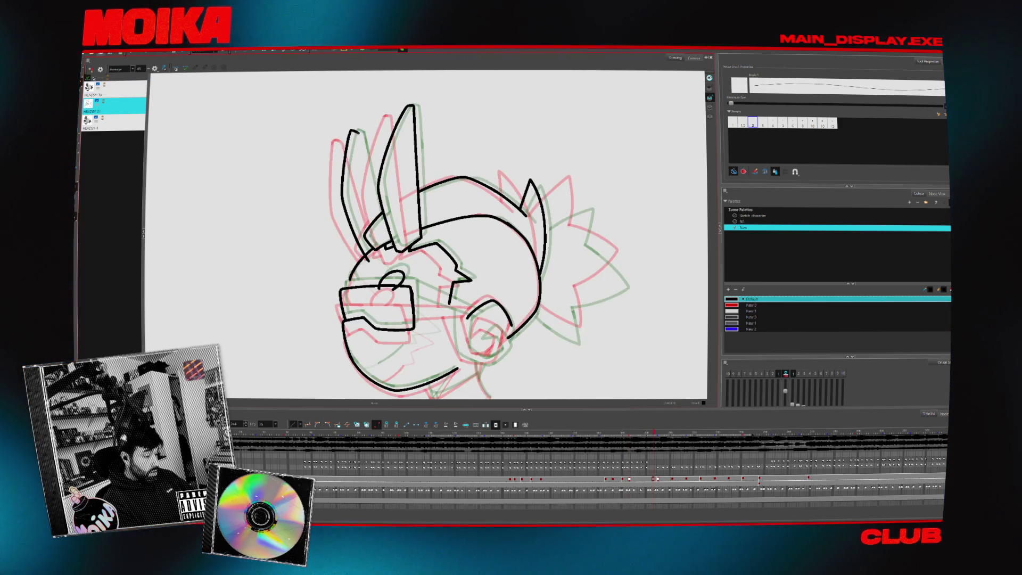
left_click(154, 68)
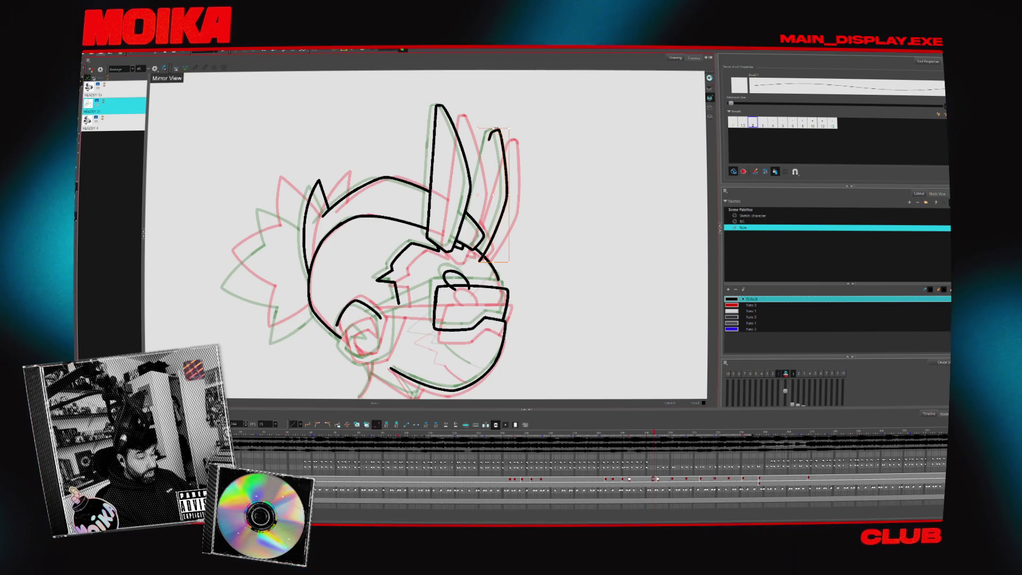
Step between HEADSY-15 and HEADSY-21, ending on the HEADSY-15 head drawing.
key("comma")
key("comma")
key("comma")
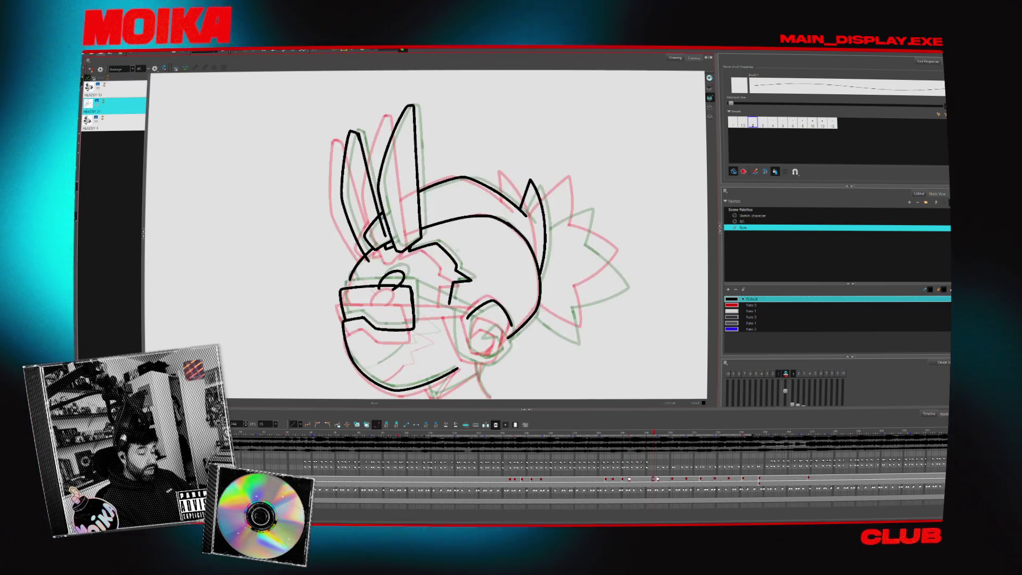
key("period")
key("period")
key("period")
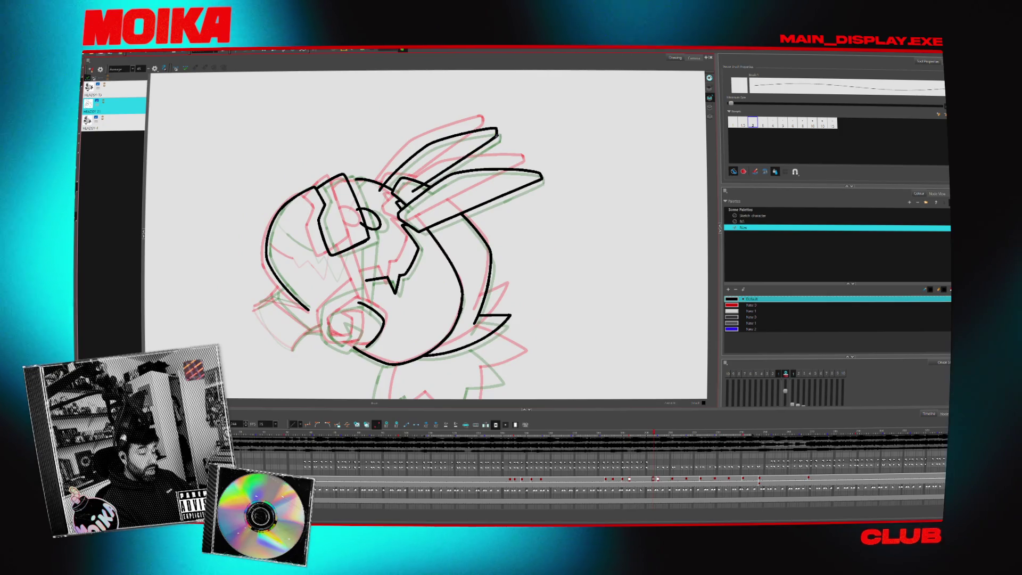
key("alt+s")
key("comma")
key("comma")
key("comma")
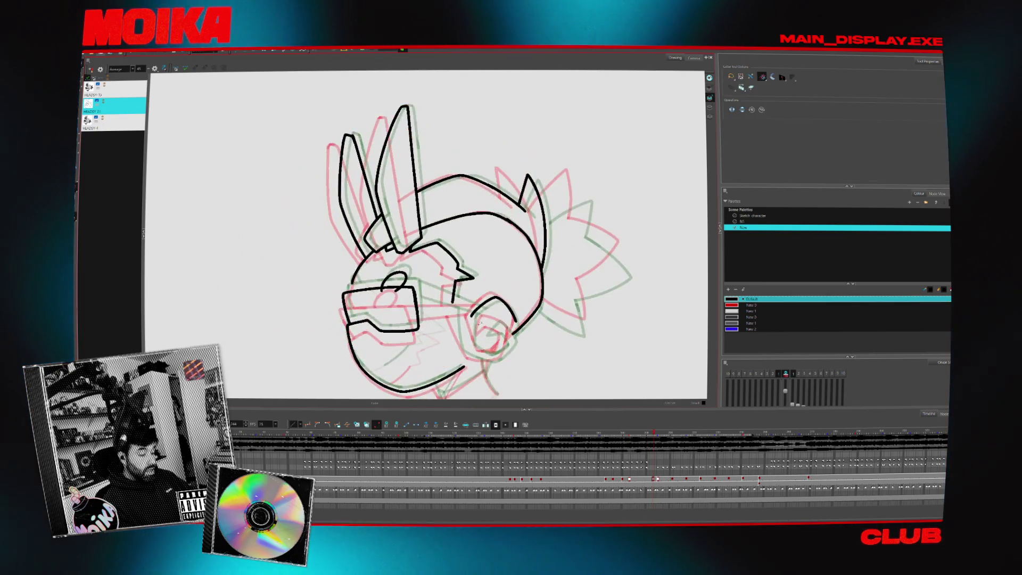
Mirror the view, advance to HEADSY-21, and reposition the view over the head.
key("4")
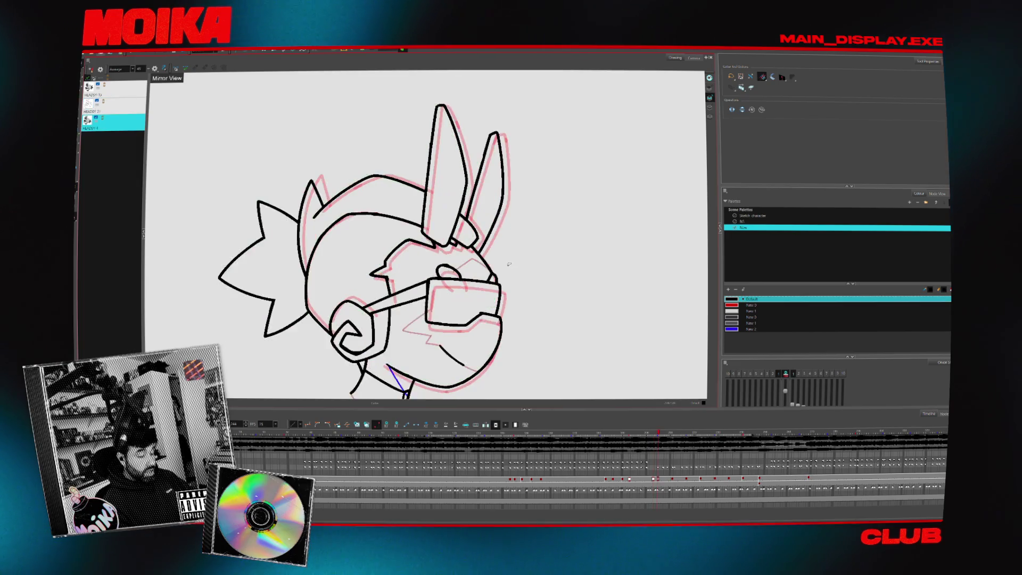
key("period")
key("period")
key("period")
key("alt+b")
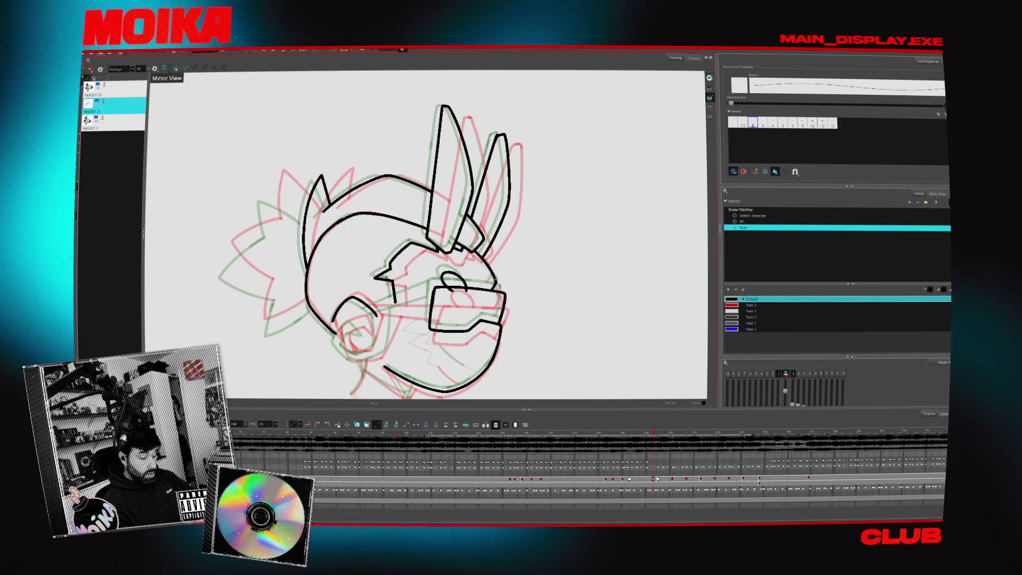
key("alt+s")
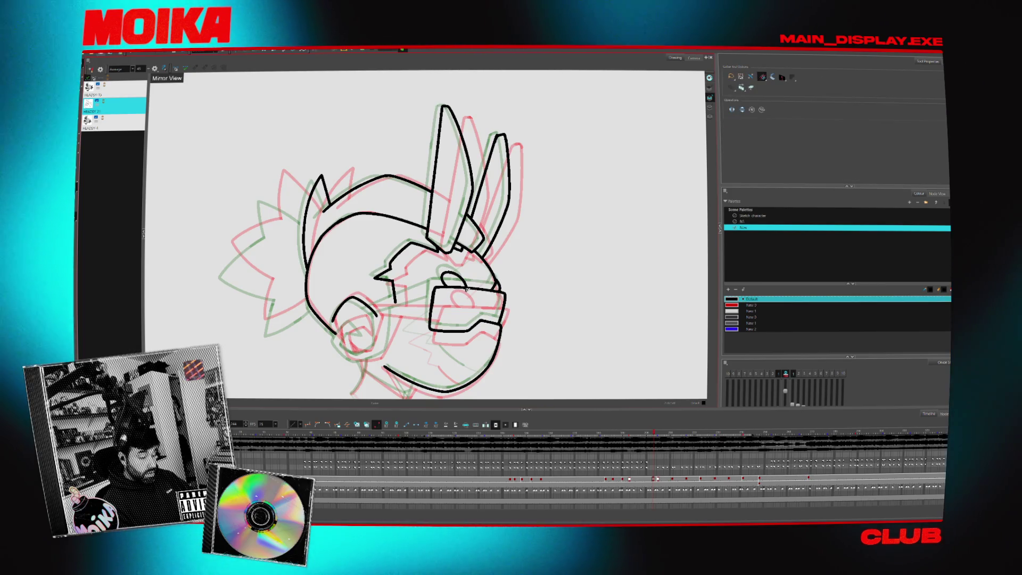
left_click_drag(426, 235, 444, 198)
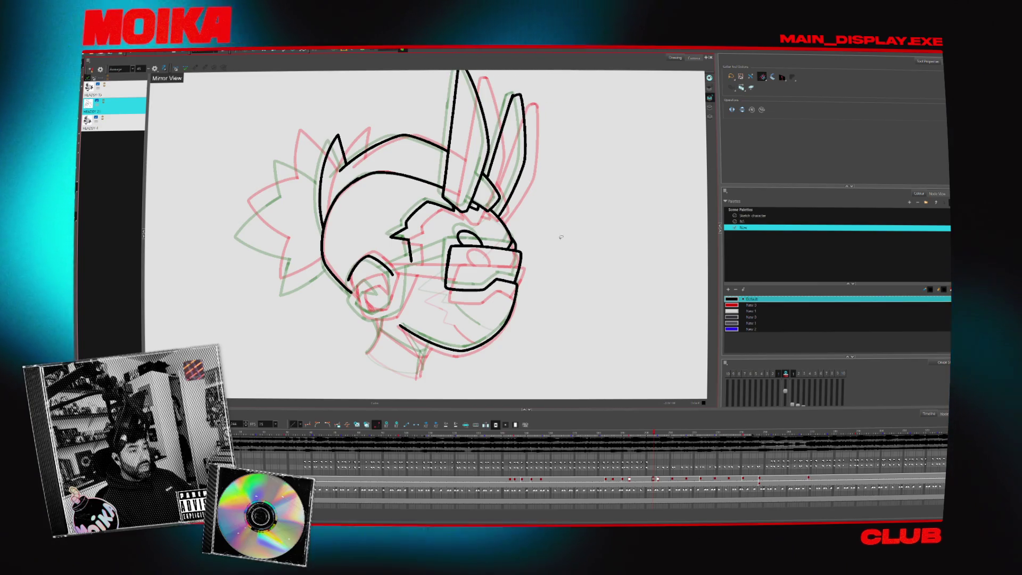
key("alt+b")
Toggle Mirror View repeatedly to check the head's proportions, ending unmirrored.
left_click(163, 68)
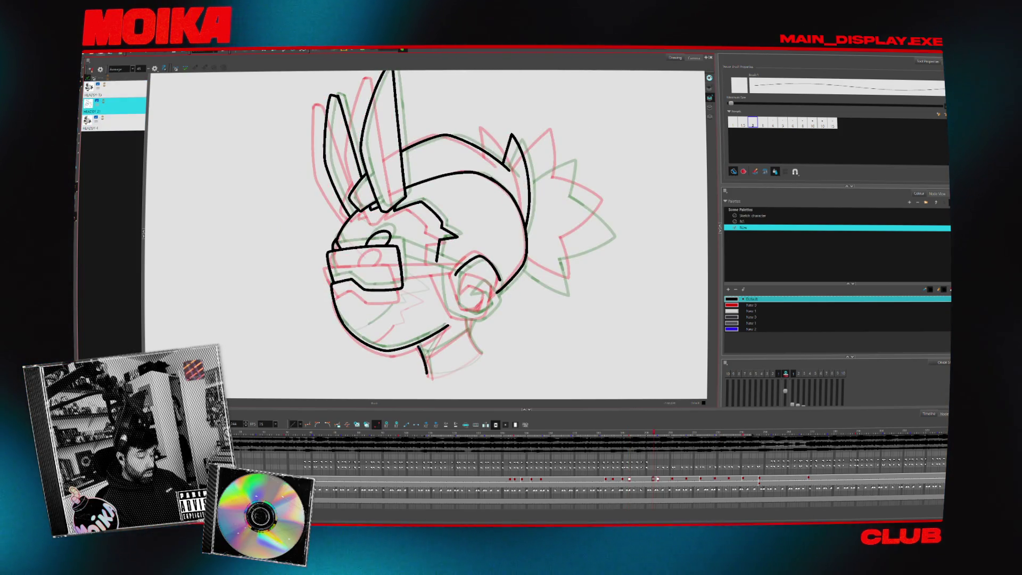
left_click(164, 68)
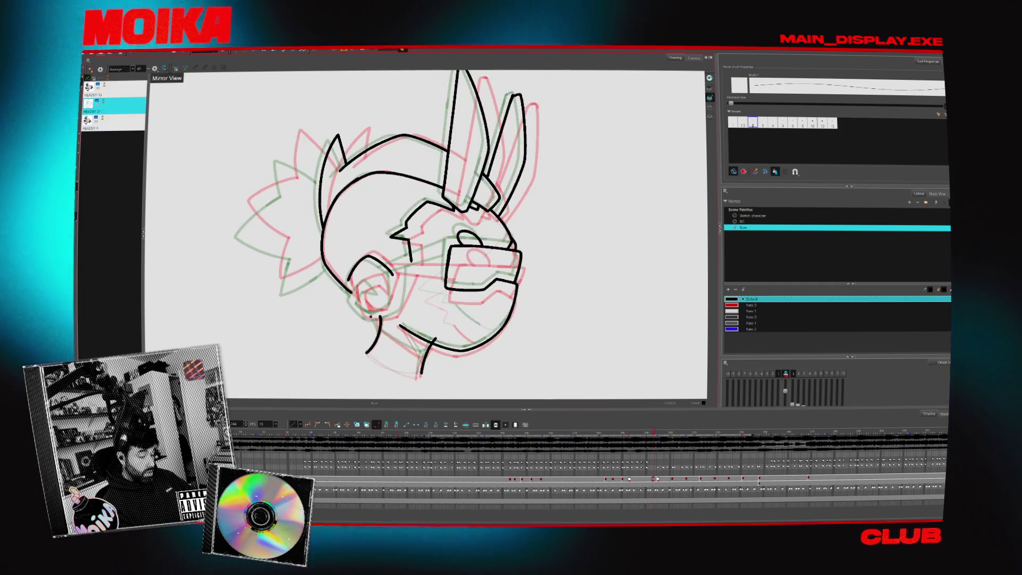
left_click(163, 69)
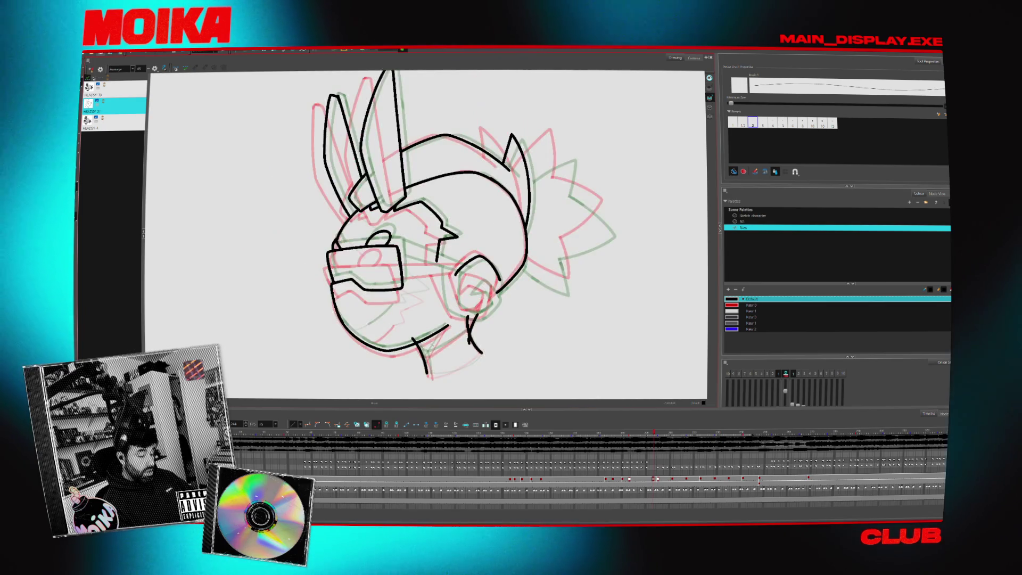
key("alt+s")
scroll(443, 344, "up", 2)
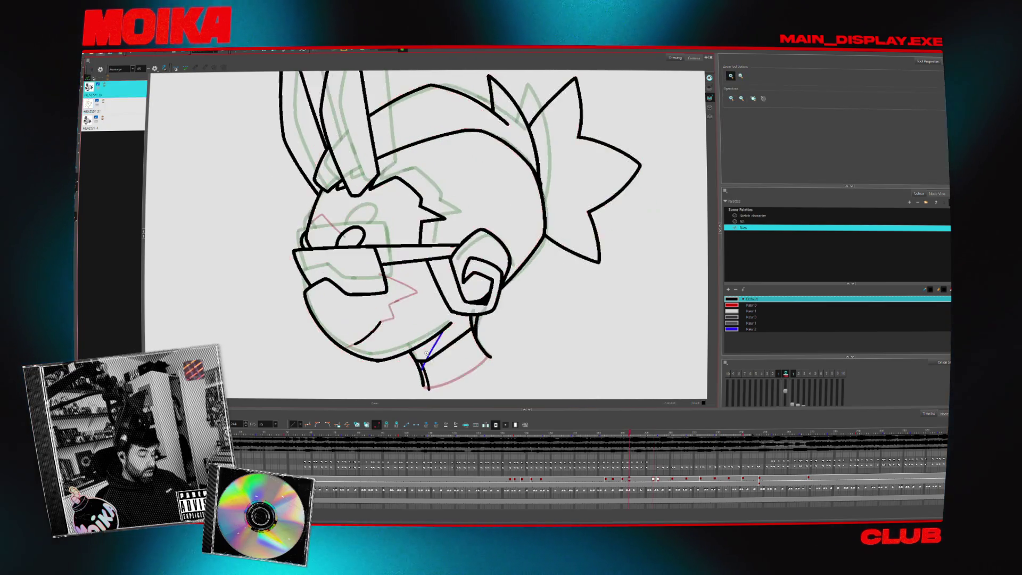
key("alt+b")
Flip back and forth through the neighbouring head drawings to check the motion.
key("g")
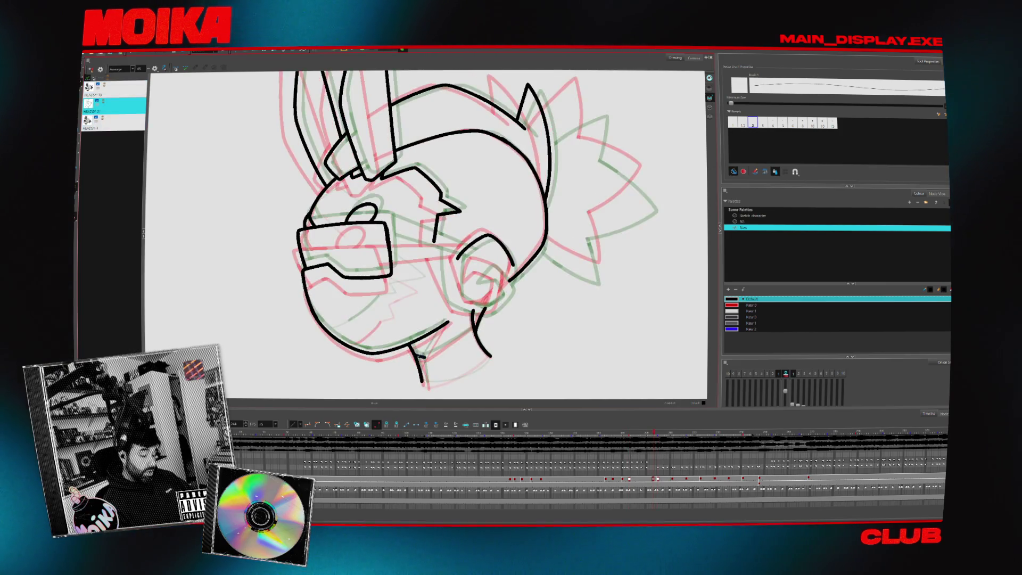
key("alt+s")
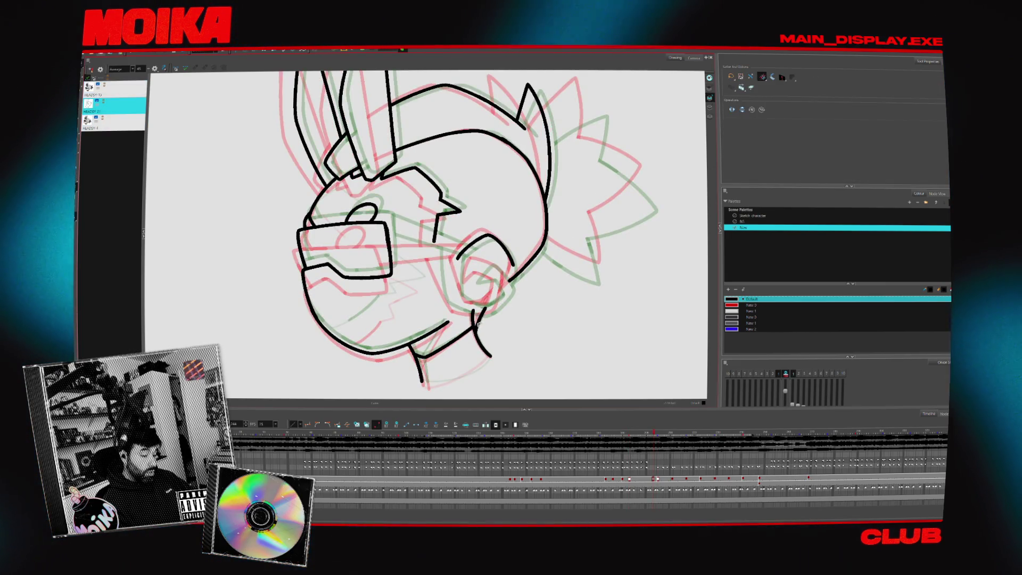
key("g")
key("alt+b")
key("f")
key("g")
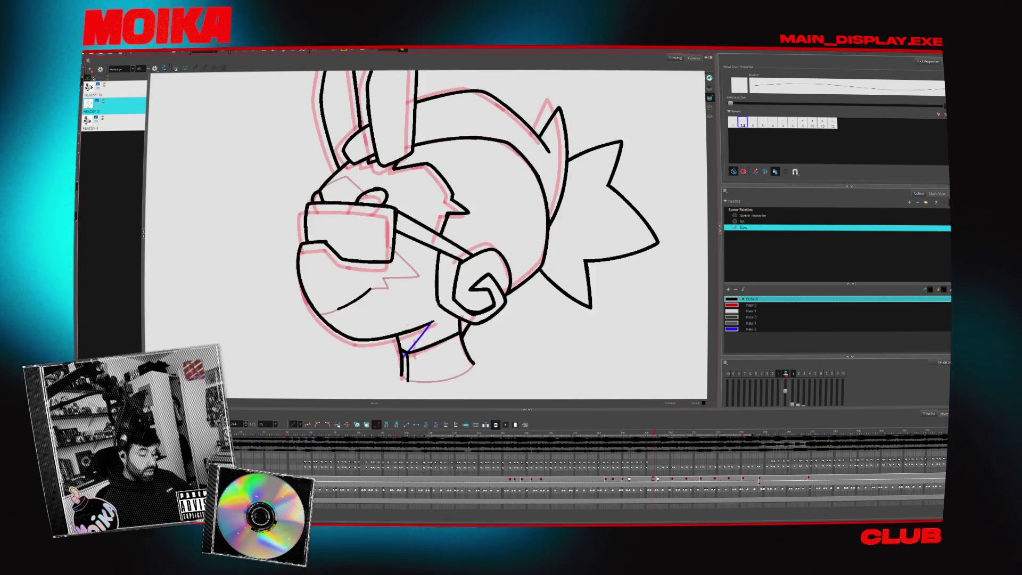
key("g")
key("f")
key("g")
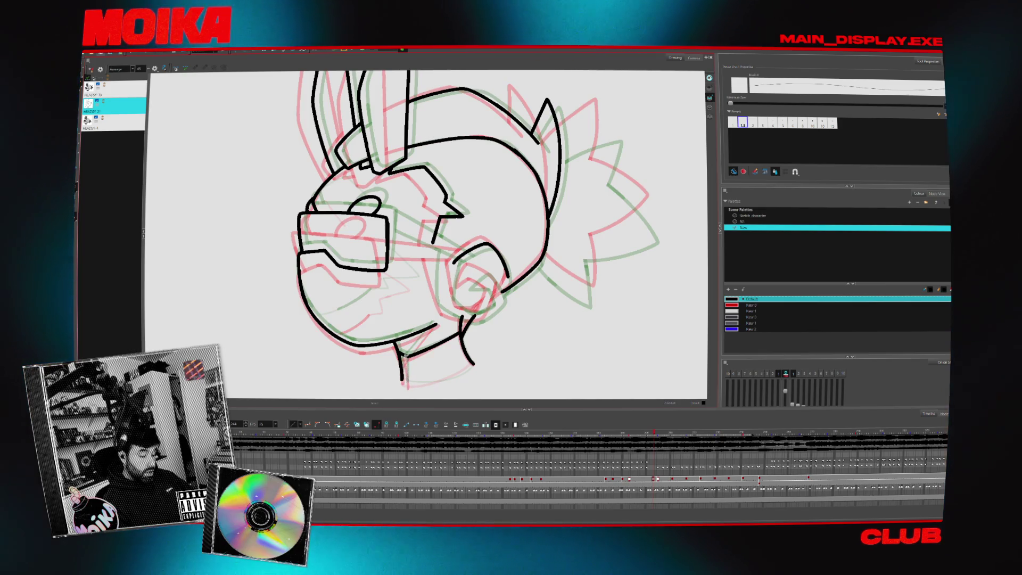
key("g")
key("f")
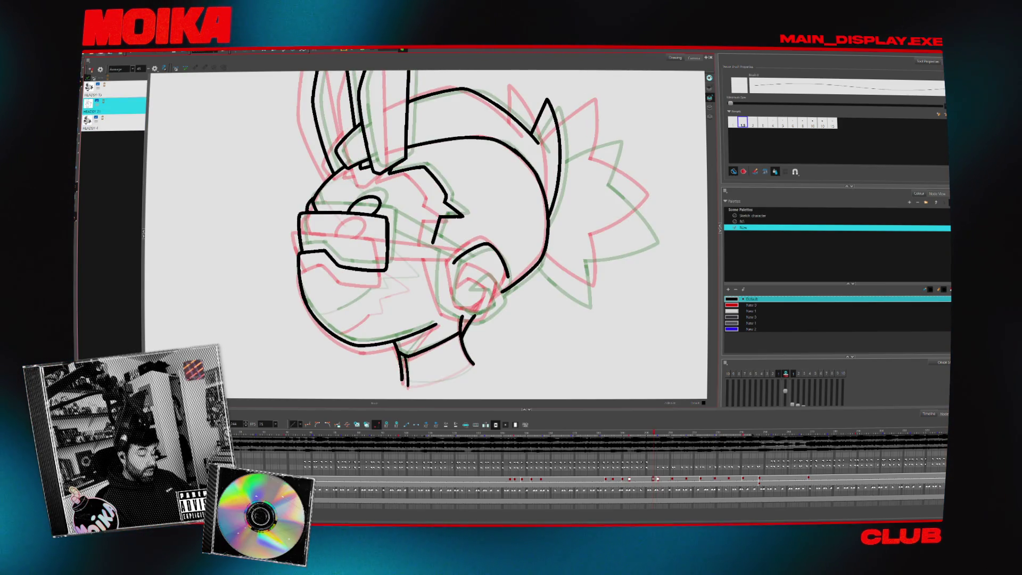
key("g")
key("g")
key("f")
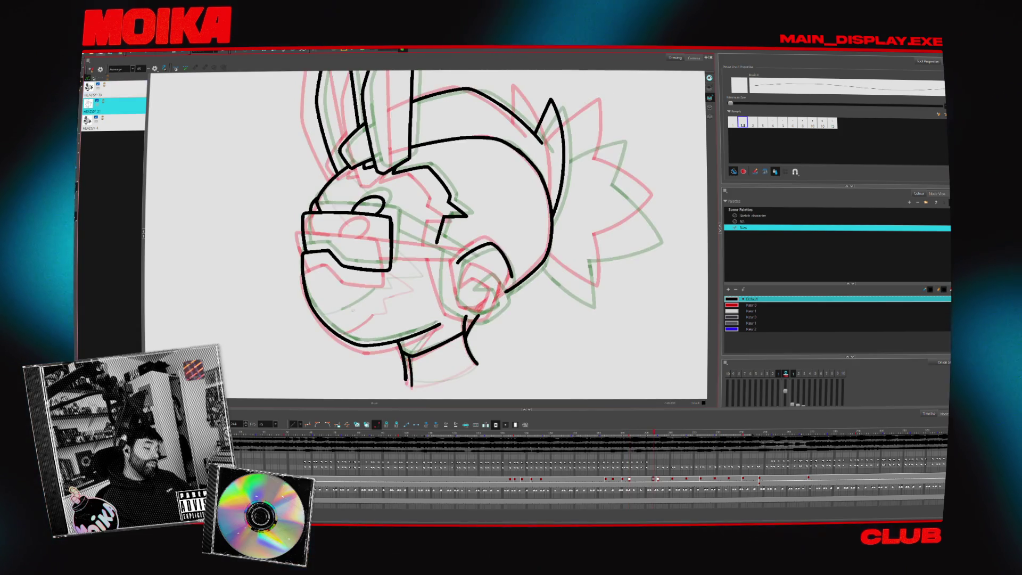
key("g")
key("g")
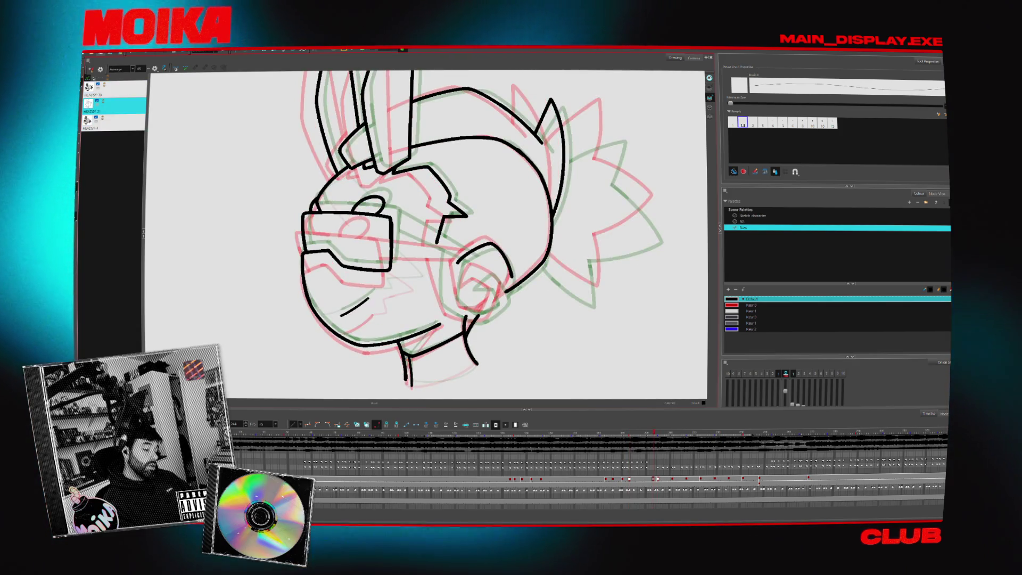
key("f")
key("f")
Brush a short mouth line below the sunglasses and check it mirrored and against neighbours.
left_click_drag(340, 315, 375, 291)
left_click(154, 69)
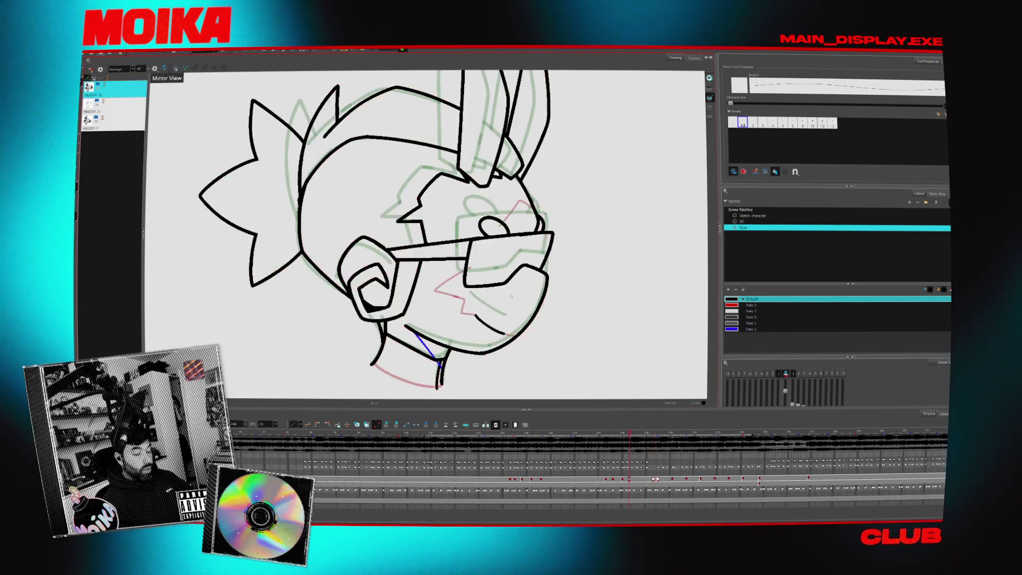
left_click(487, 303)
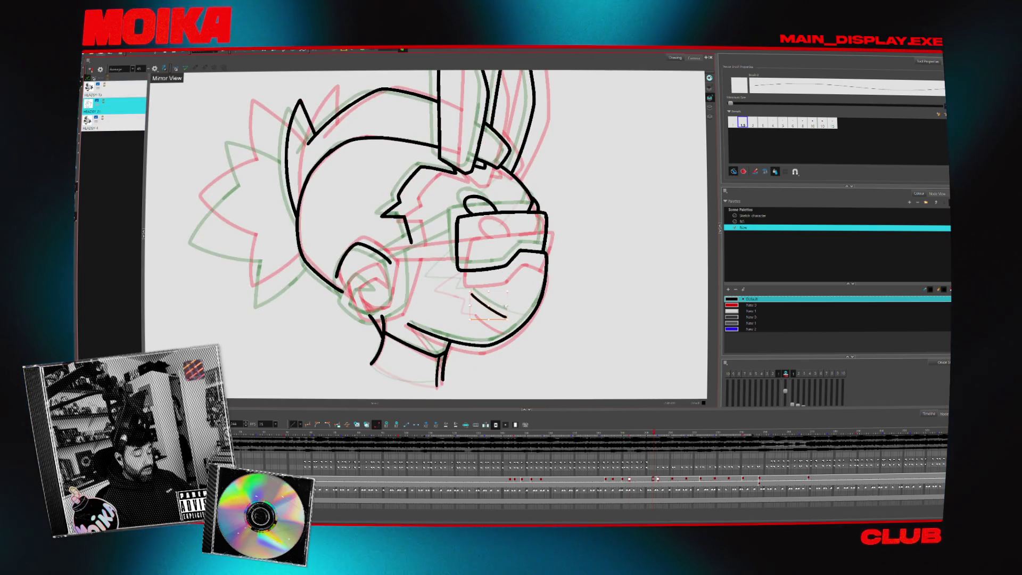
left_click(154, 69)
key("g")
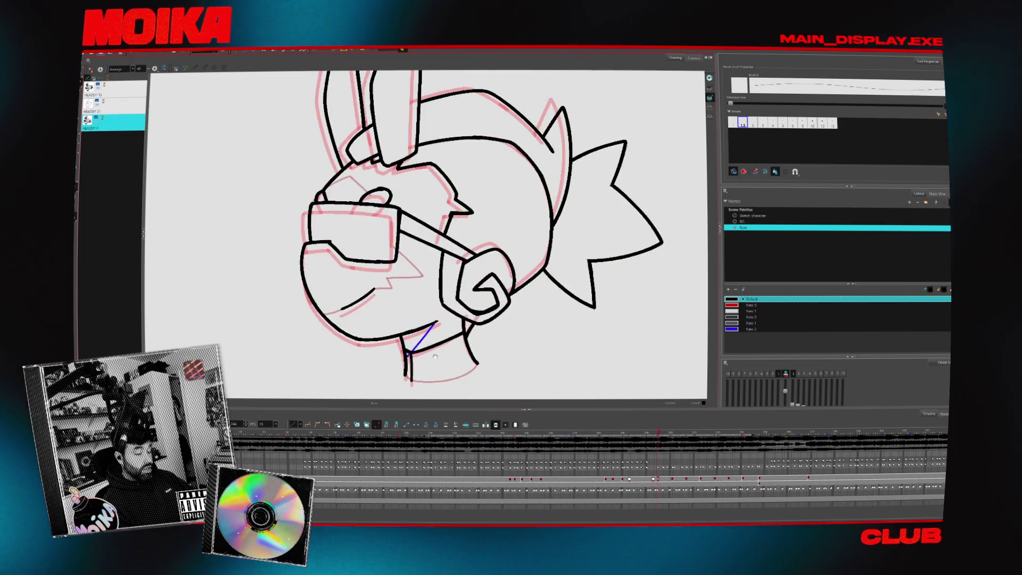
key("f")
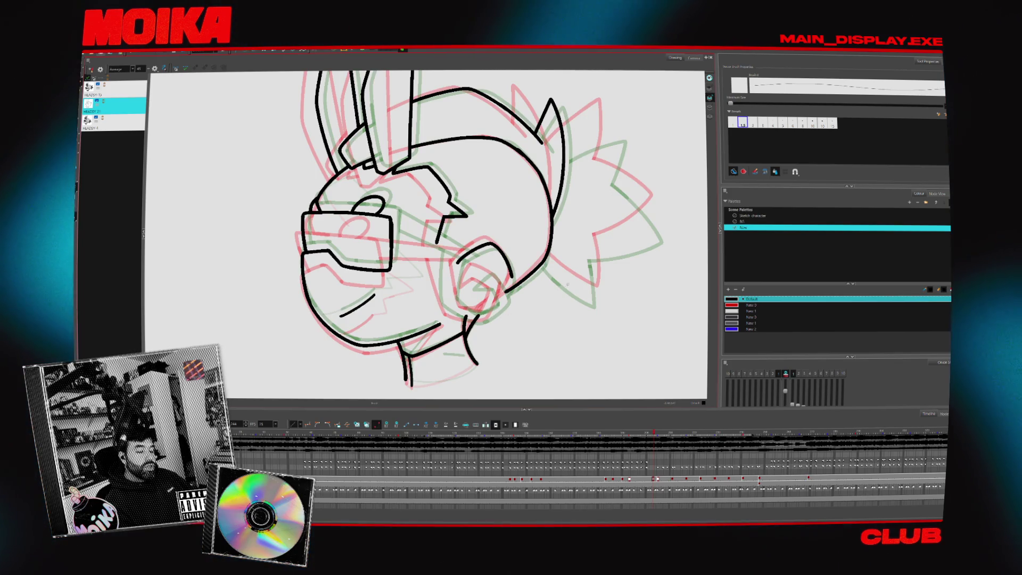
Remove the stray stroke left of the head and draw a new line at the back of the head.
left_click(155, 69)
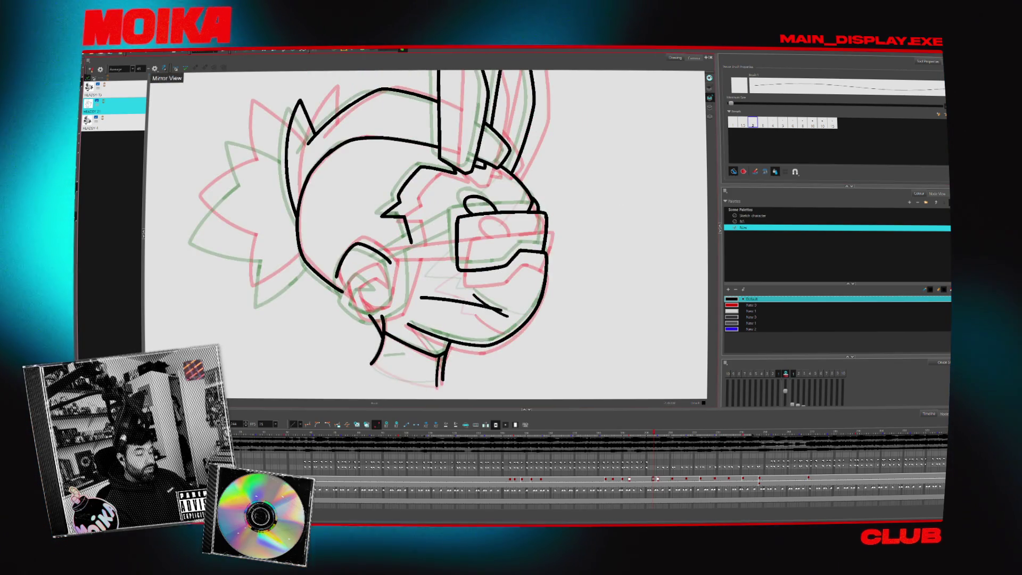
left_click_drag(240, 244, 406, 238)
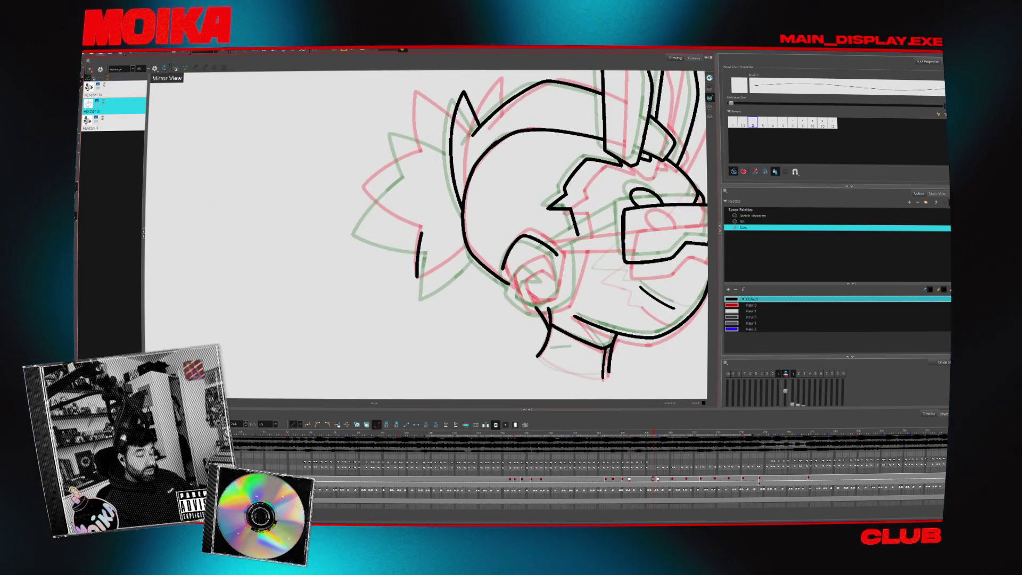
key("ctrl+z")
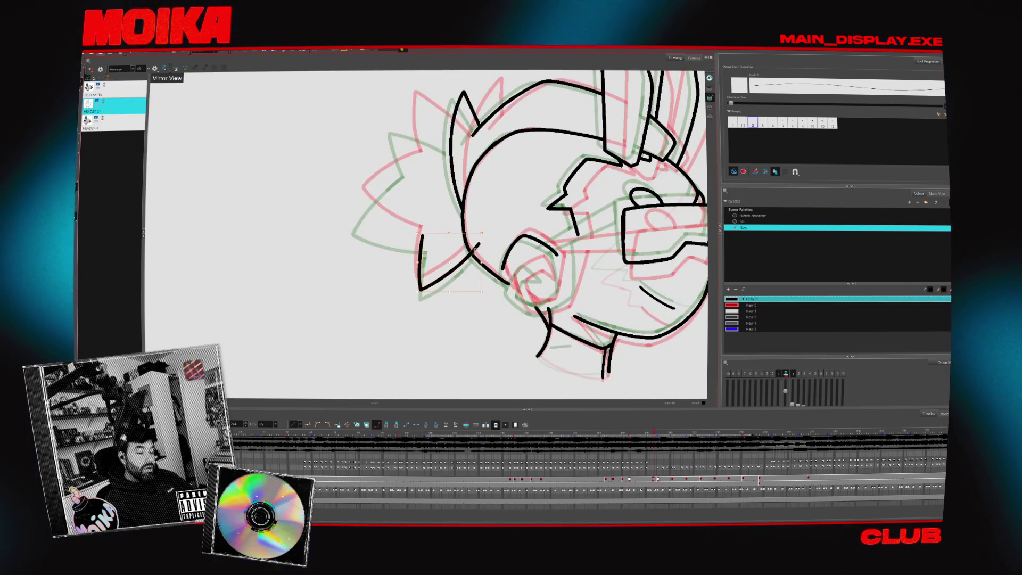
left_click_drag(420, 290, 479, 243)
key("comma")
key("comma")
key("comma")
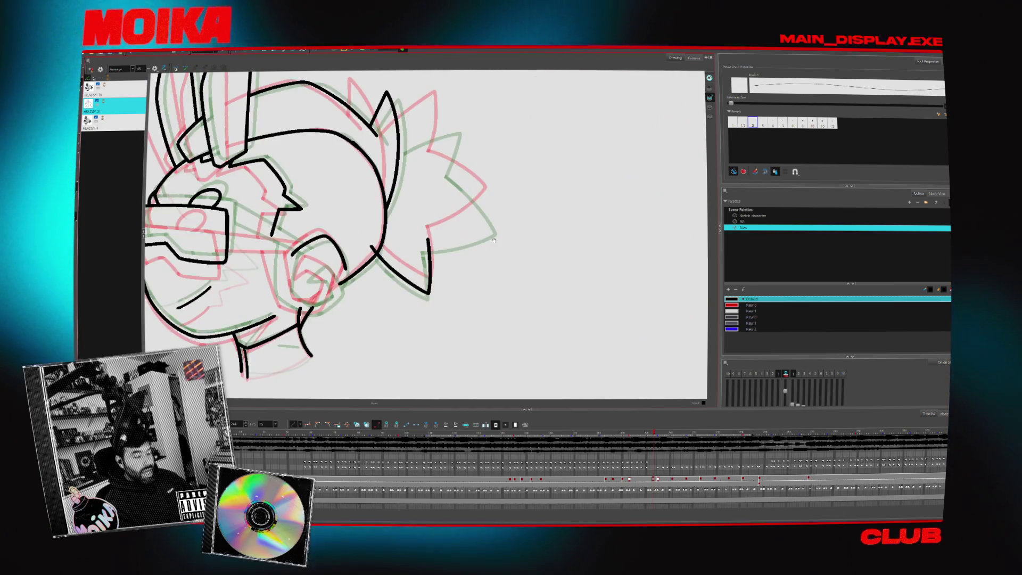
key("period")
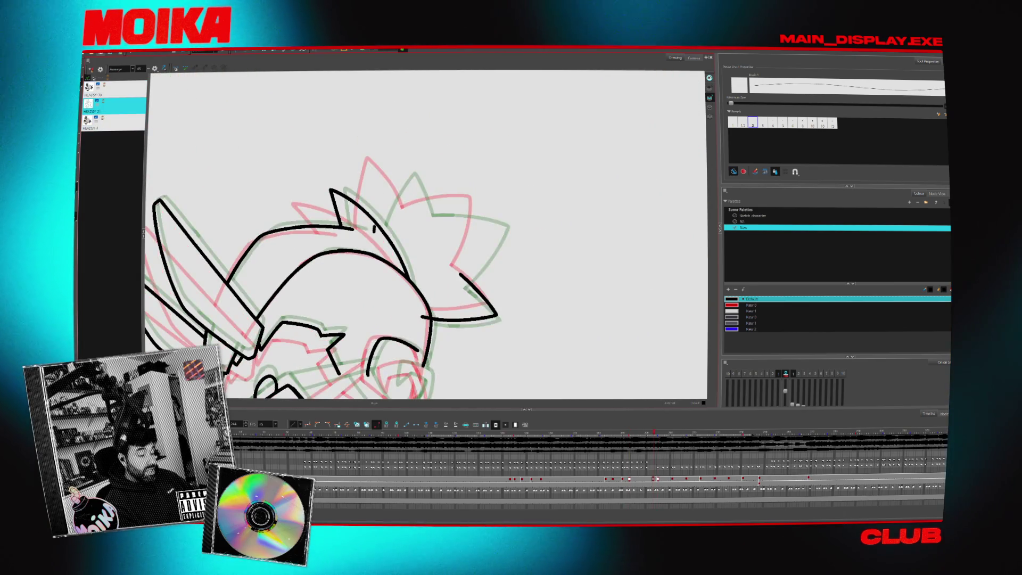
key("comma")
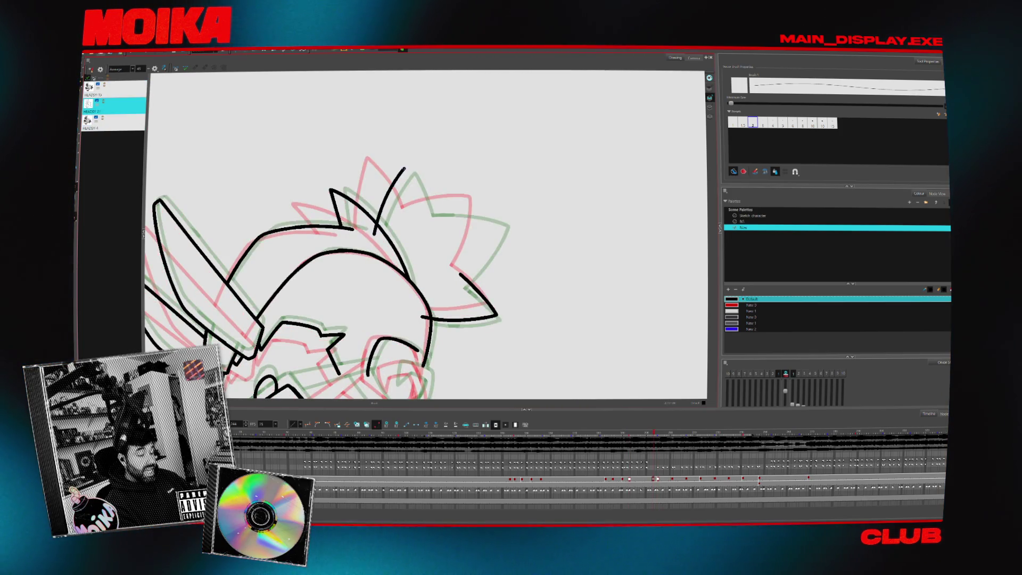
Rotate the view upright and rework the top hair spike stroke, shortening it.
key("ctrl+z")
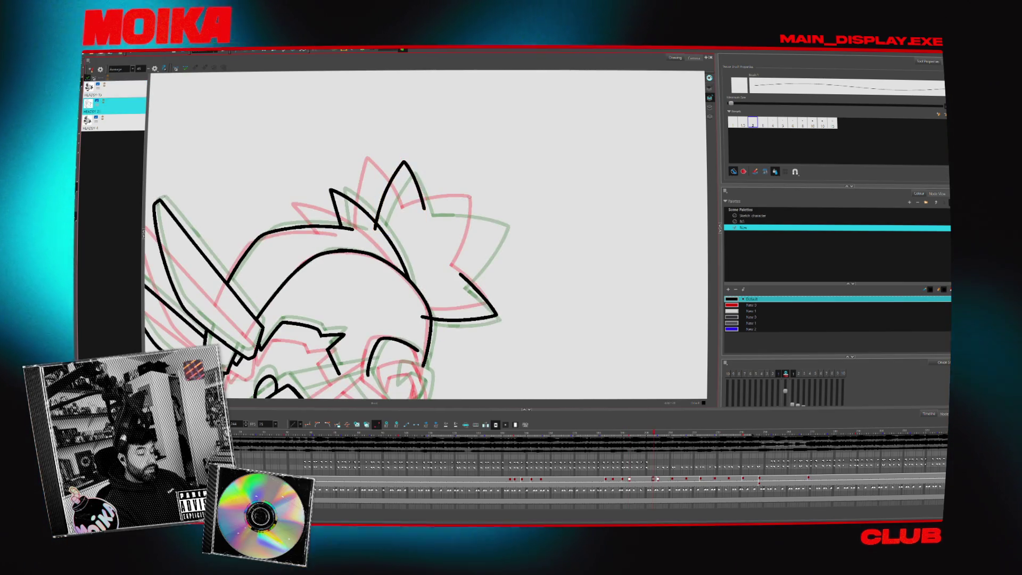
key("c")
key("v")
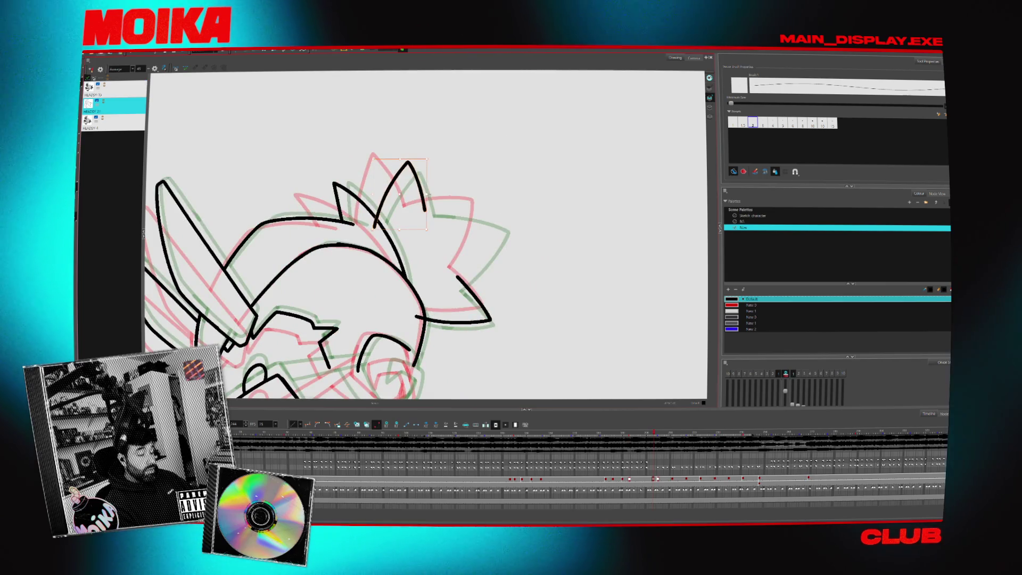
key("ctrl+shift+z")
key("c")
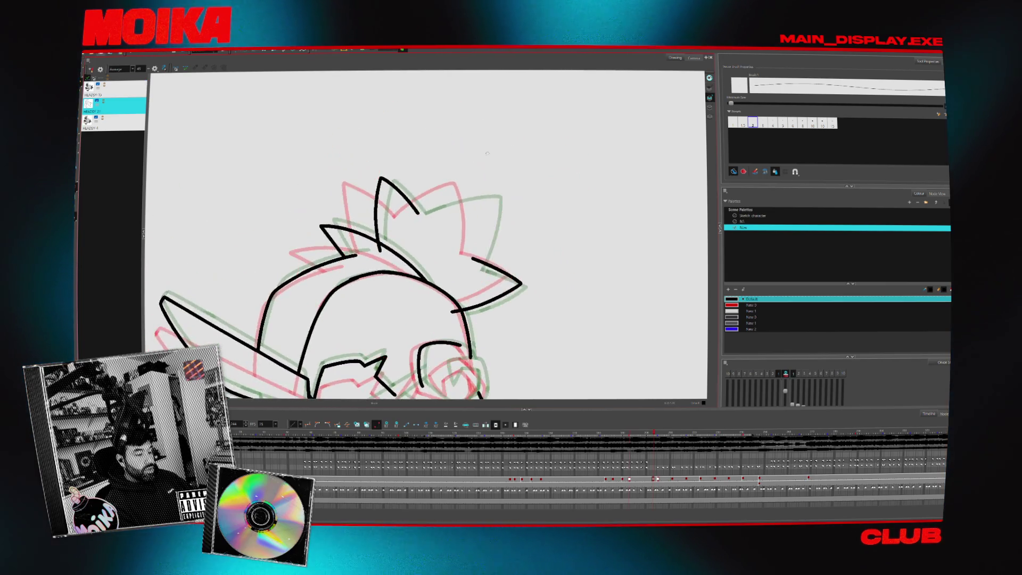
key("v")
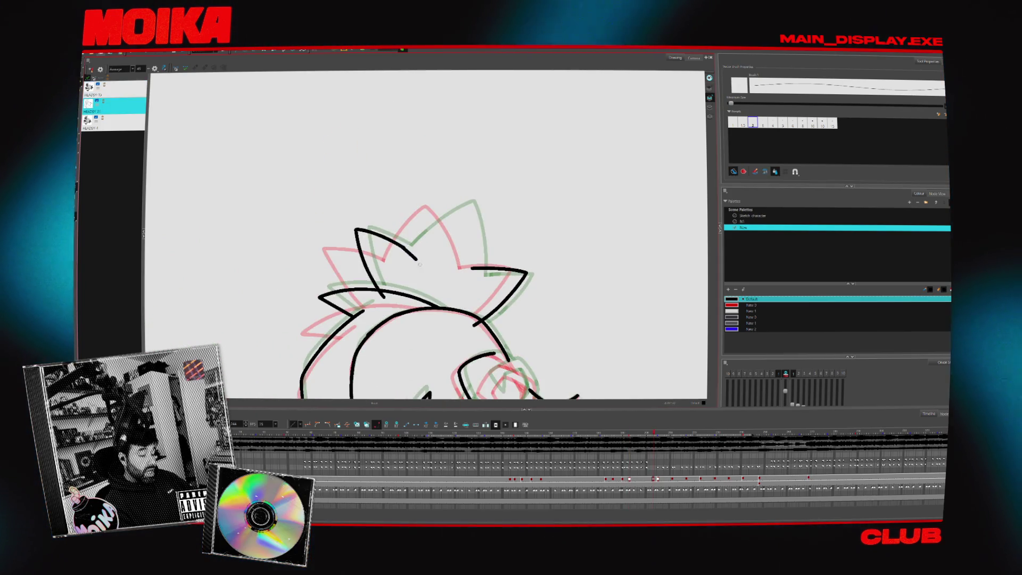
key("ctrl+z")
key("ctrl+z")
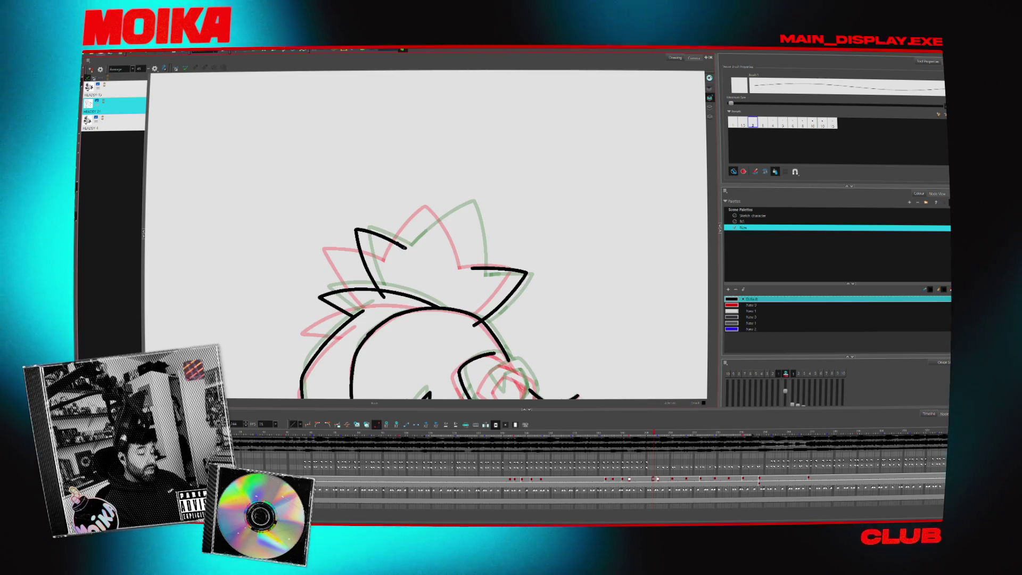
Redraw a short stroke across the top spike and trim the crossing strokes into a clean V point.
left_click(164, 68)
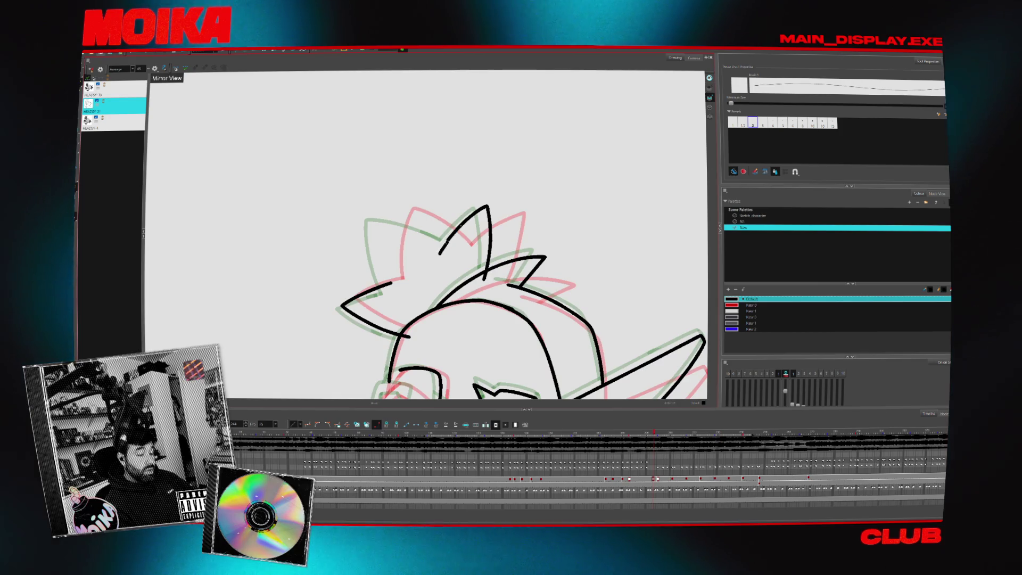
left_click_drag(449, 249, 389, 228)
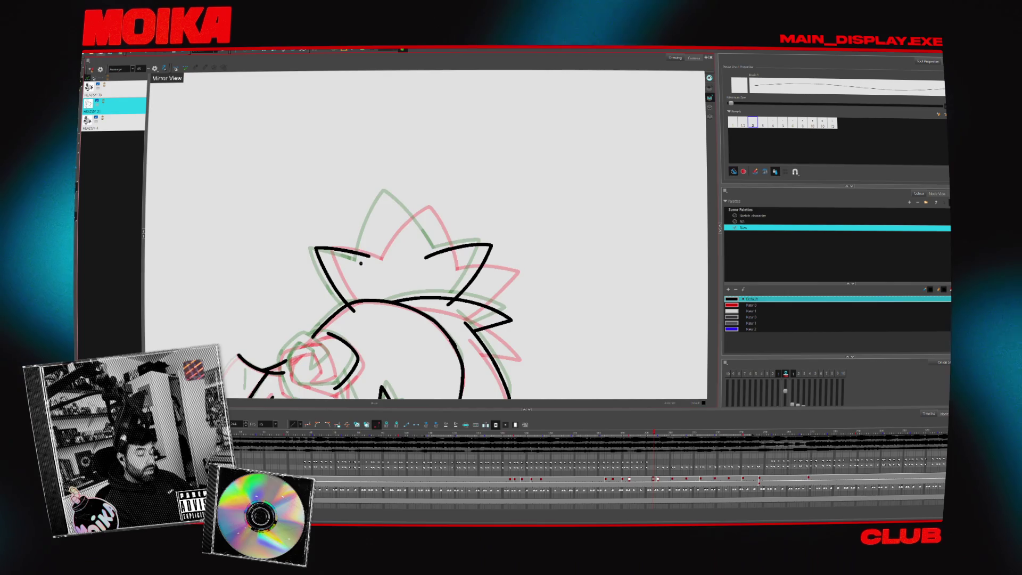
mouse_move(447, 160)
left_mouse_down()
mouse_move(479, 83)
mouse_move(511, 106)
left_mouse_up()
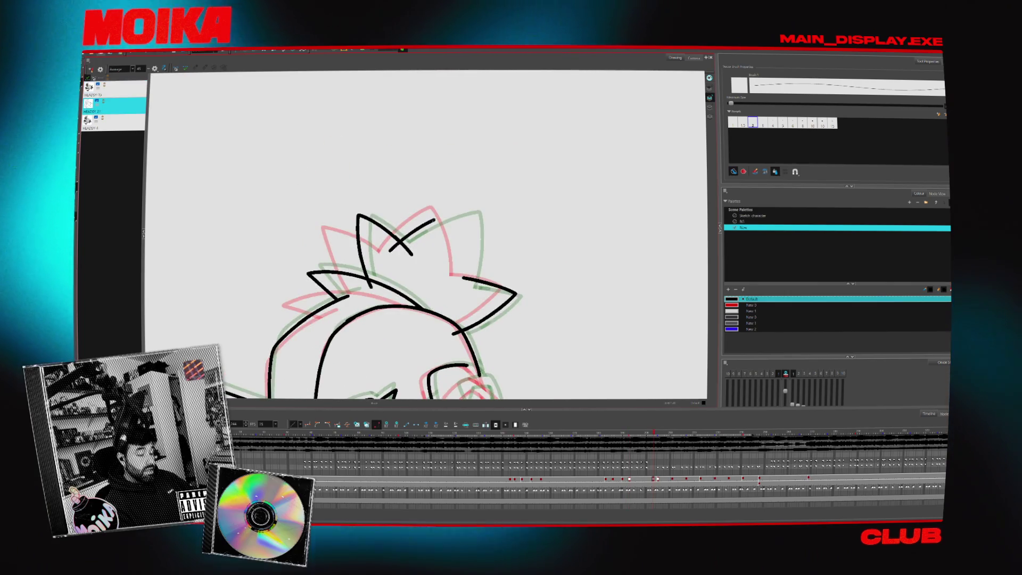
key("ctrl+z")
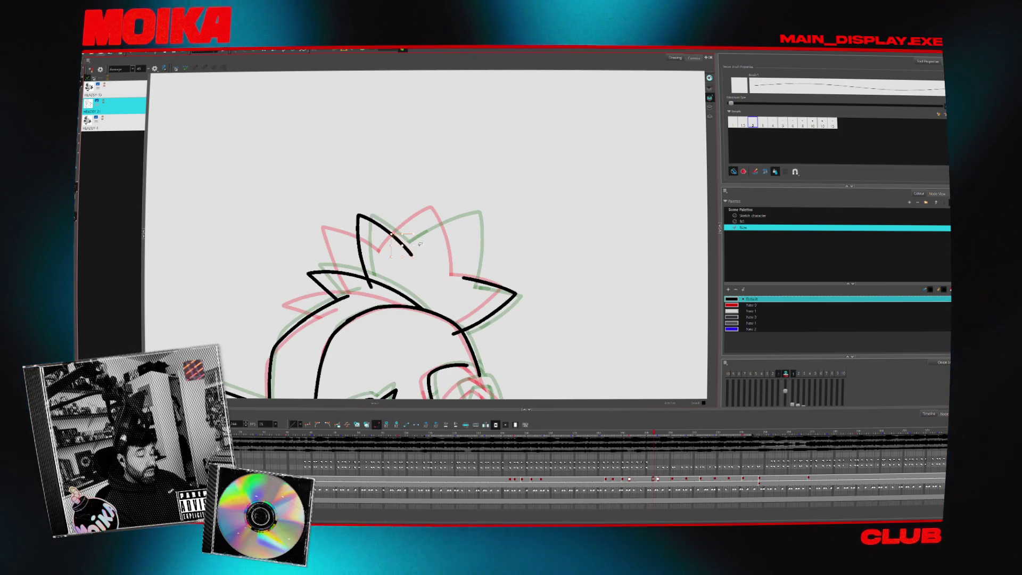
left_click_drag(399, 239, 390, 248)
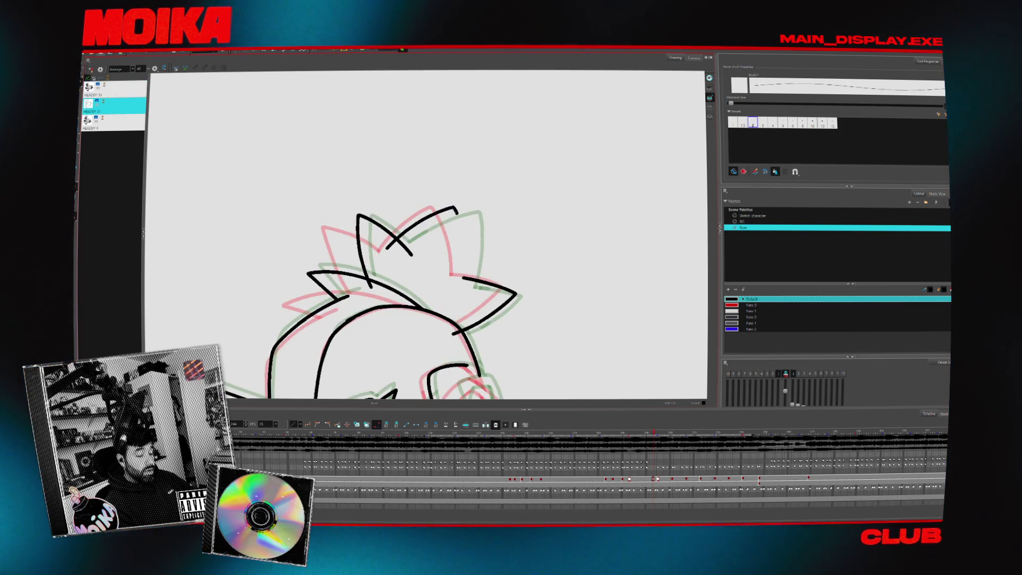
key("ctrl+z")
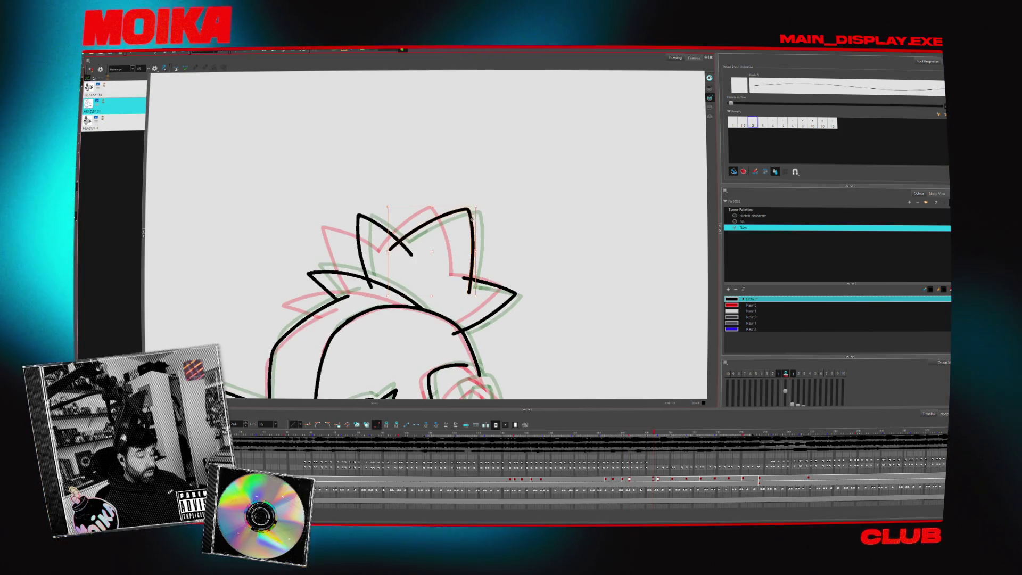
key("alt+s")
key("ctrl+z")
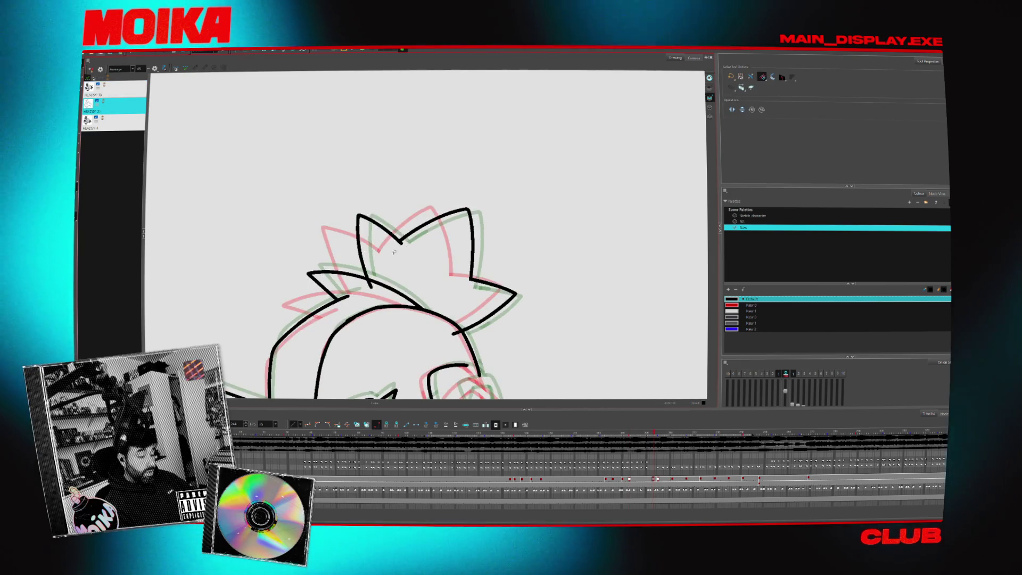
scroll(509, 269, "down", 3)
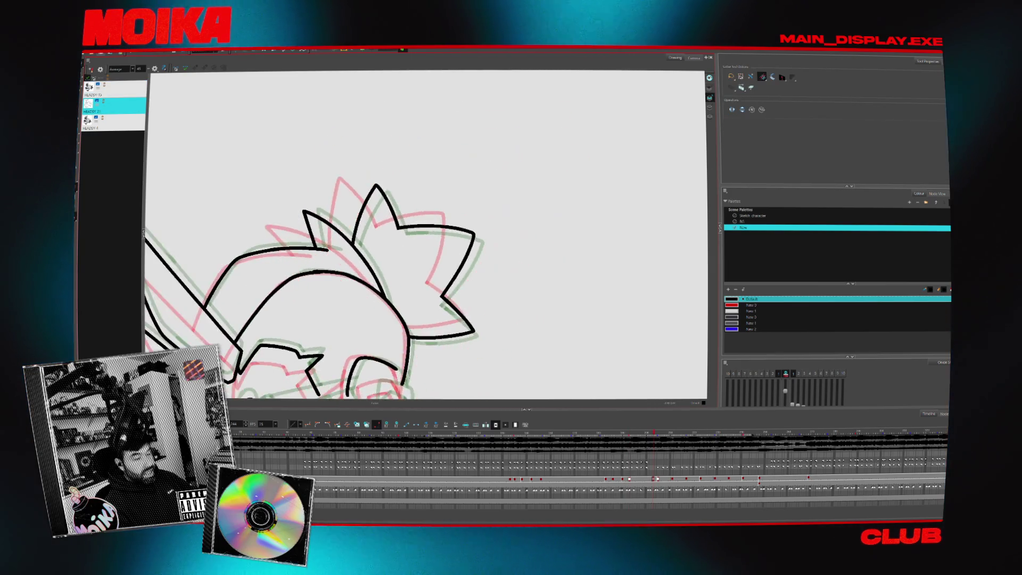
Reset the view rotation and draw a short stroke below the cheek line.
mouse_move(510, 269)
left_mouse_down()
mouse_move(495, 228)
mouse_move(436, 207)
mouse_move(415, 224)
left_mouse_up()
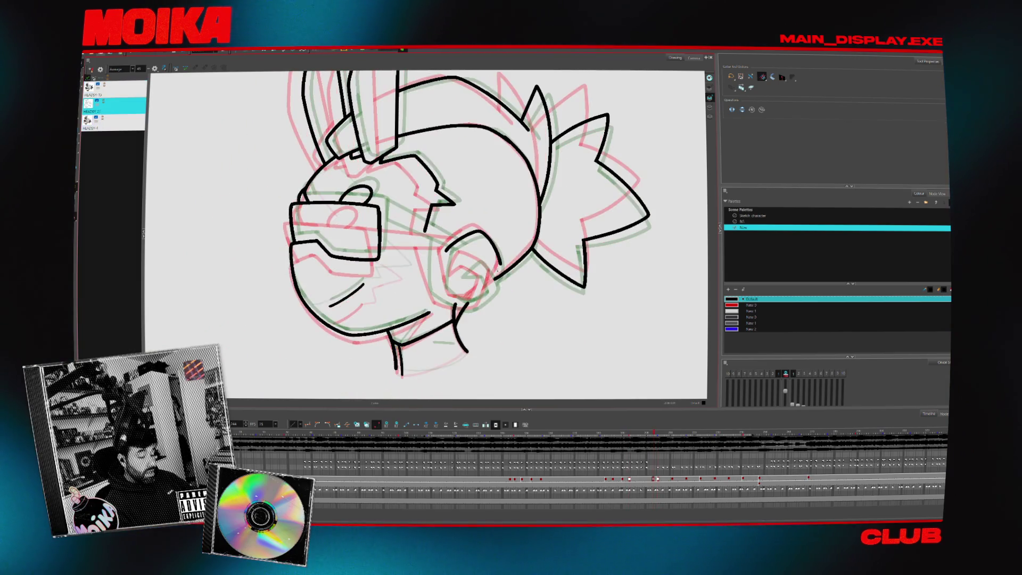
key("alt+b")
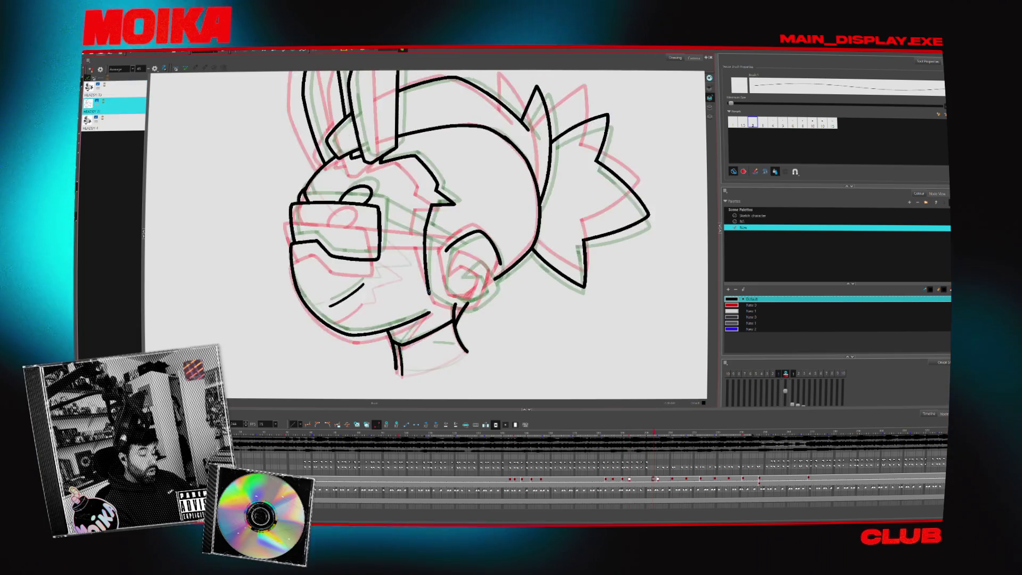
left_click_drag(426, 274, 429, 296)
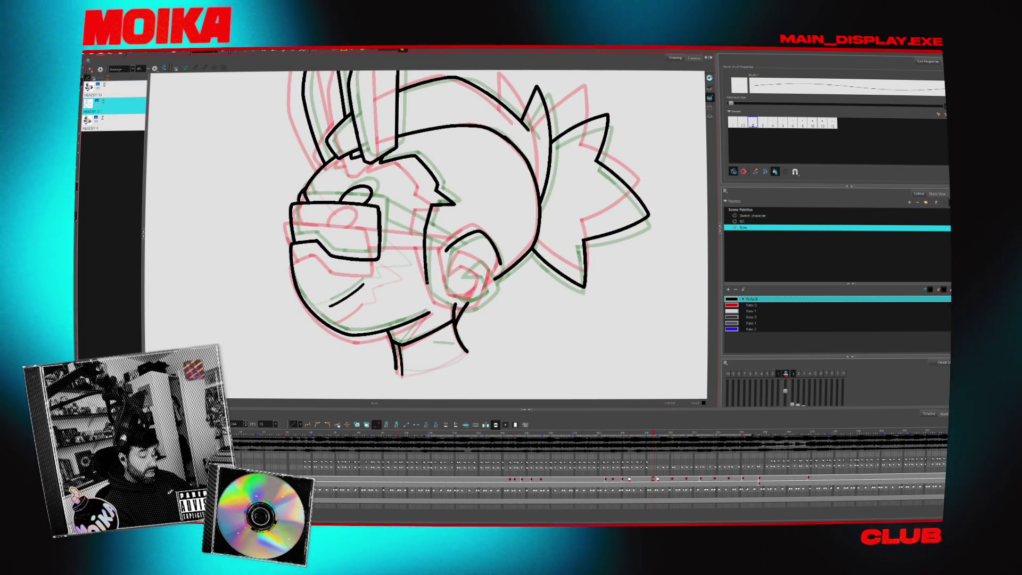
Check the drawing in Mirror View, then step back to the previous head drawing.
left_click(154, 69)
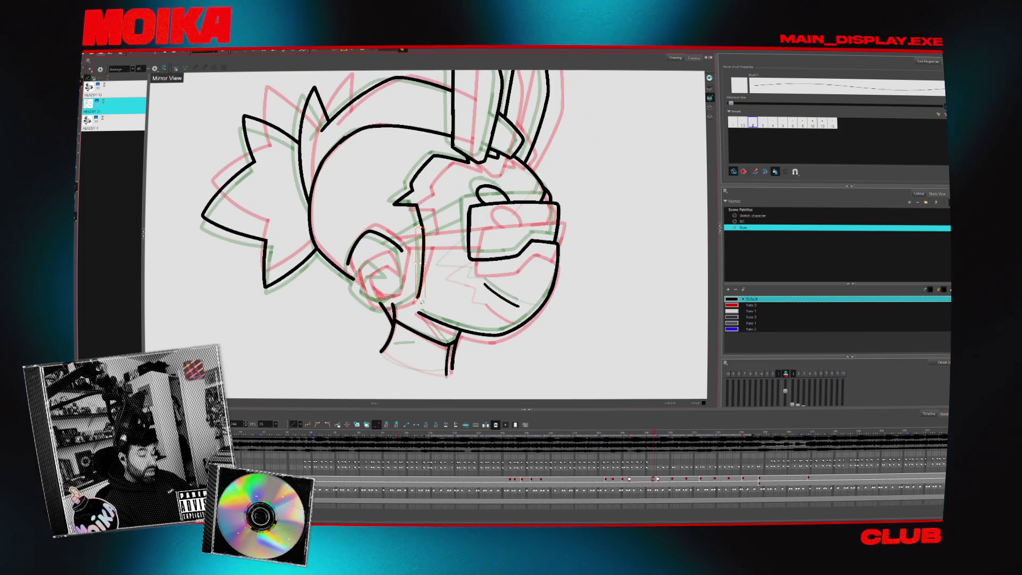
left_click(154, 69)
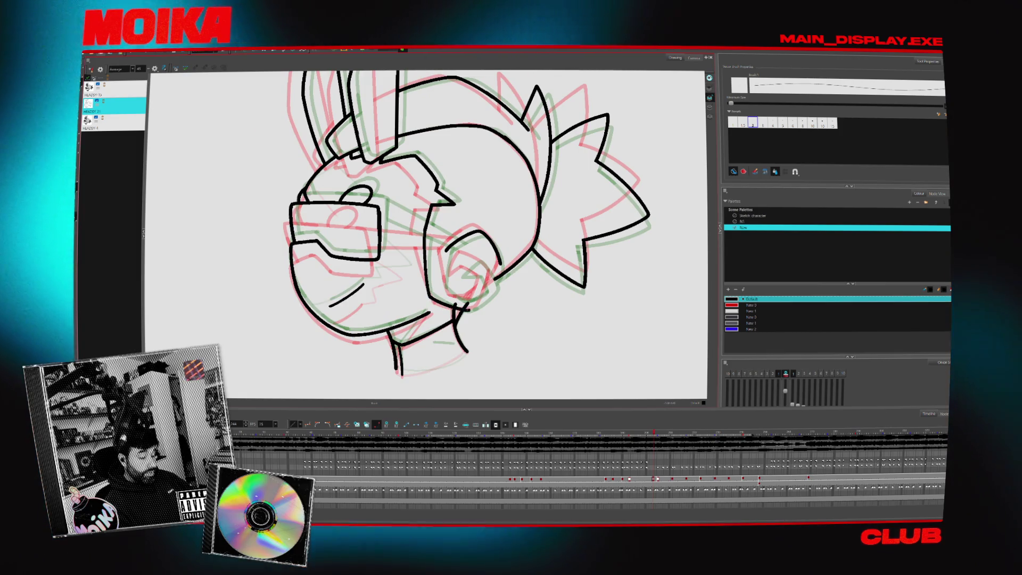
key("comma")
key("period")
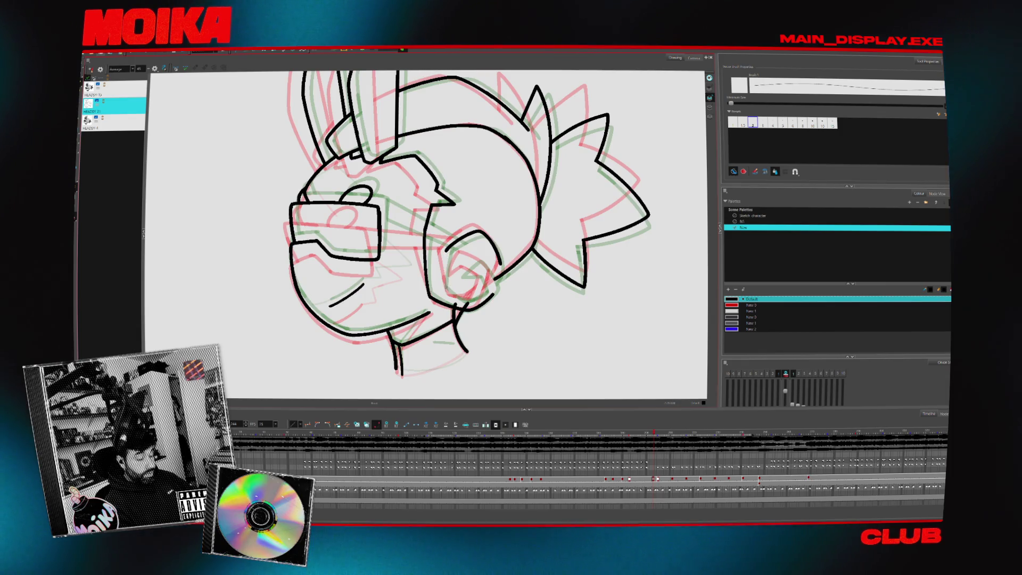
Draw a curved stroke inside the ear, mirroring the view to check proportions.
key("4")
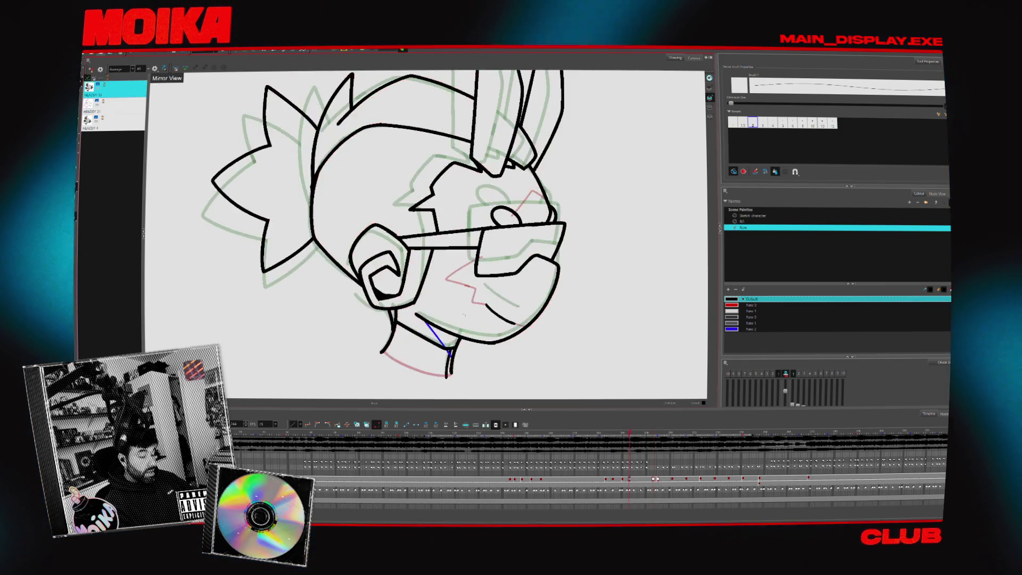
key("4")
key("4")
key("4")
key("4")
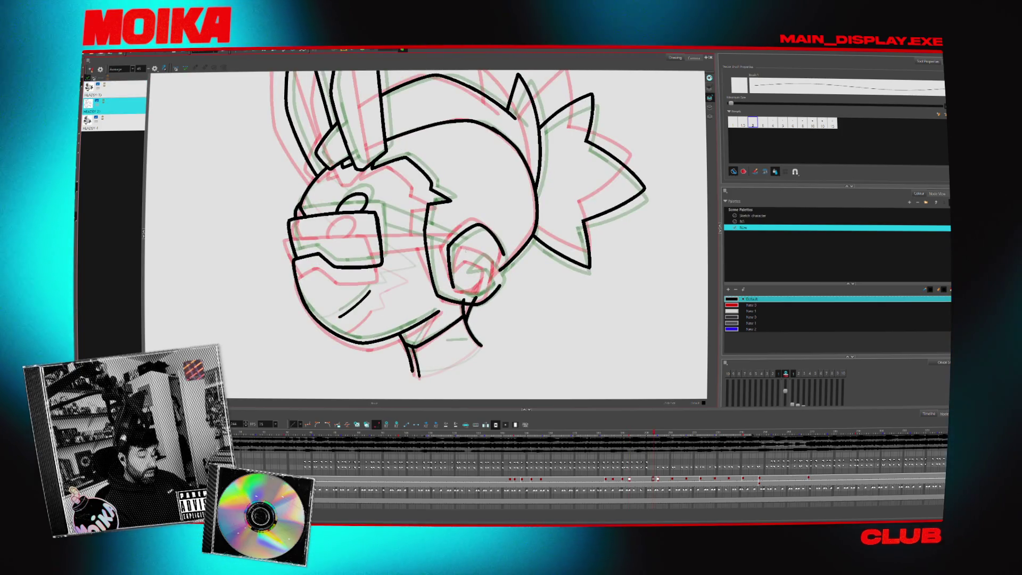
left_click_drag(469, 248, 461, 271)
key("4")
key("4")
key("4")
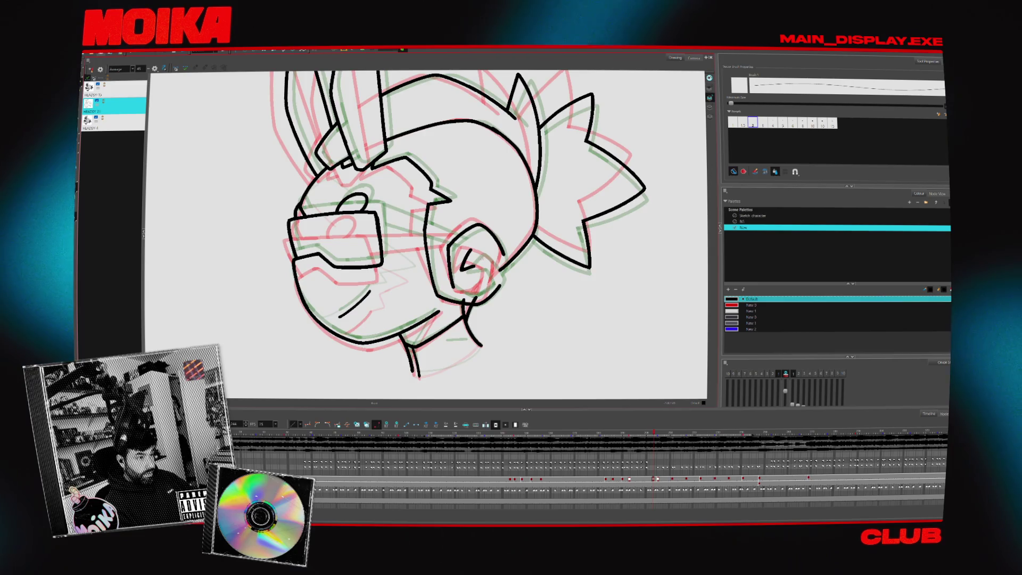
key("4")
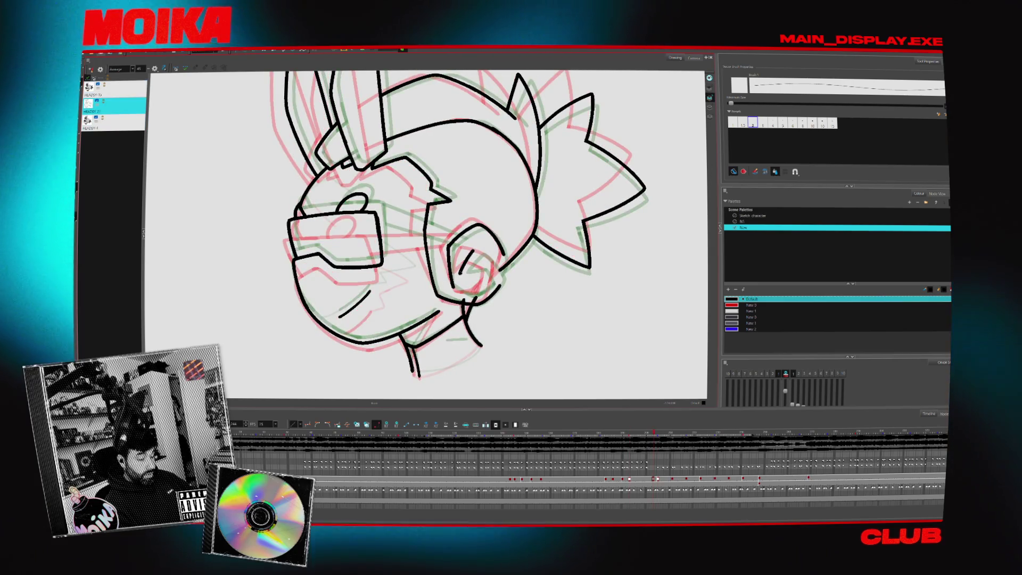
key("4")
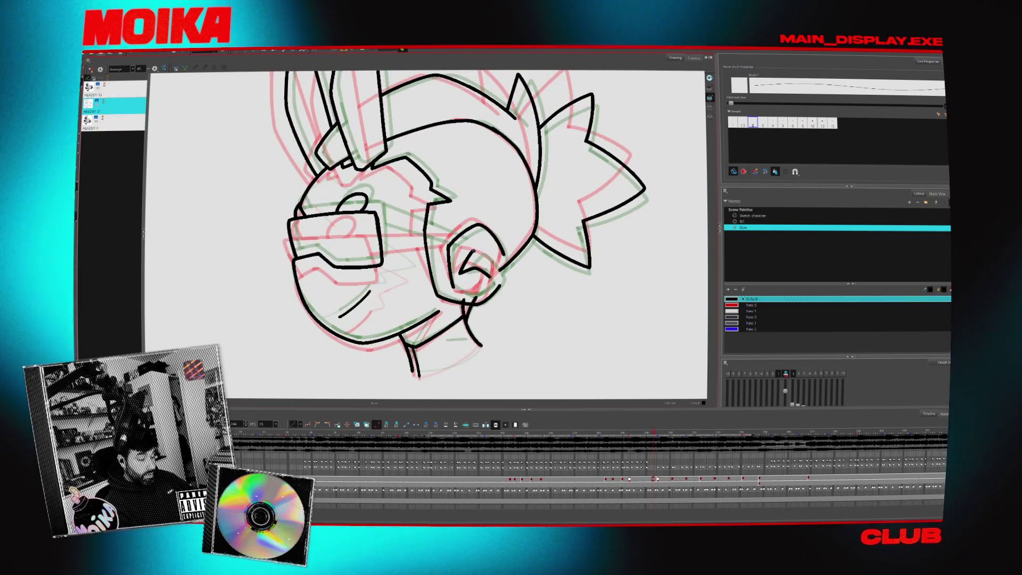
Flip through neighbouring head drawings to preview motion, checking the result in Mirror View.
key("4")
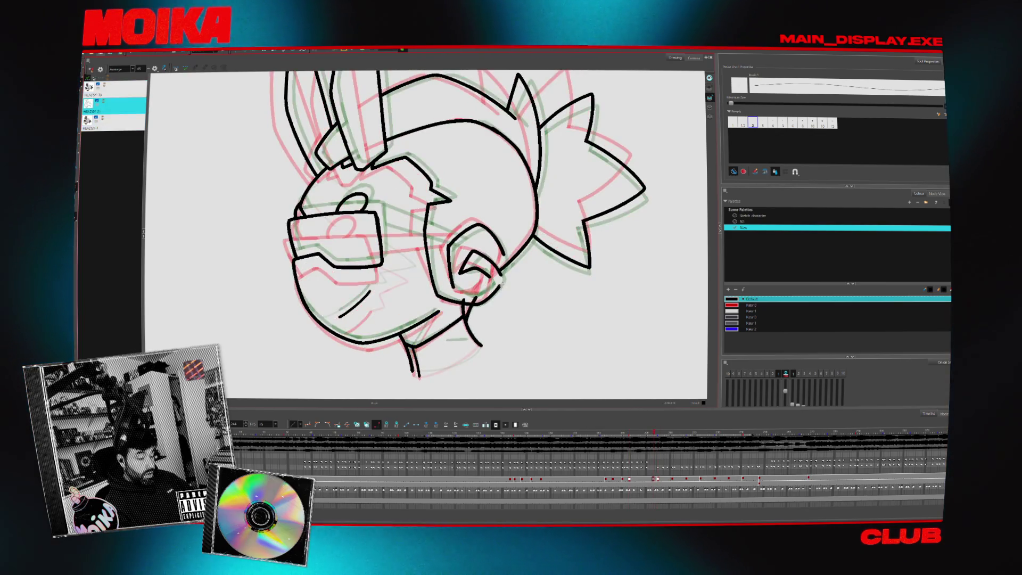
key("4")
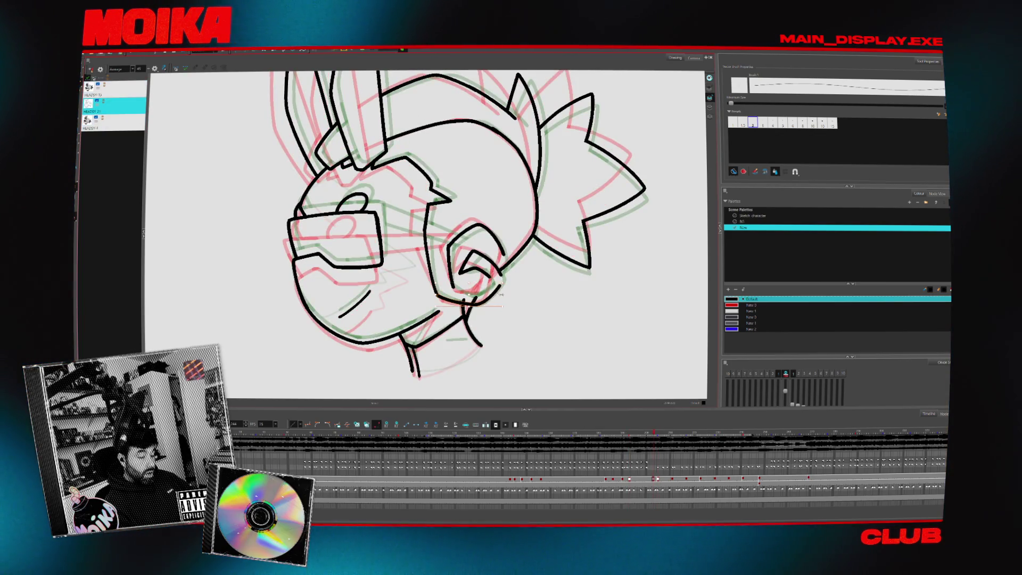
key("4")
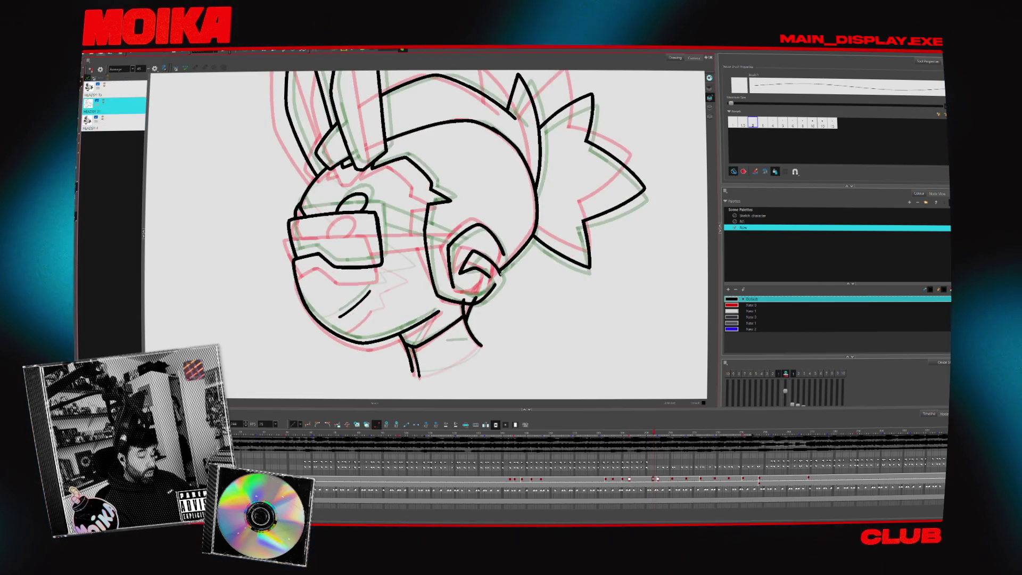
key("4")
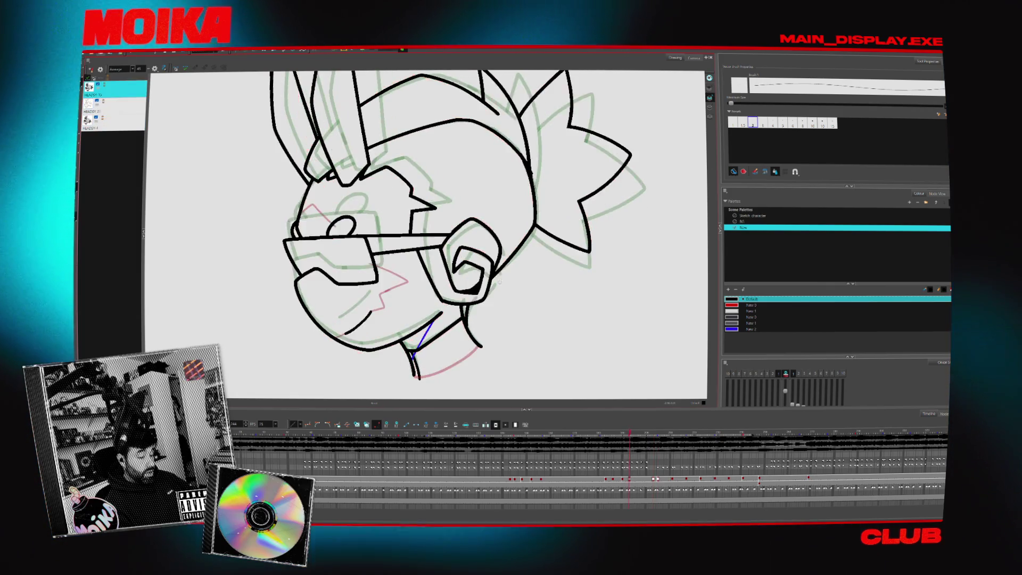
left_click(154, 69)
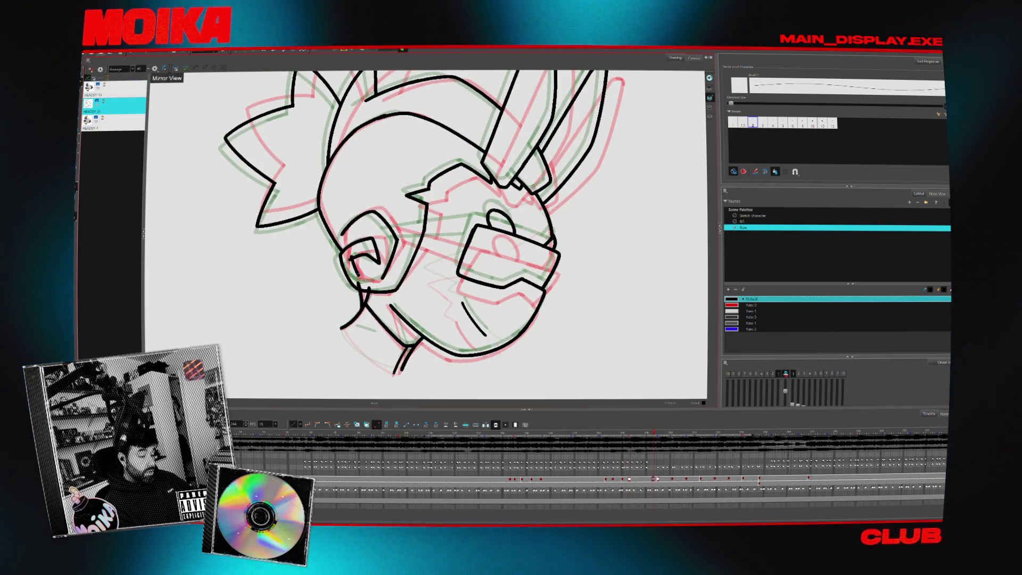
left_click(155, 69)
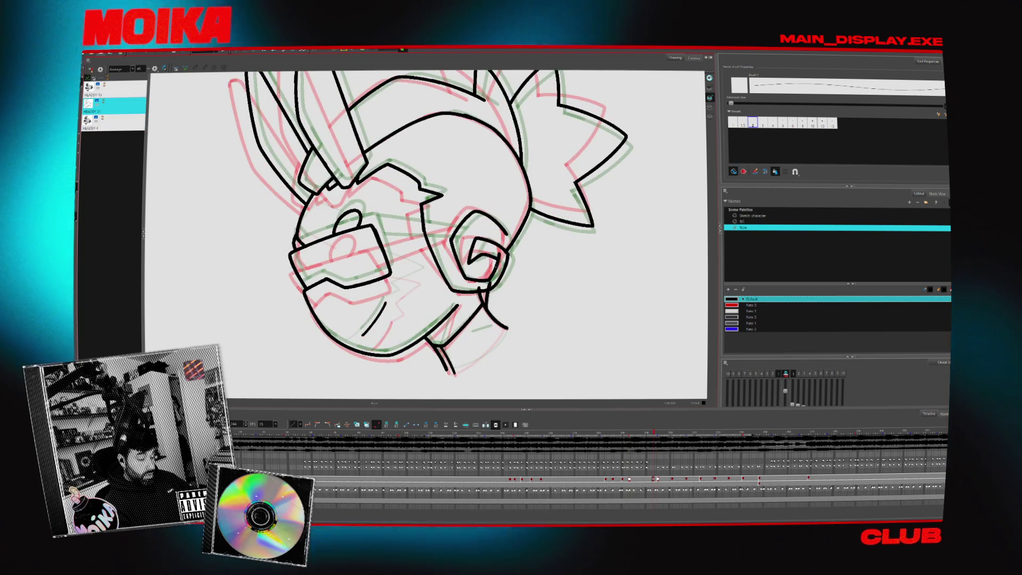
key("alt+s")
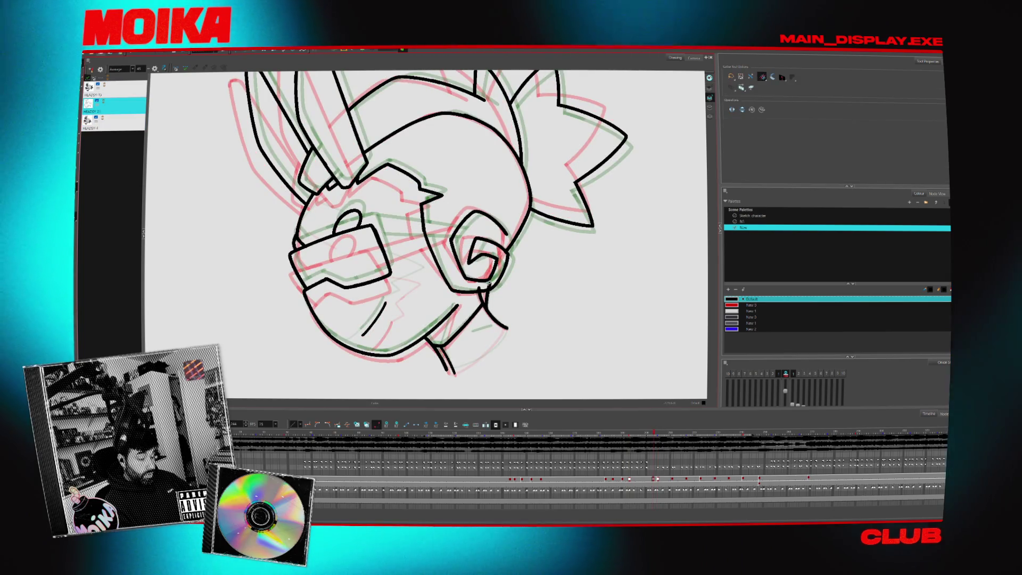
key("period")
key("comma")
key("alt+b")
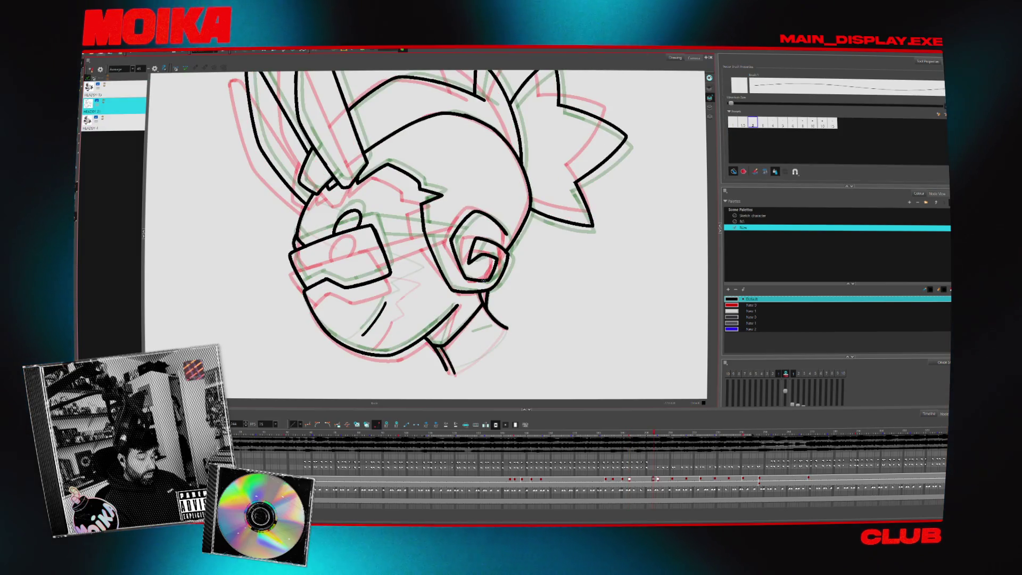
Step between the HEADSY 4 and HEADSY 21 drawings to preview the animation.
left_click(154, 70)
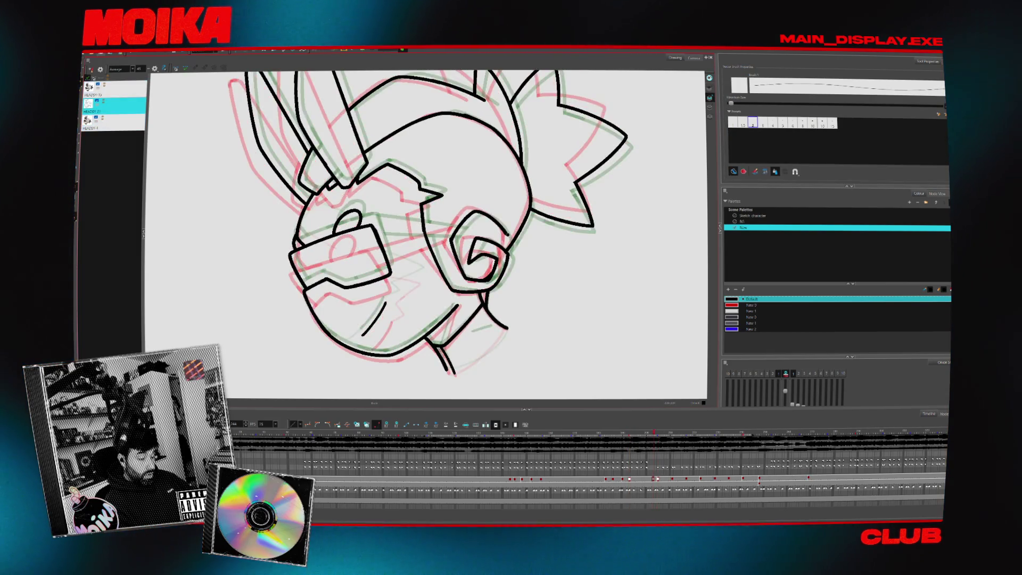
key("period")
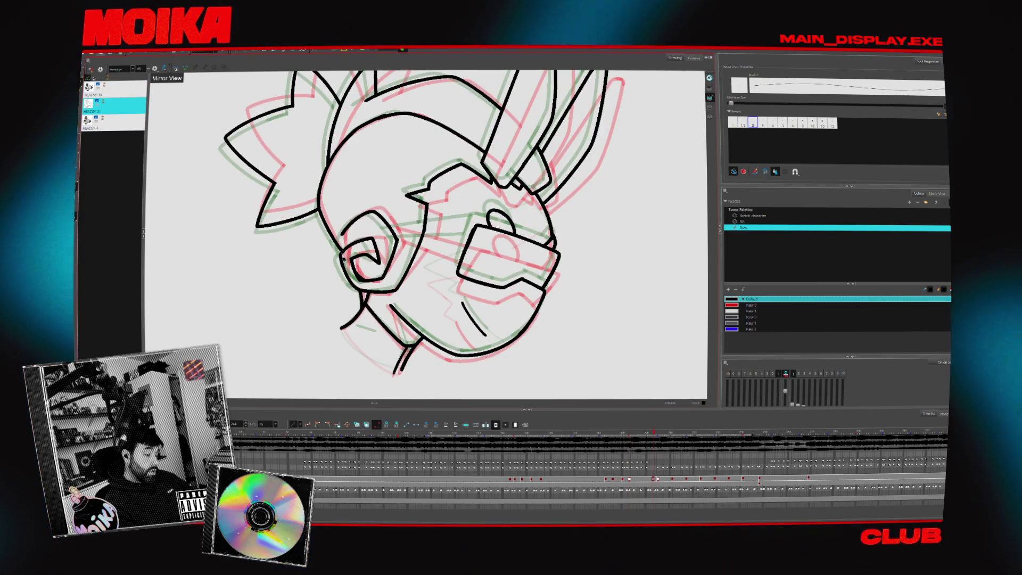
key("comma")
key("comma")
key("comma")
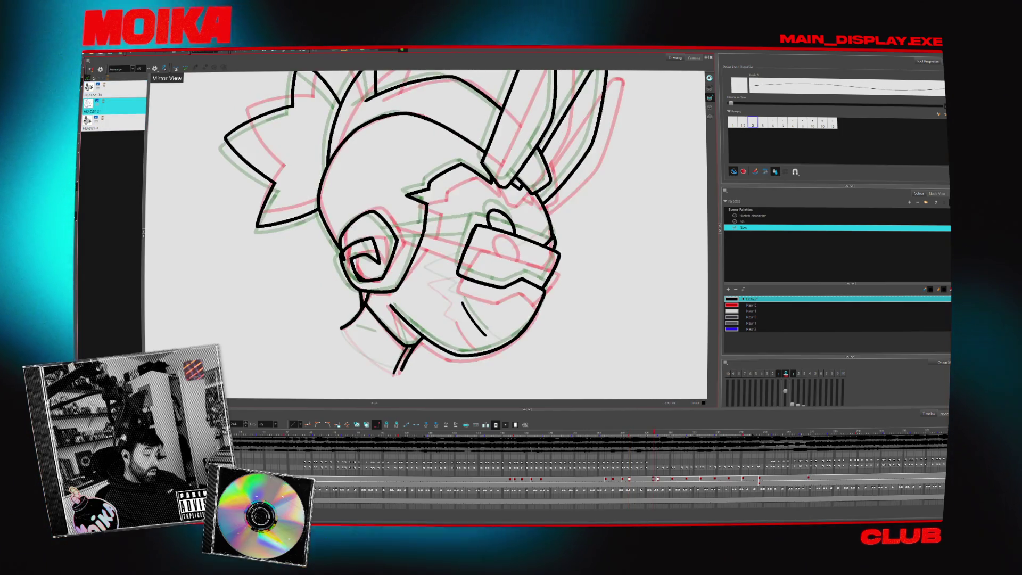
key("period")
key("period")
key("alt+e")
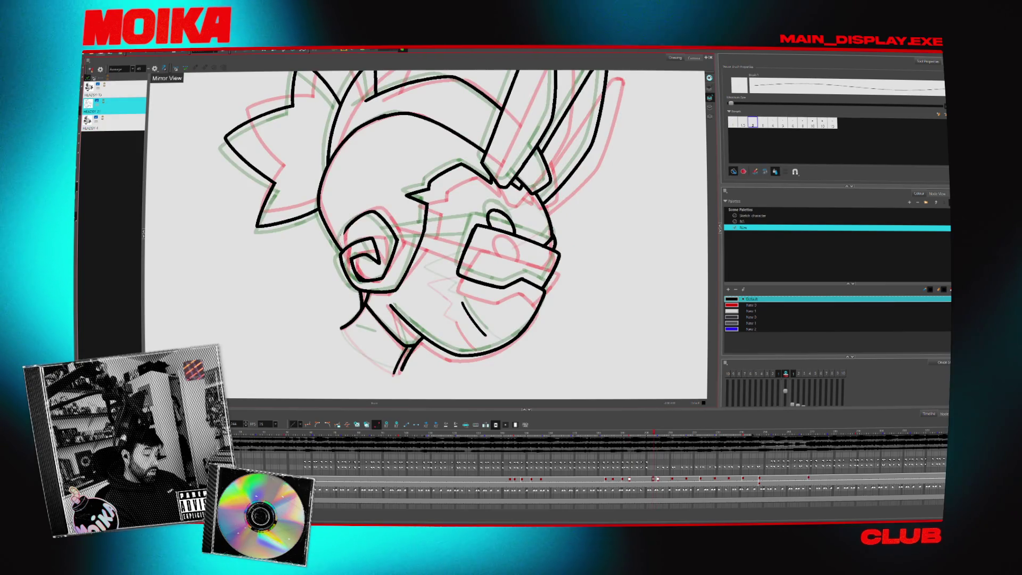
key("comma")
key("comma")
key("period")
key("alt+slash")
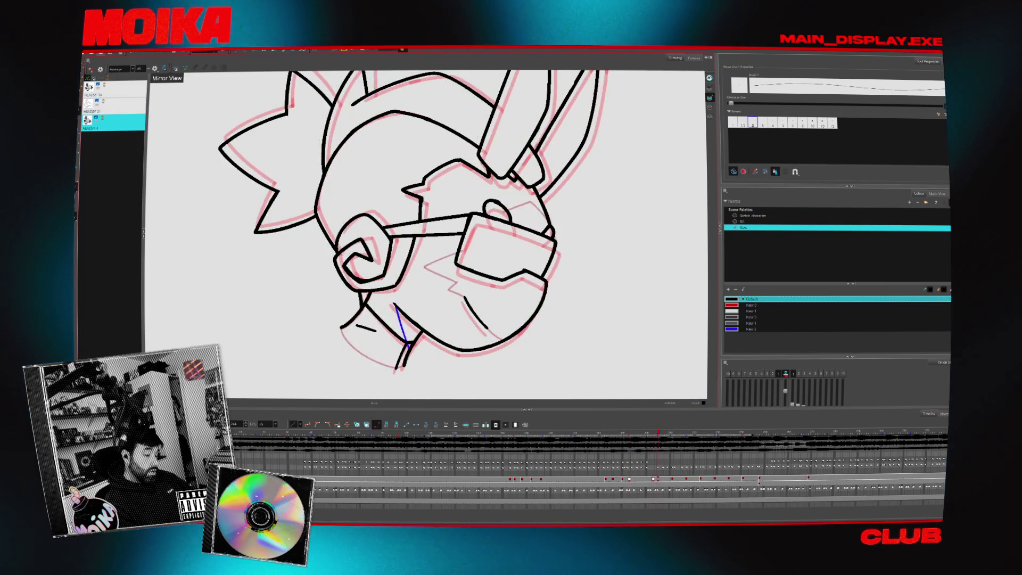
key("period")
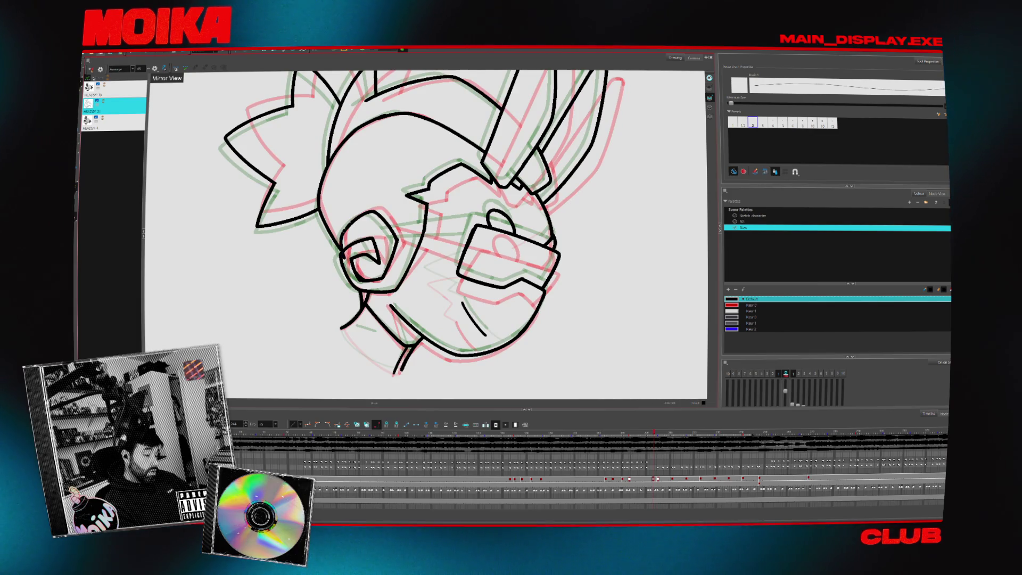
Toggle Mirror View on and off while switching between the Paint and Pencil tools.
left_click(154, 68)
key("alt+i")
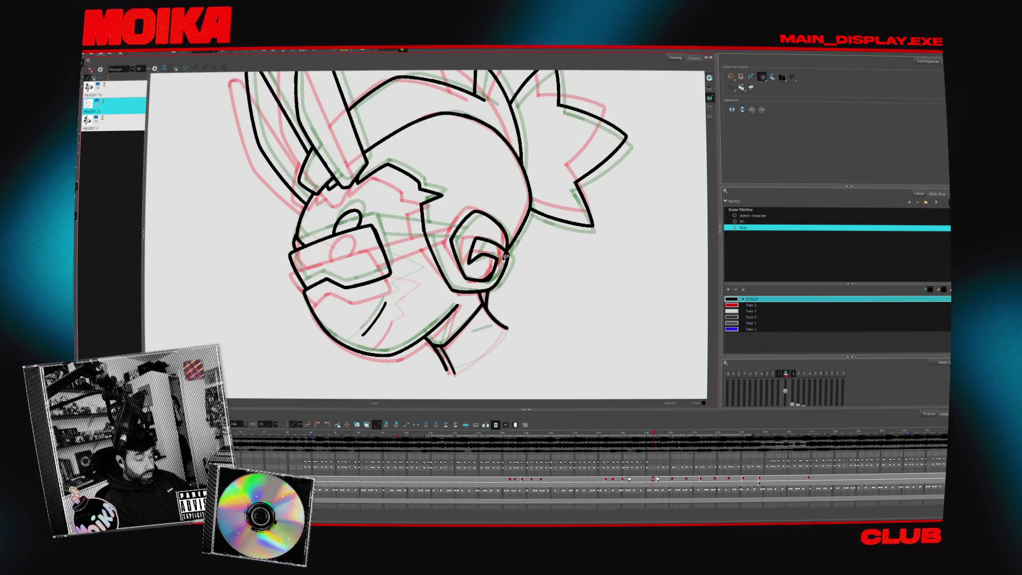
left_click(154, 69)
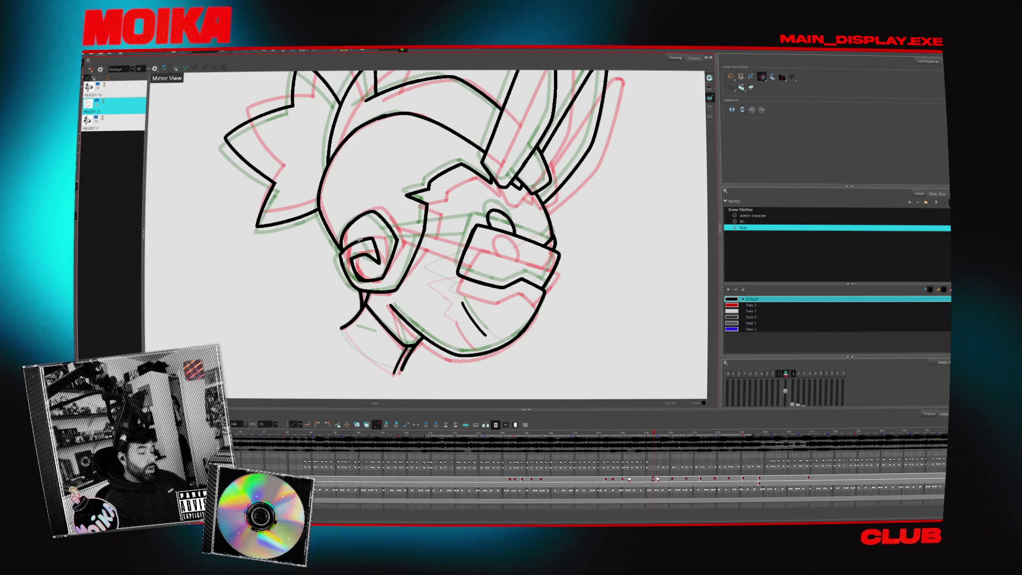
key("alt+slash")
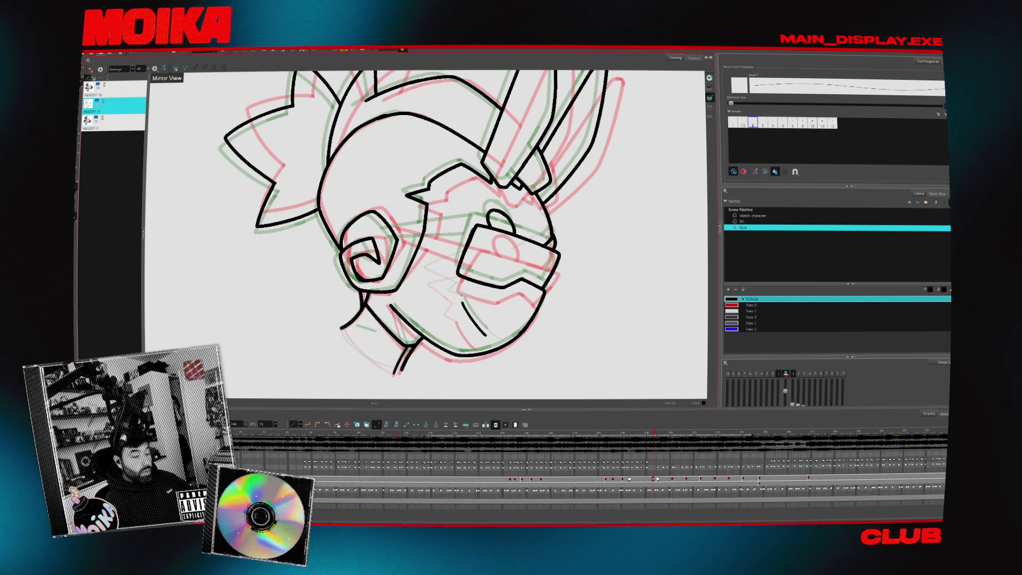
left_click(155, 69)
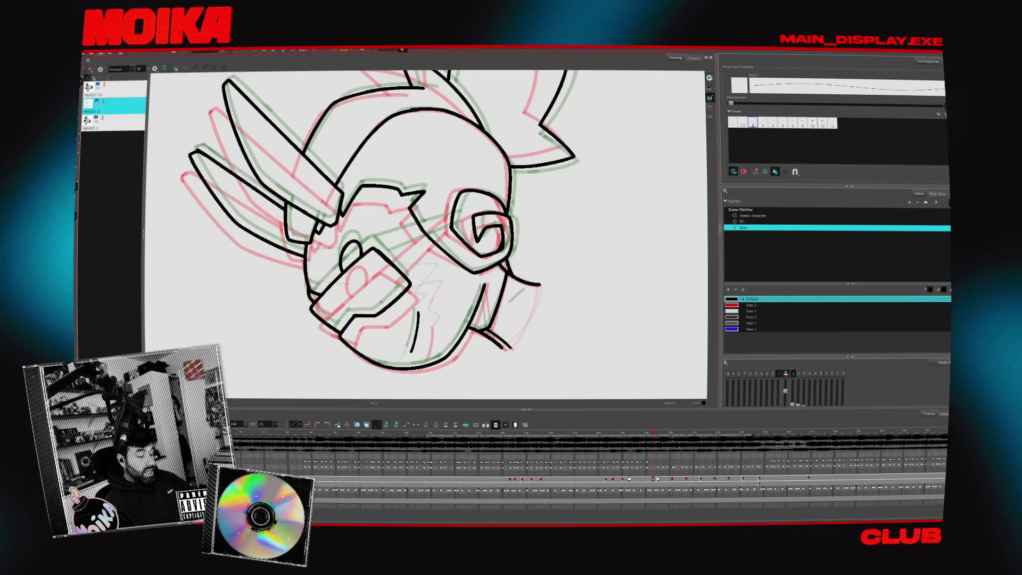
Tilt the view and draw a long diagonal line across the face.
key("c")
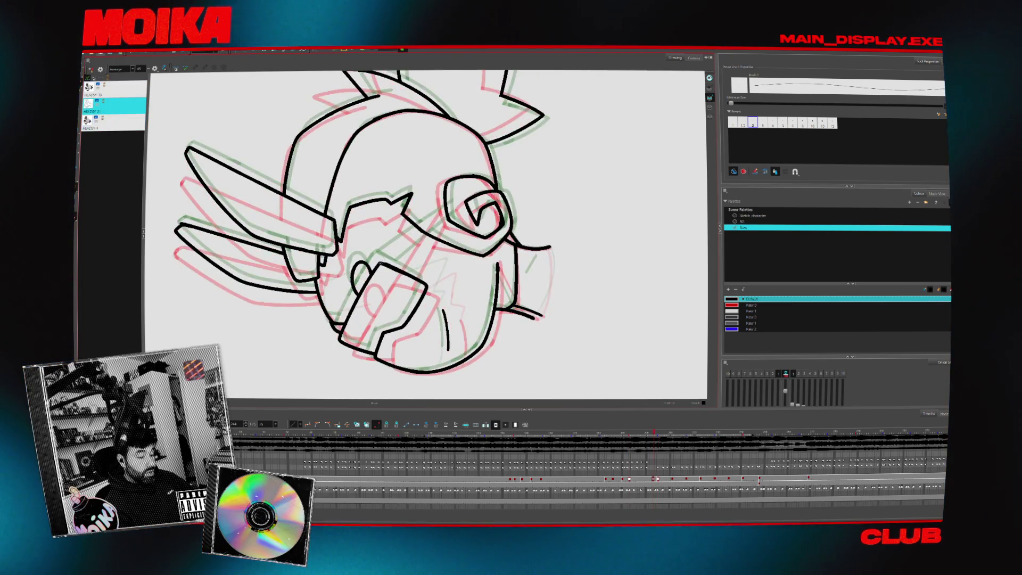
left_click_drag(381, 261, 456, 206)
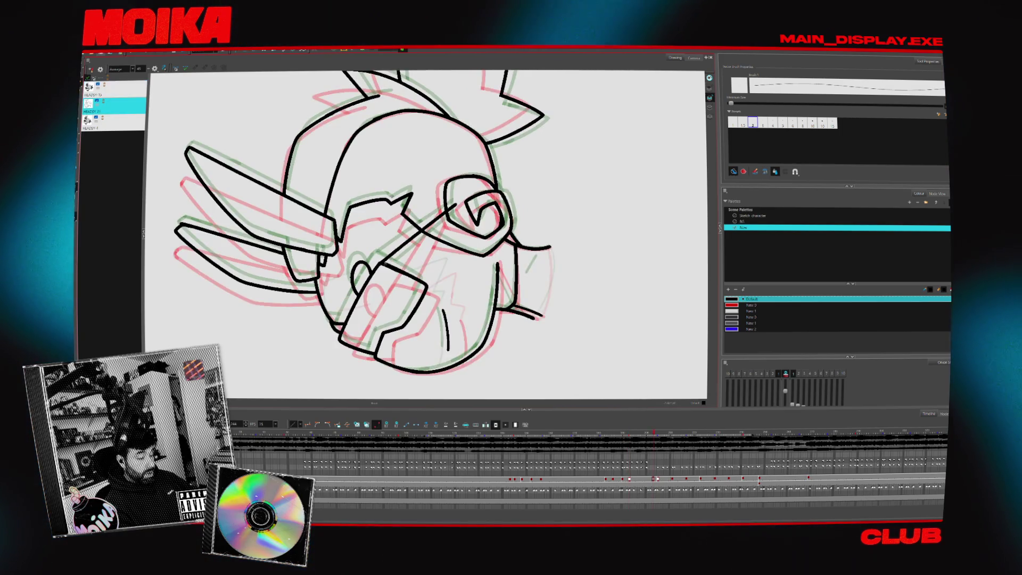
key("period")
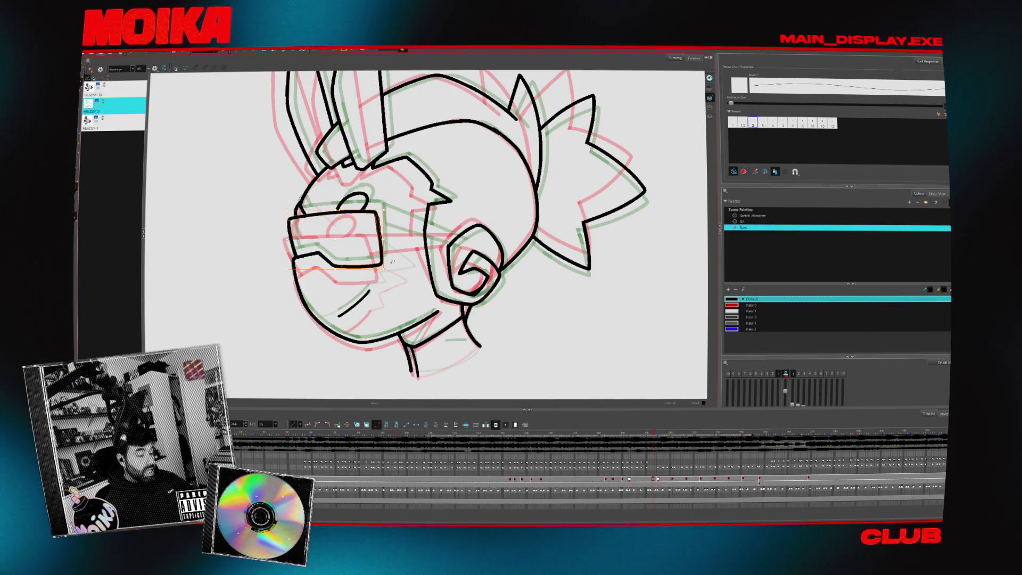
key("alt+s")
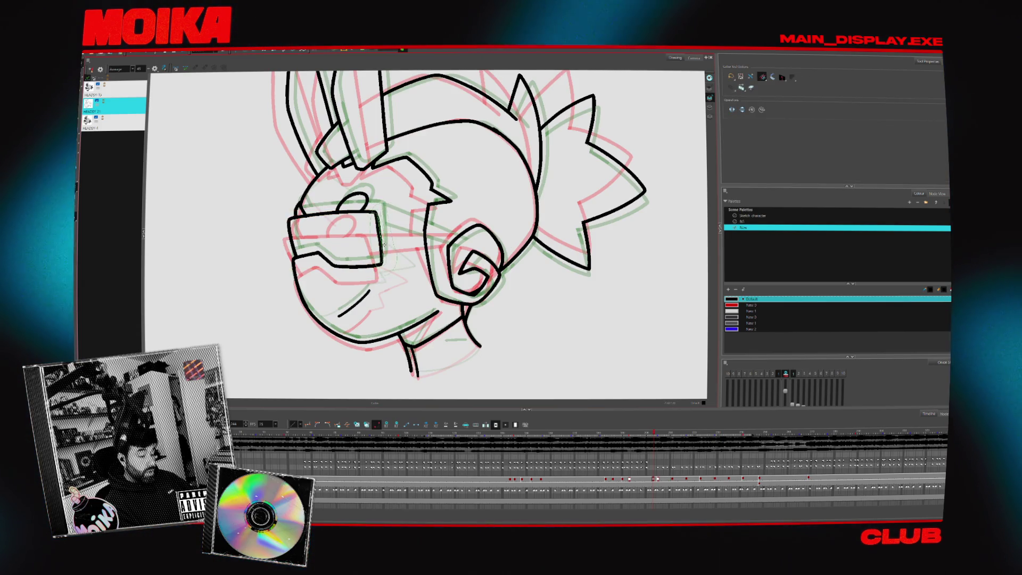
mouse_move(384, 245)
left_mouse_down()
mouse_move(375, 261)
mouse_move(364, 248)
left_mouse_up()
key("alt+b")
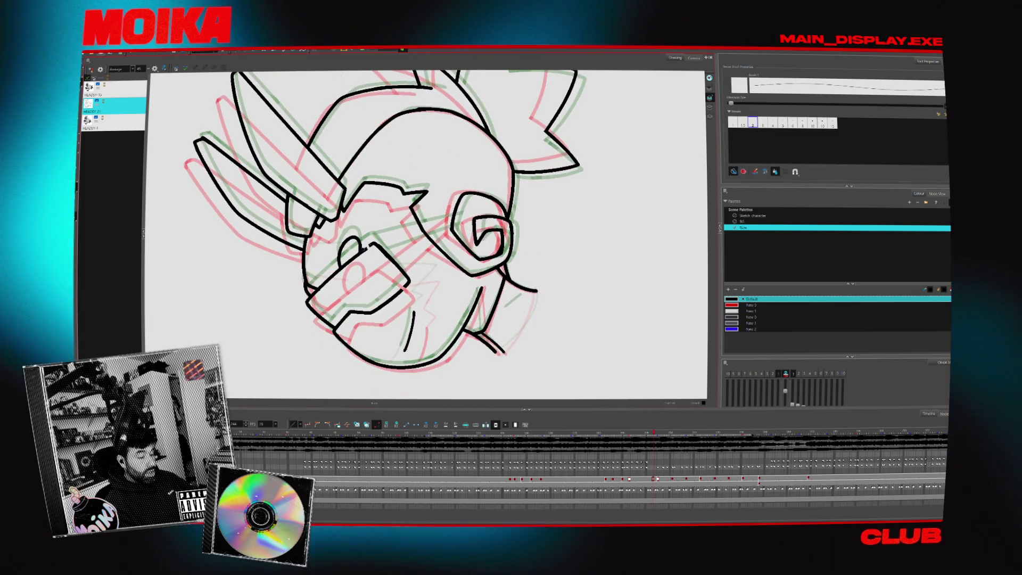
key("alt+slash")
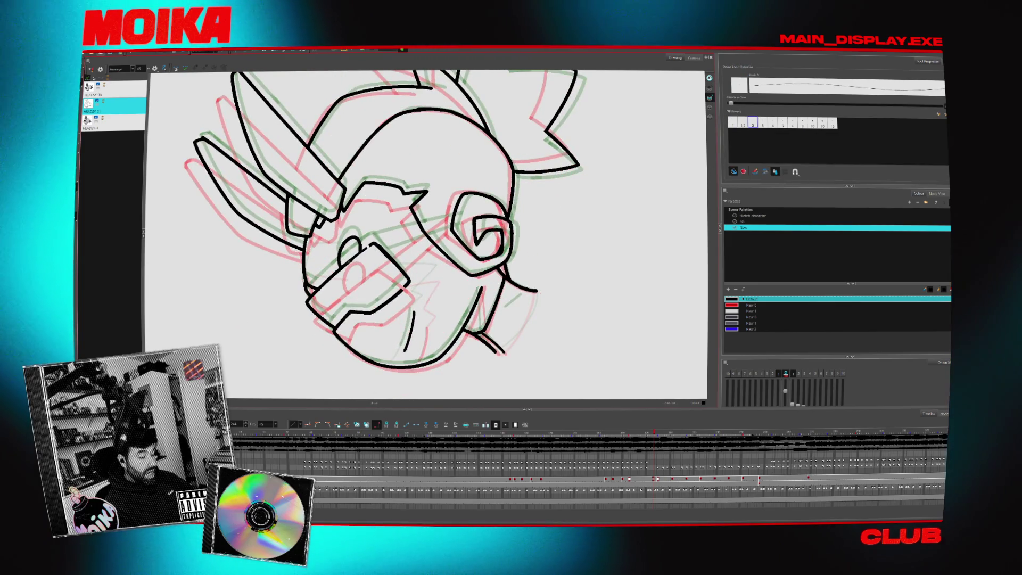
On the earlier head drawing, redraw the diagonal stroke from eye to jaw and select it.
key("f")
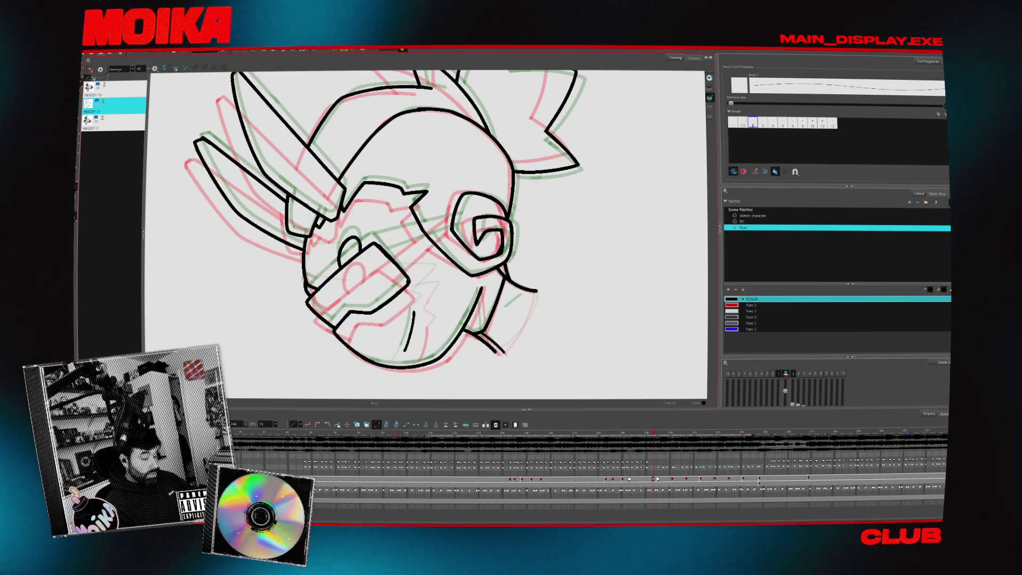
key("shift+x")
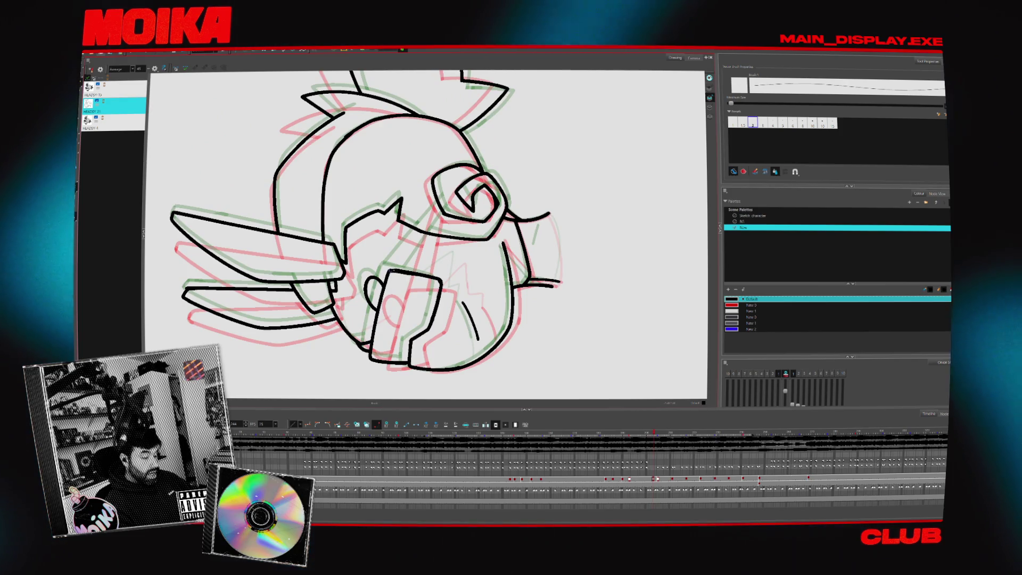
left_click_drag(441, 200, 391, 271)
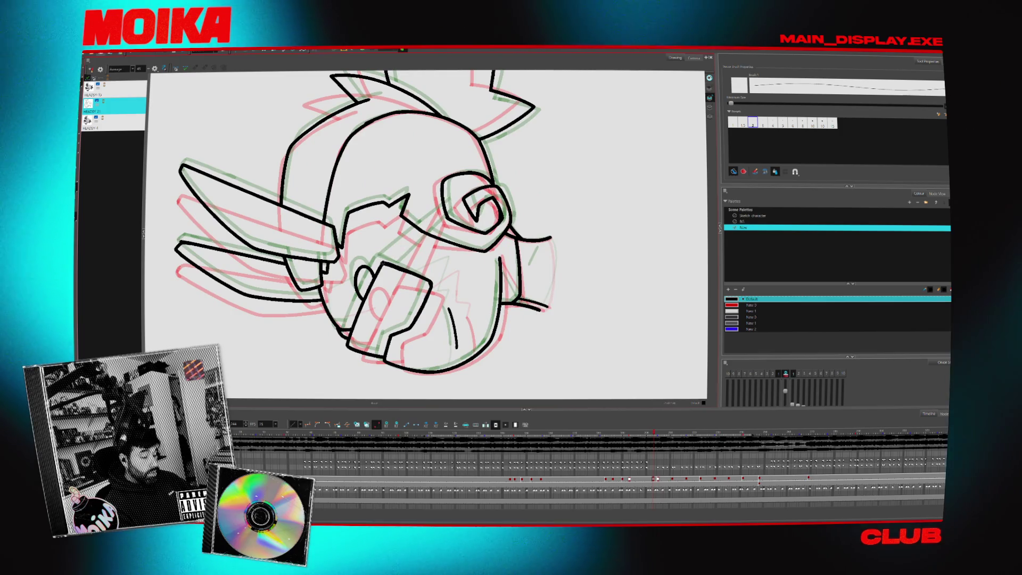
left_click_drag(456, 197, 383, 266)
left_click(457, 196)
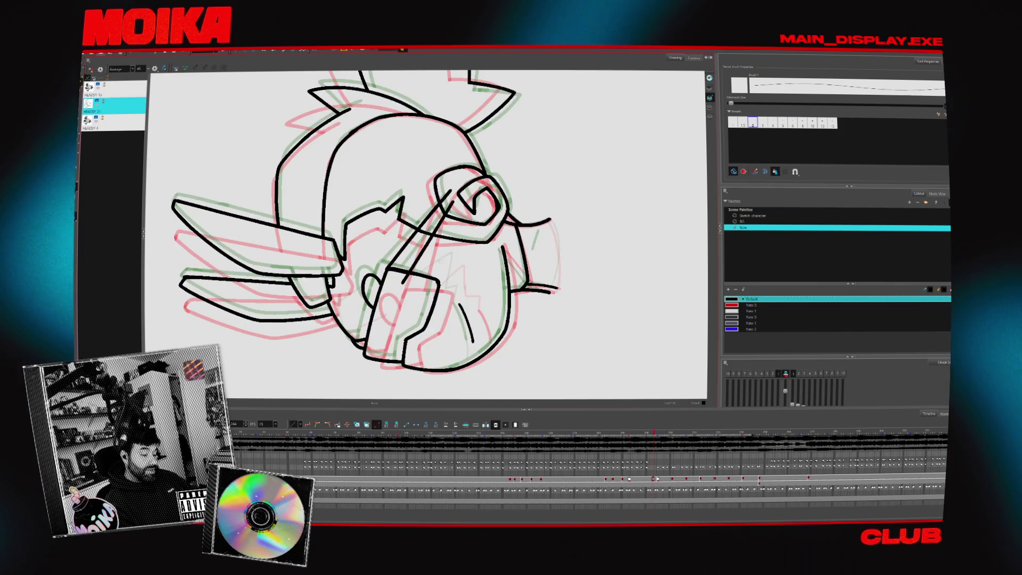
key("alt+s")
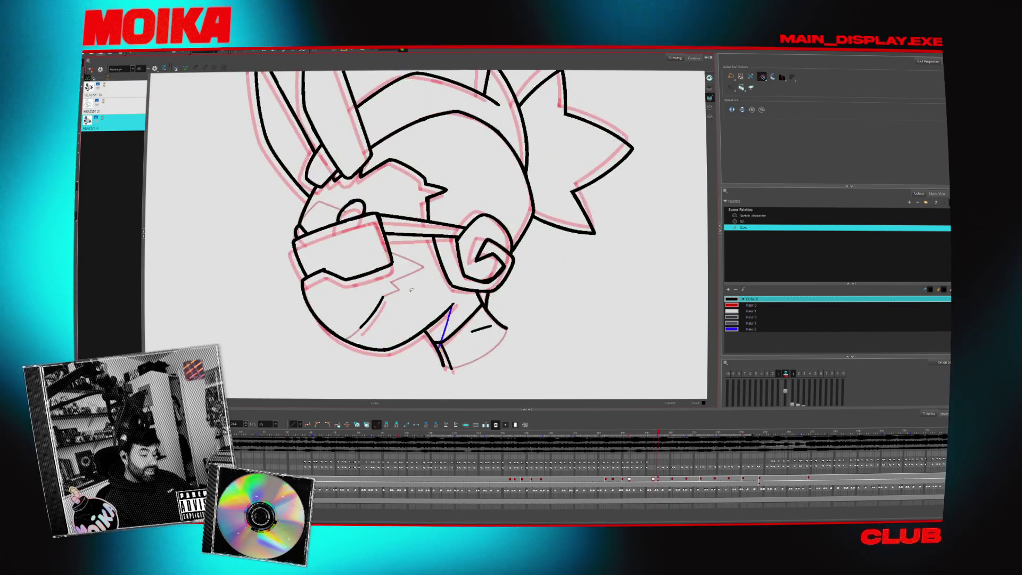
Sample the blue colour of the neck line with the Dropper.
left_click(155, 69)
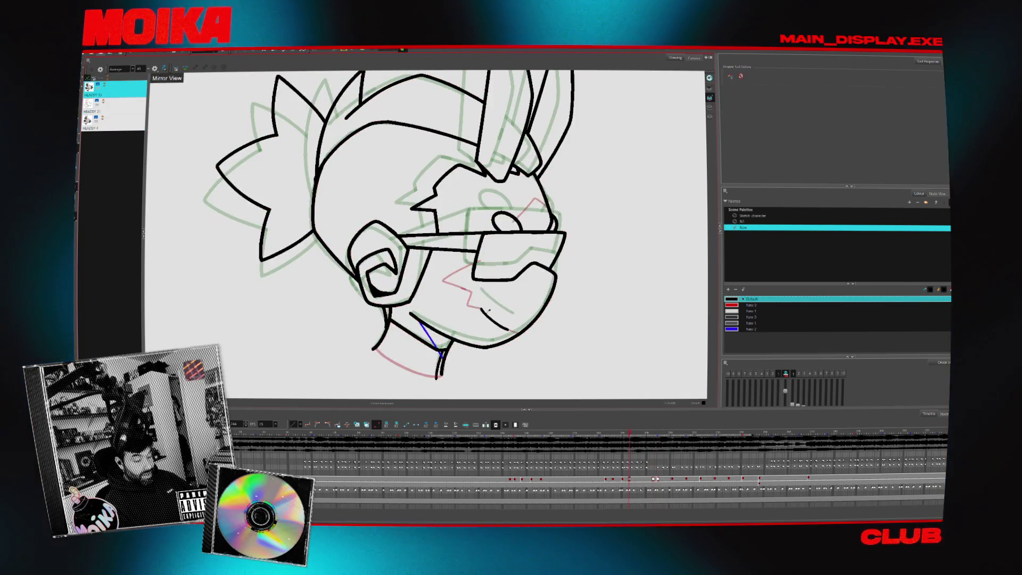
key("alt+b")
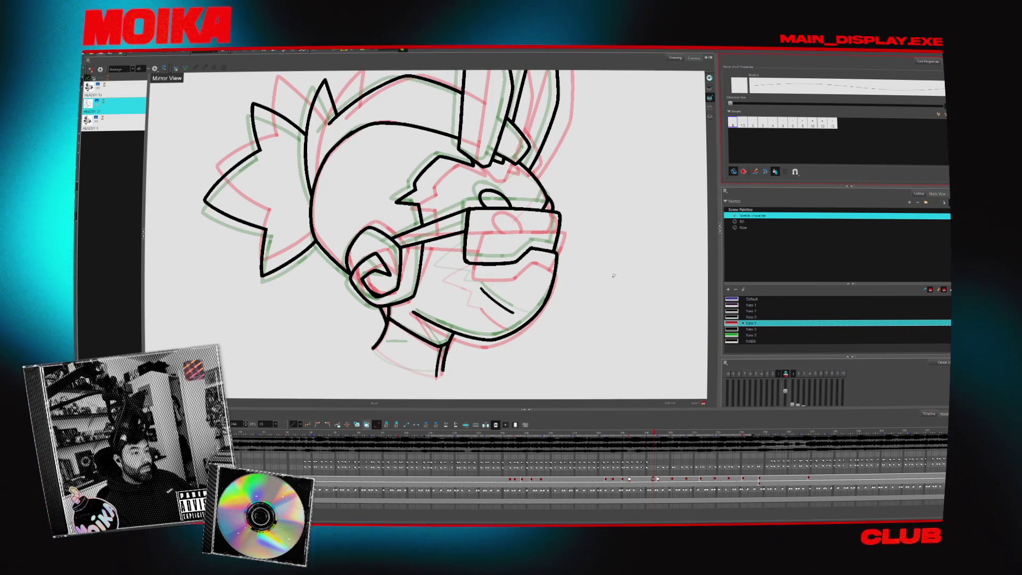
key("4")
key("alt+d")
key("comma")
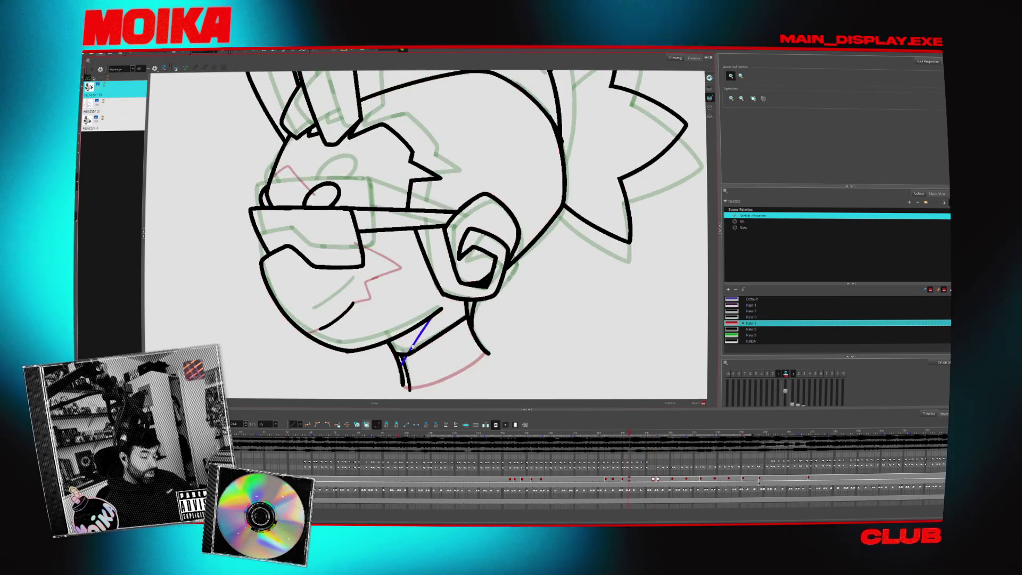
left_click(416, 356)
key("alt+b")
left_click(654, 478)
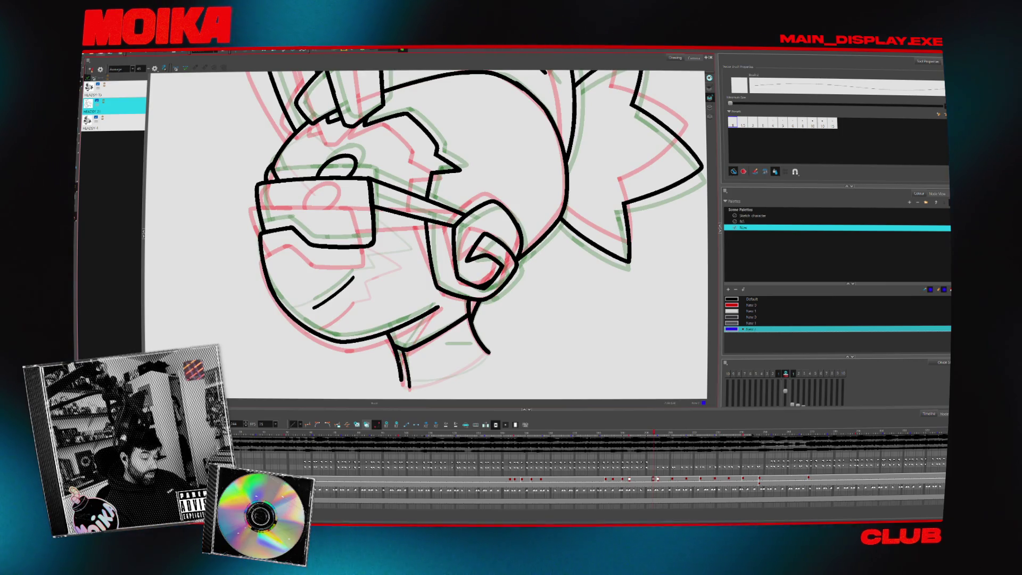
Choose the red swatch in the Sketch character palette and preview neighbouring head drawings.
left_click(756, 216)
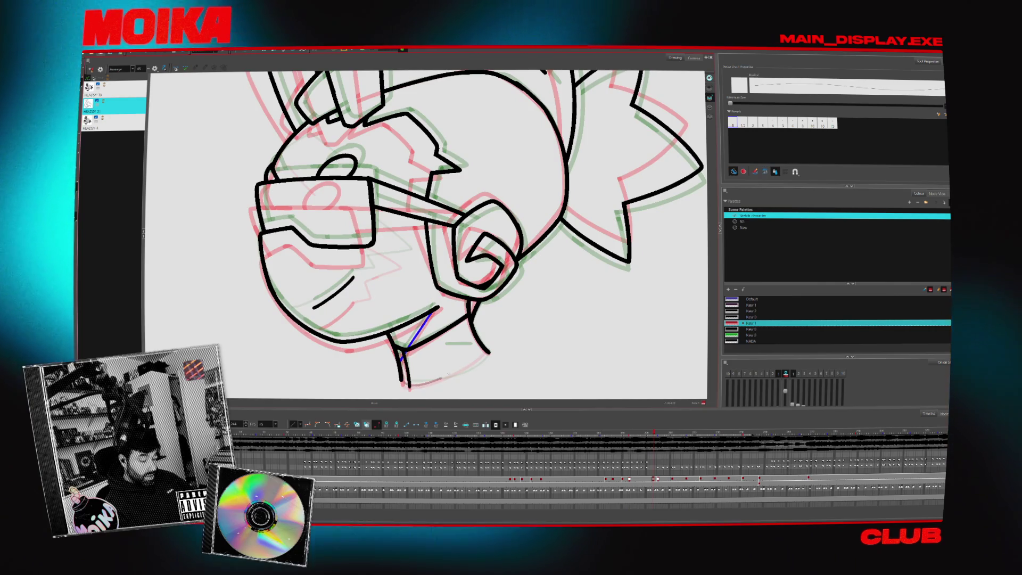
key("period")
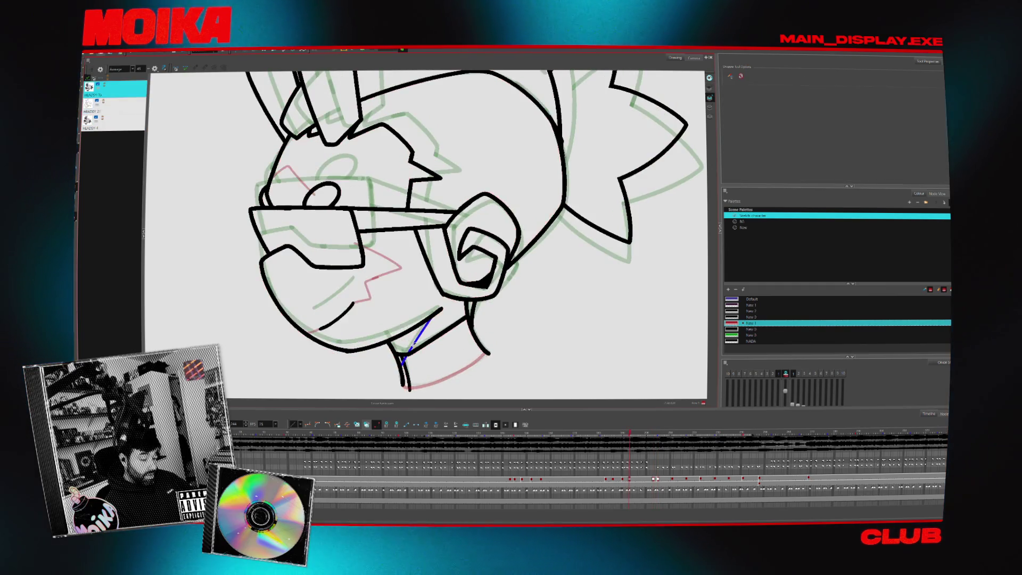
key(".")
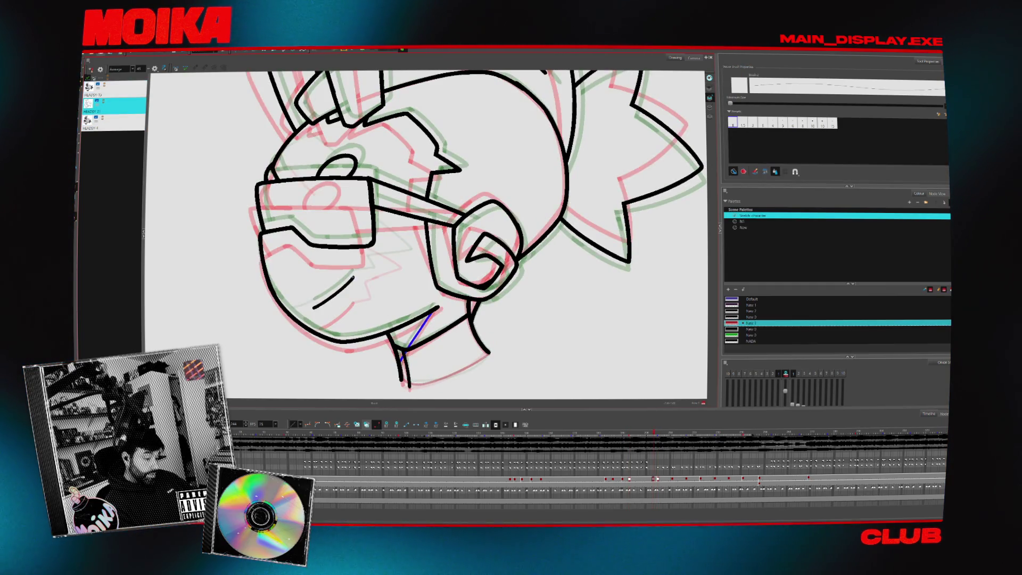
key(".")
key(".")
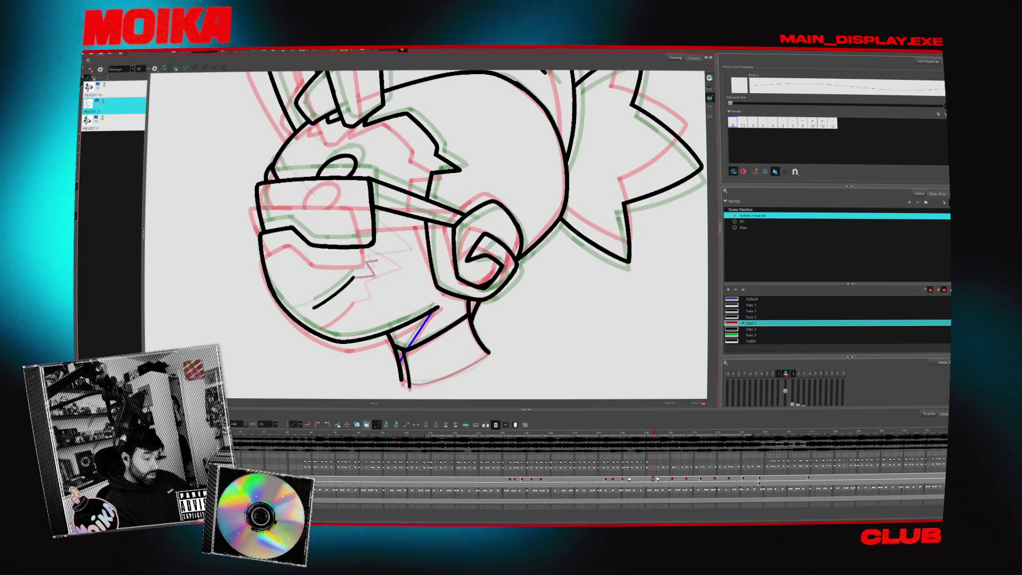
left_click(155, 69)
key(".")
key("comma")
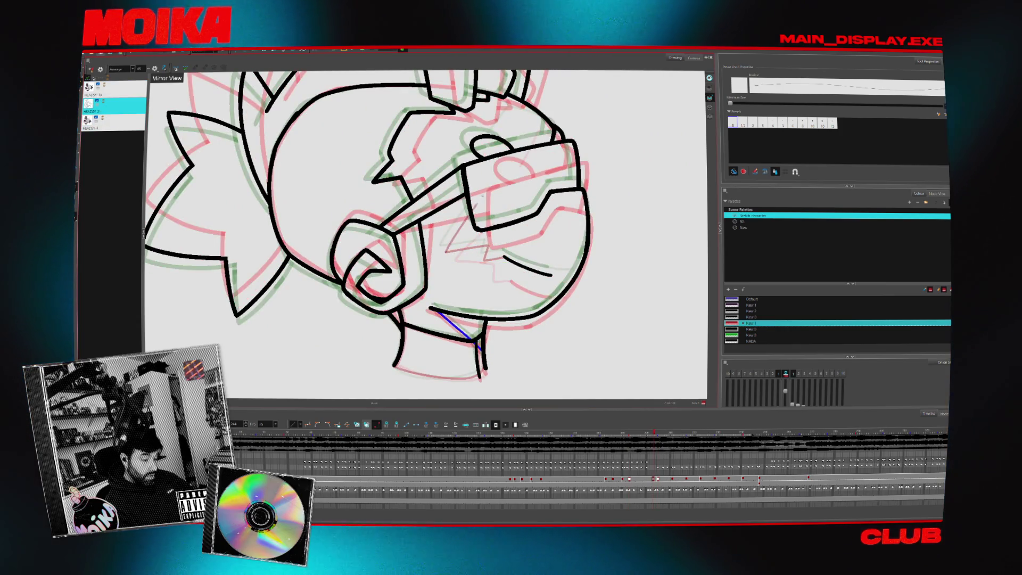
left_click(155, 69)
Toggle the onion skins off and on, zoom in on the face, then zoom out to the whole character.
scroll(425, 234, "up", 2)
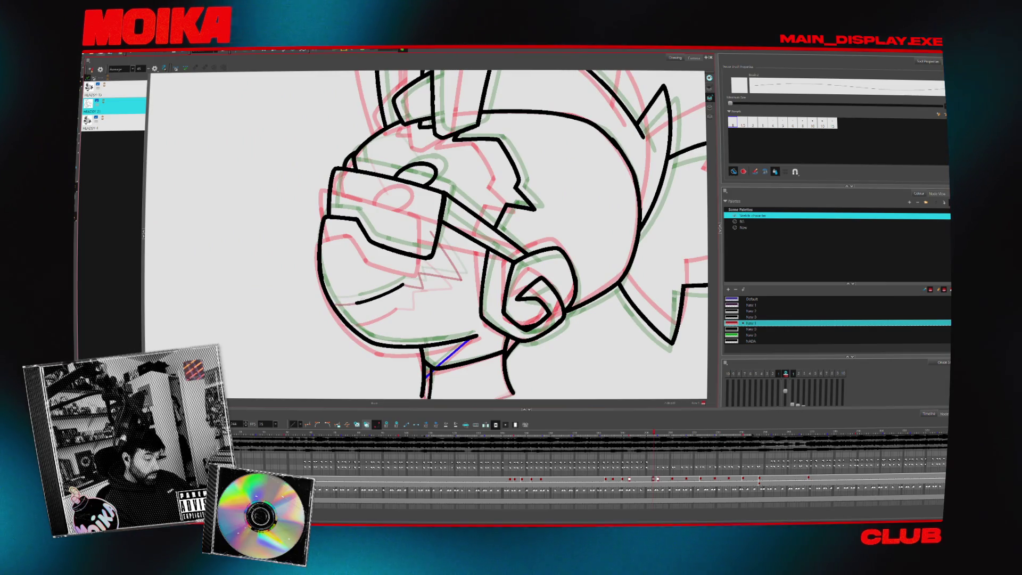
key("alt+z")
key("shift+m")
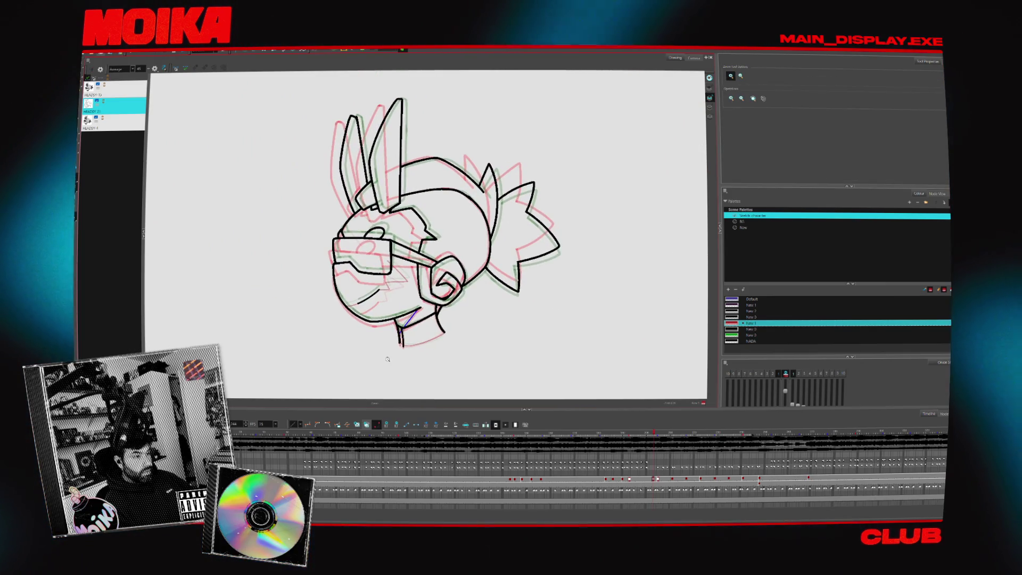
key("alt+o")
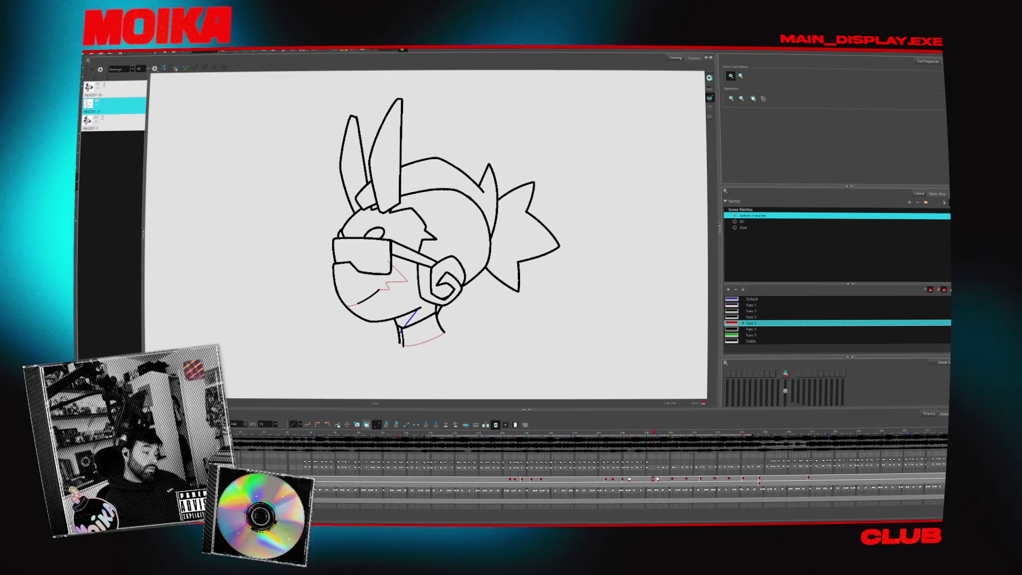
left_click(361, 222)
key("alt+o")
left_click(361, 221)
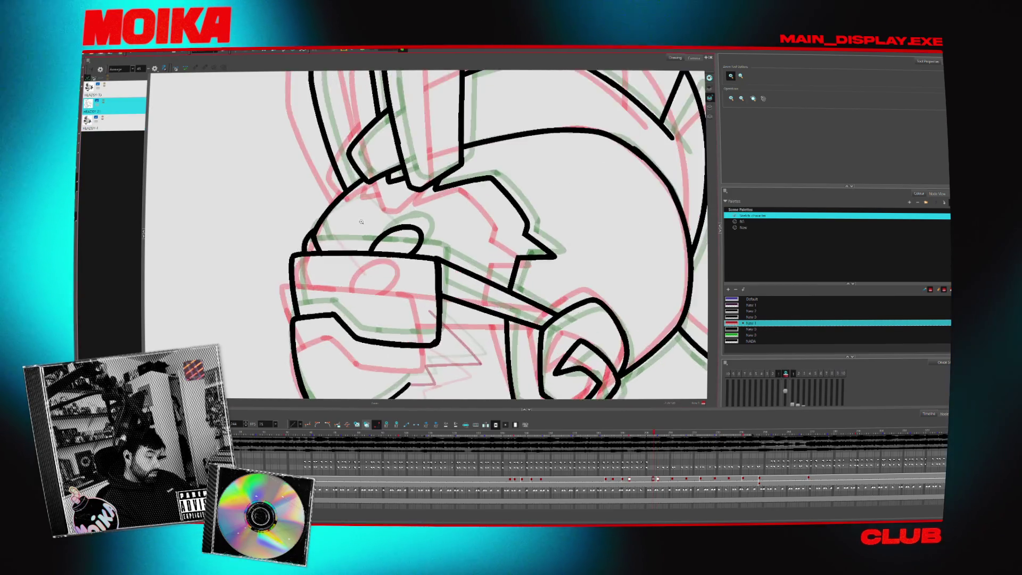
left_click(154, 69)
key("alt+slash")
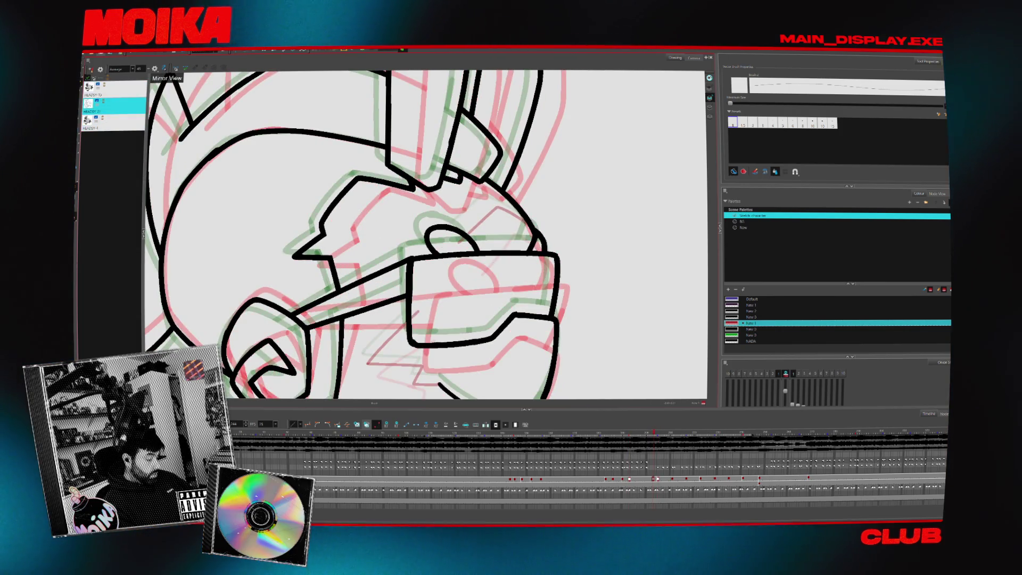
scroll(554, 299, "down", 5)
key("alt+z")
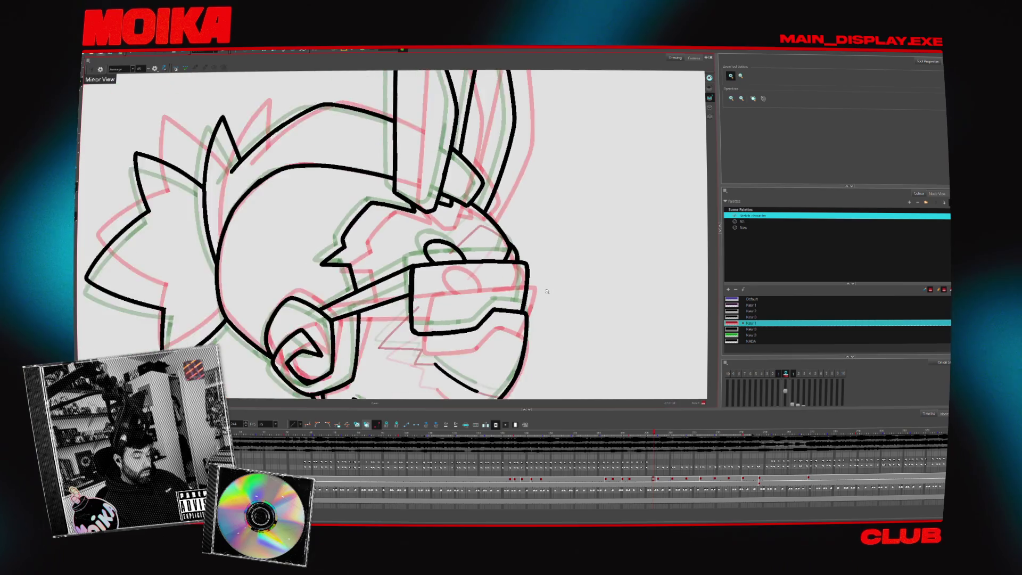
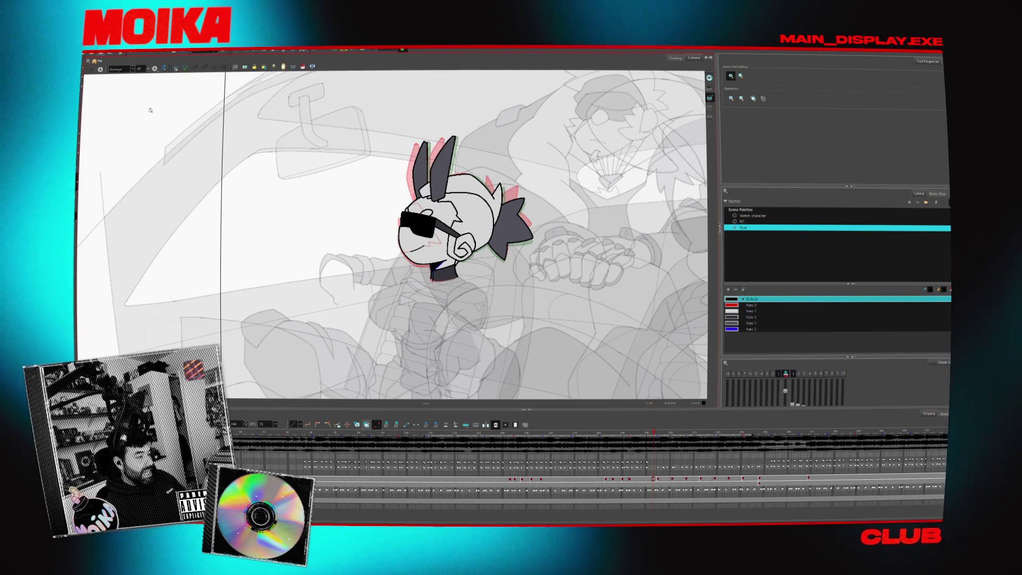
Turn off the onion-skin ghosts and step one frame back and forward to check the clean drawing.
key("alt+s")
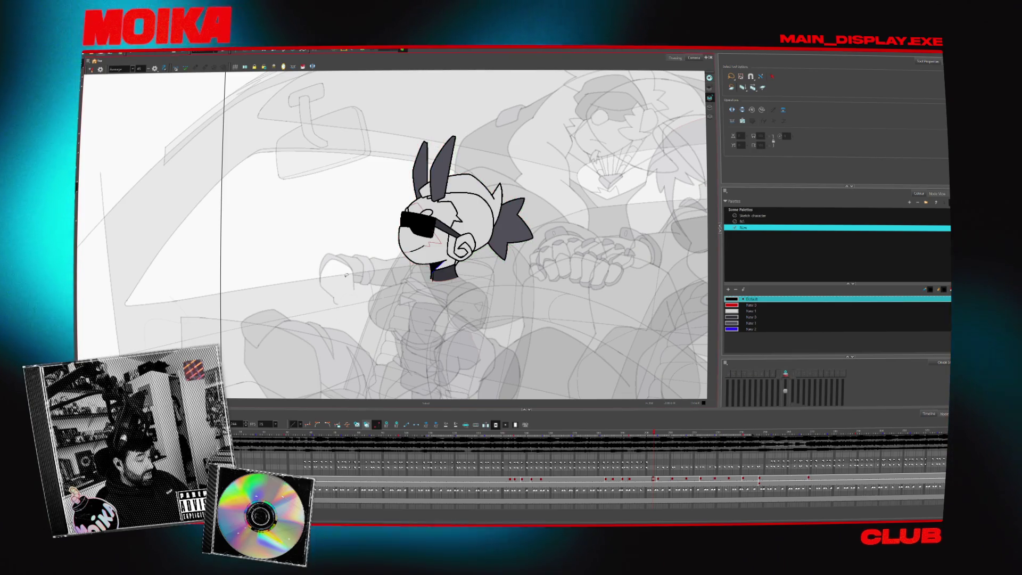
key("alt+o")
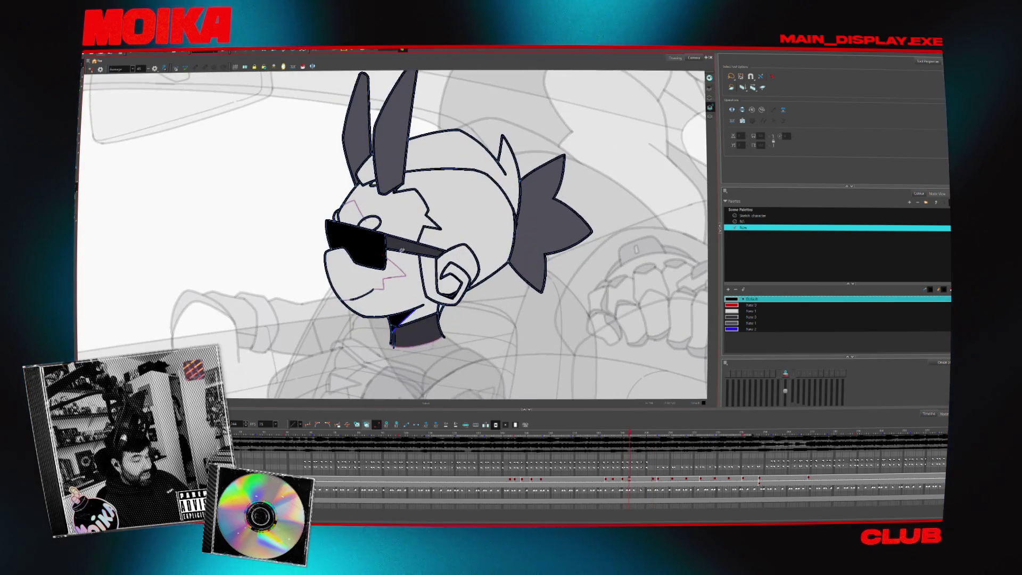
left_click(303, 67)
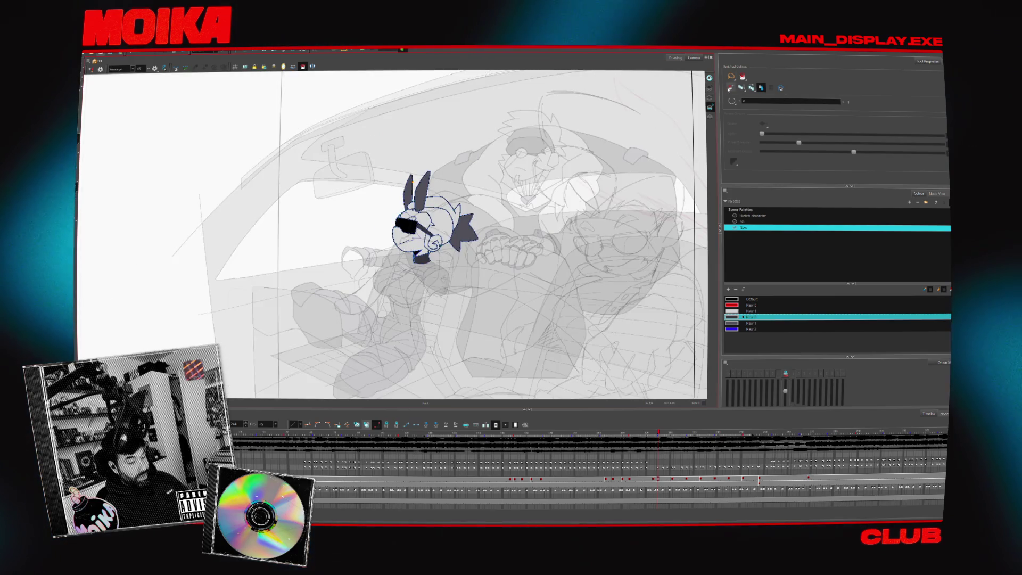
key("comma")
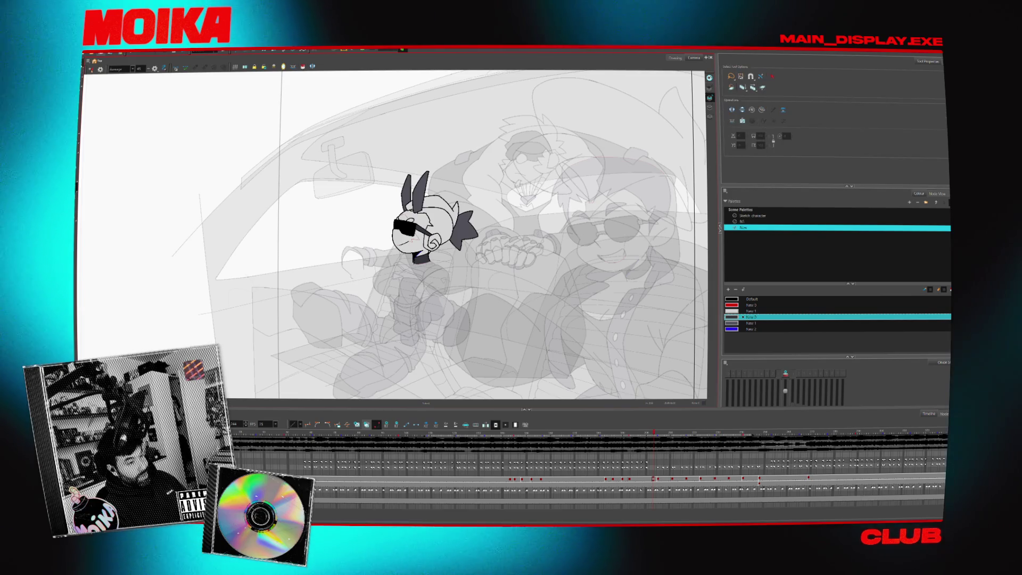
key("period")
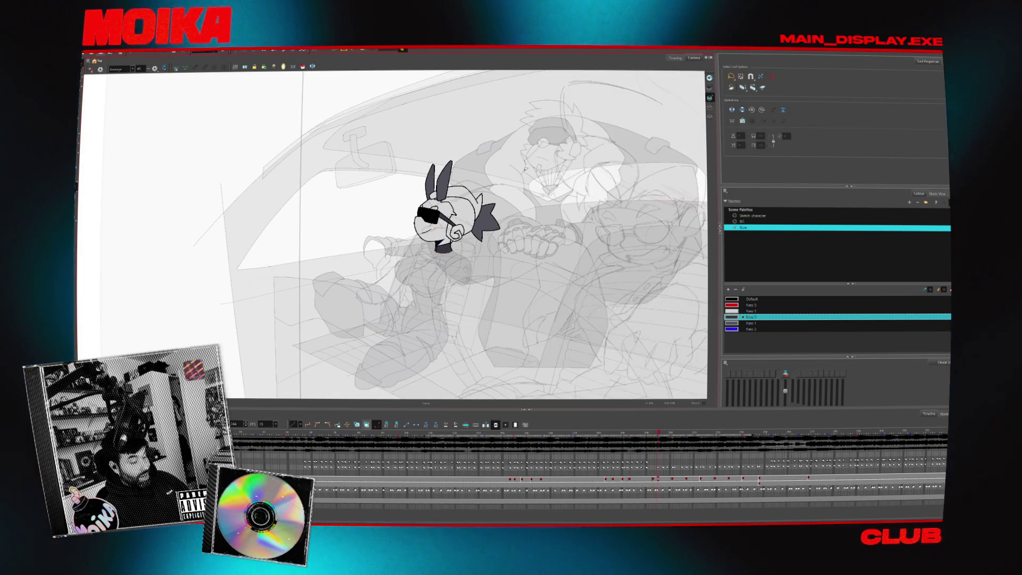
Zoom in on the character's head, move ahead to a later pose and select the dark spike at the back of the head.
scroll(475, 197, "up", 5)
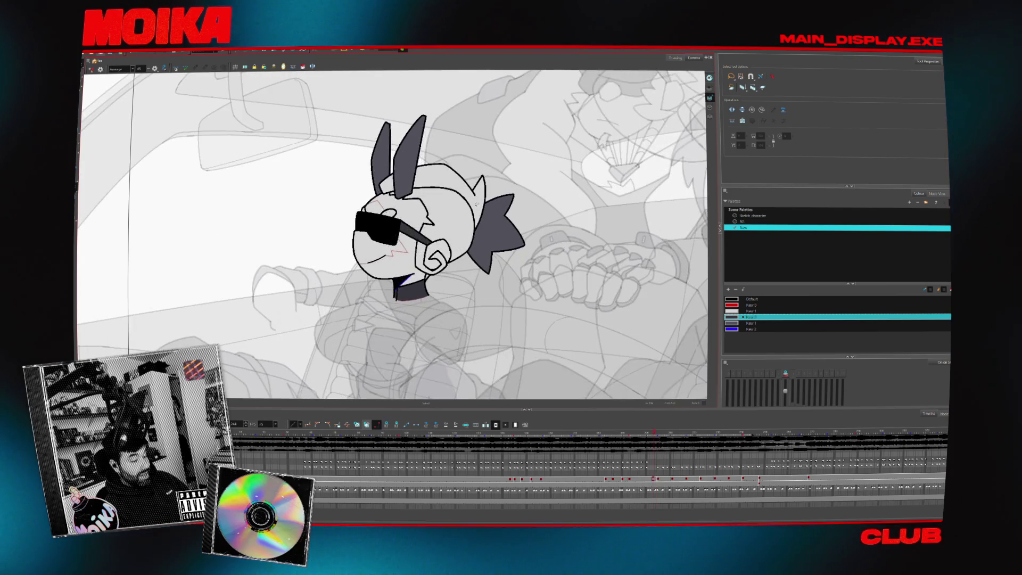
key("comma")
key("comma")
key("comma")
key("period")
key("period")
key("period")
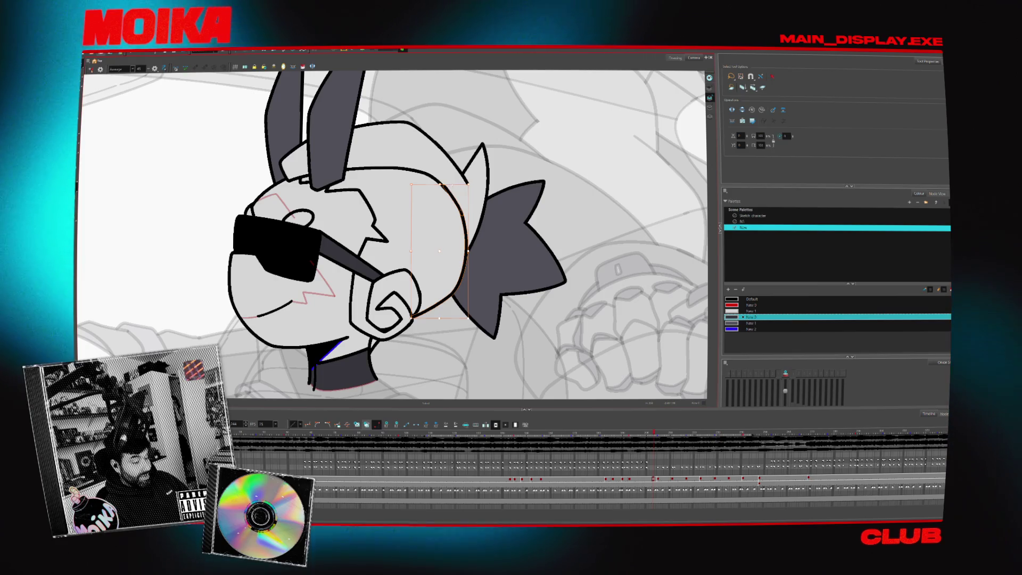
left_click(523, 182)
scroll(523, 181, "down", 1)
scroll(523, 181, "down", 6)
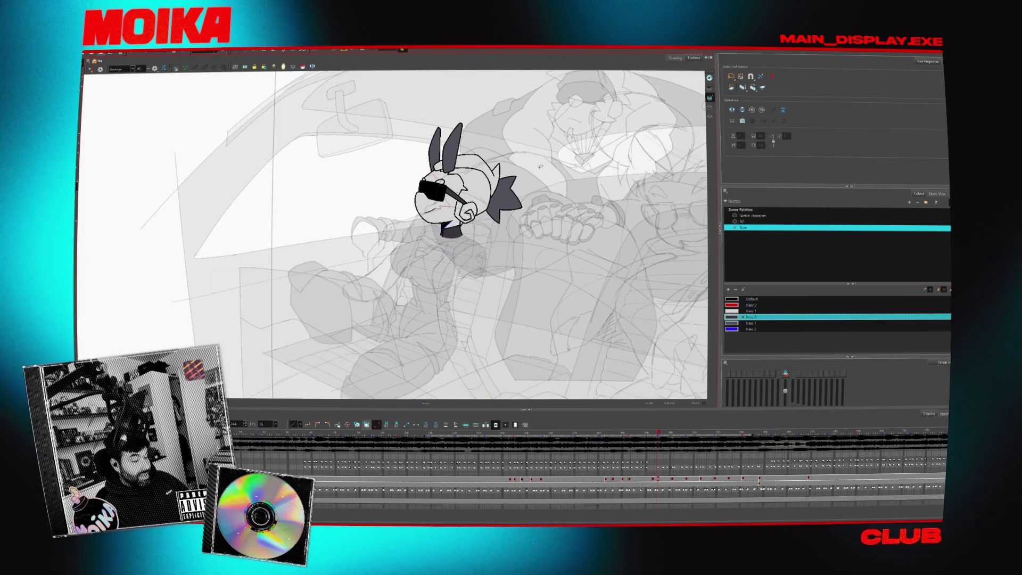
Scrub forward cell by cell through the rabbit character's earlier Timeline drawings.
left_click(651, 479)
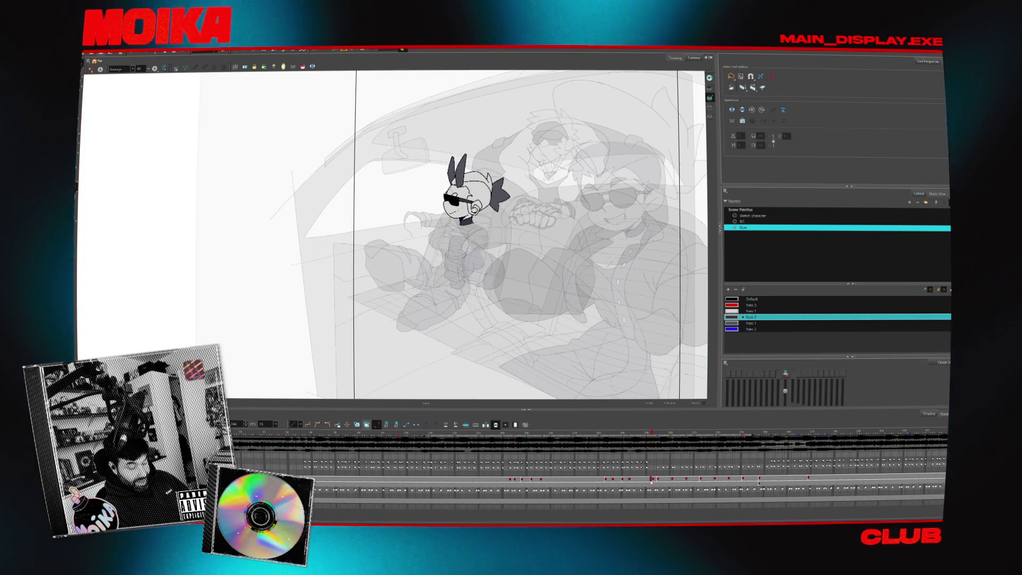
left_click(659, 480)
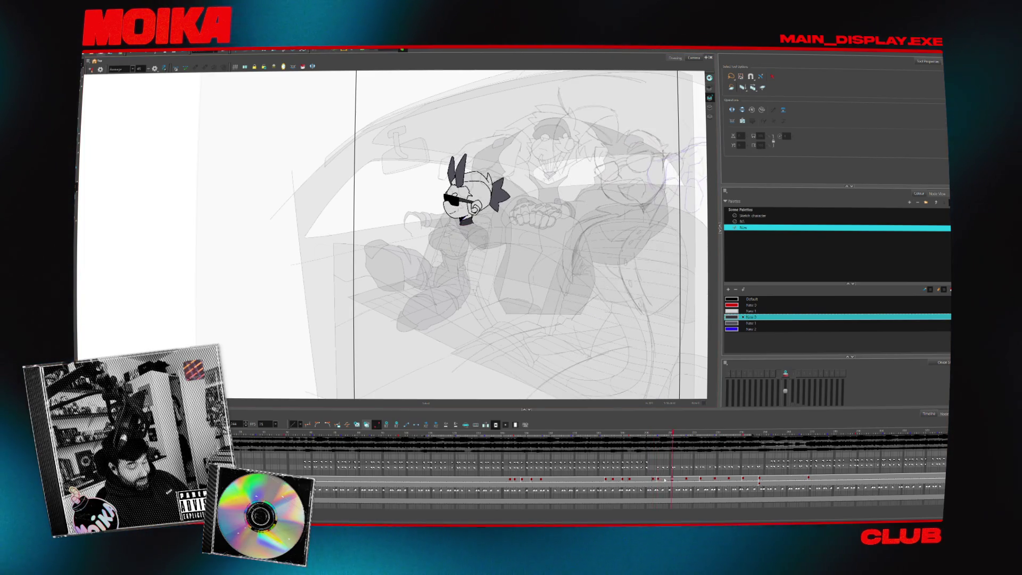
left_click(675, 480)
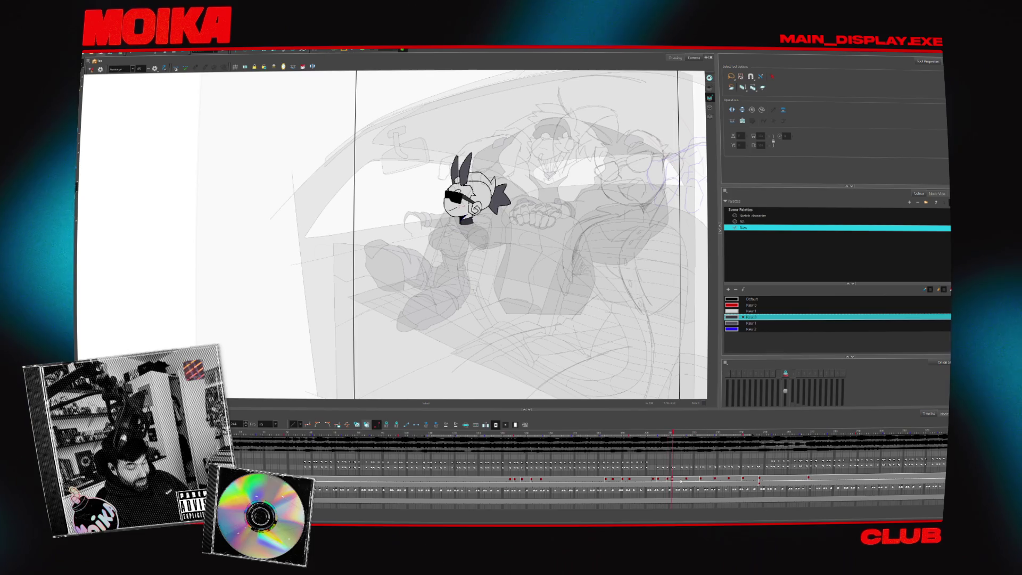
left_click(680, 480)
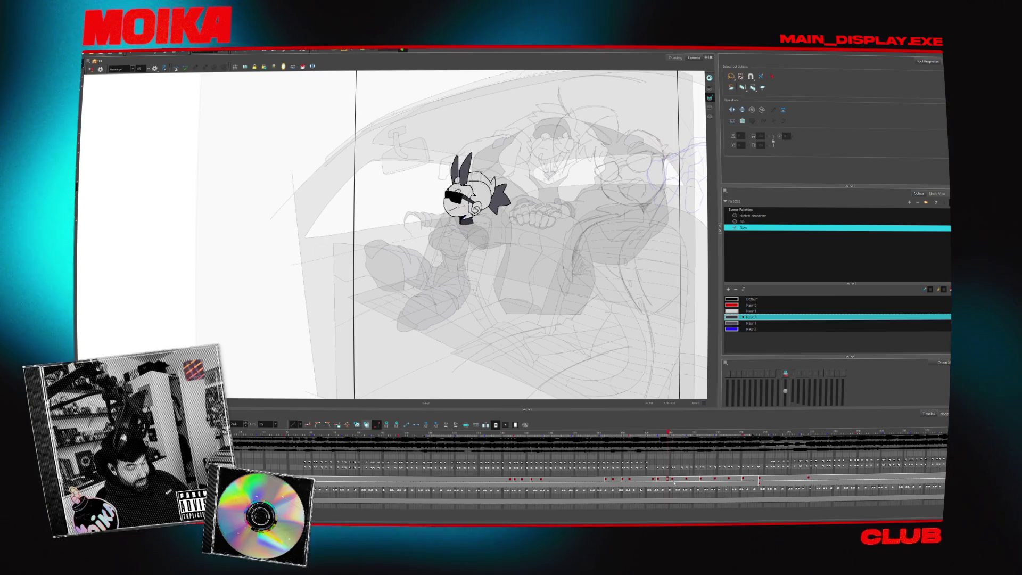
left_click(680, 480)
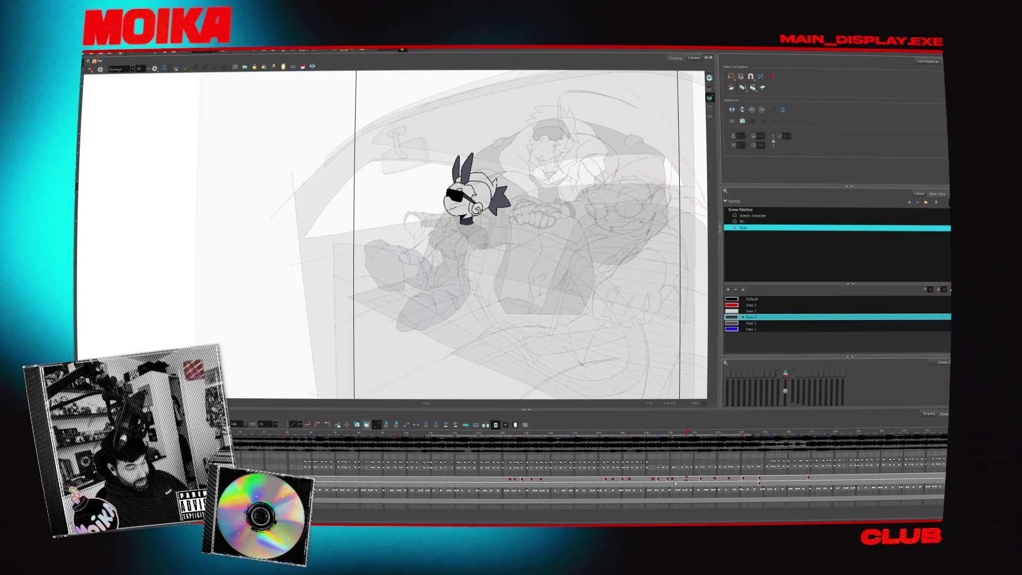
Jump back several frames, then advance through later cells to reach the rabbit's new pose.
left_click(622, 479)
left_click(650, 479)
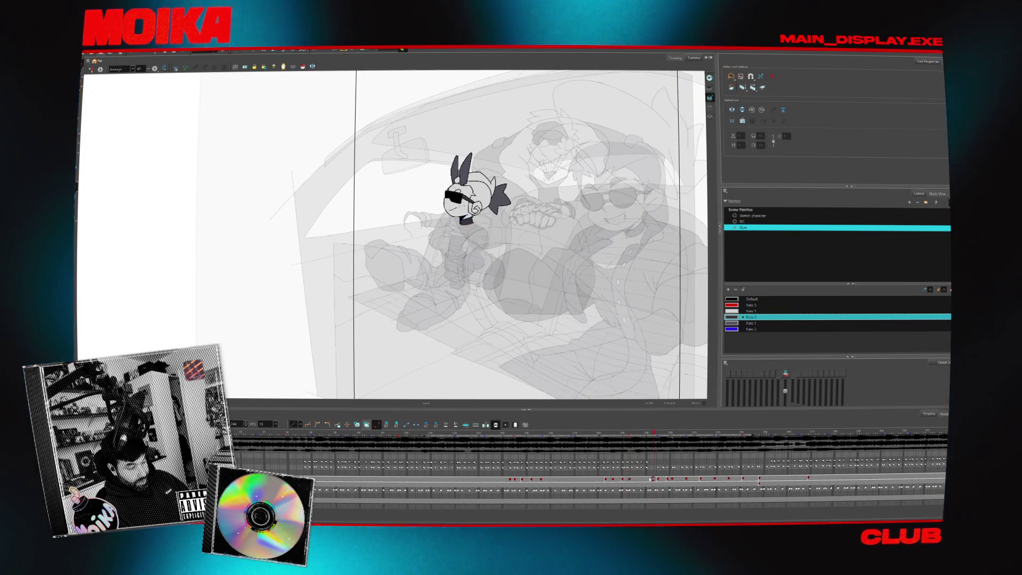
left_click(657, 478)
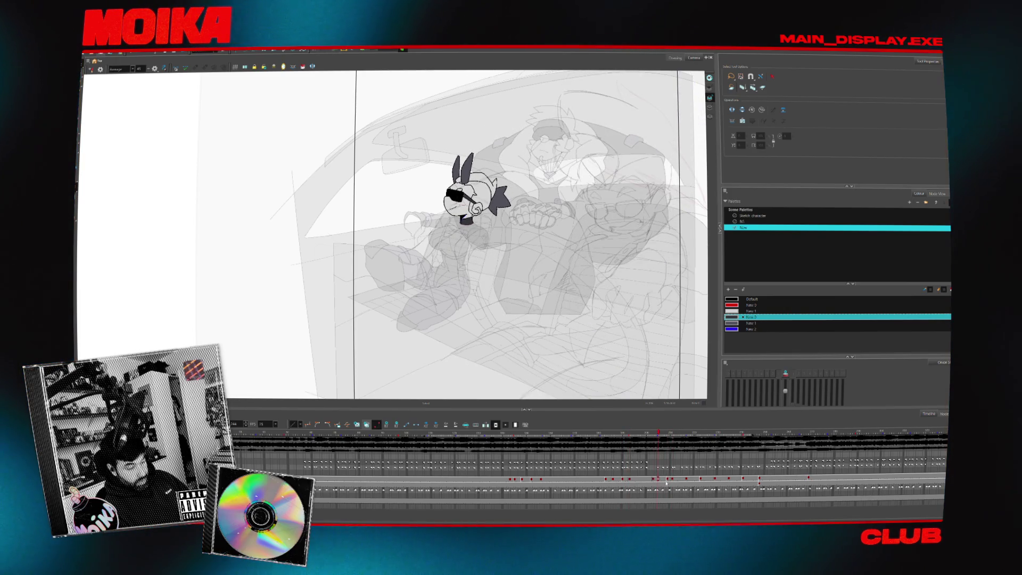
left_click(668, 481)
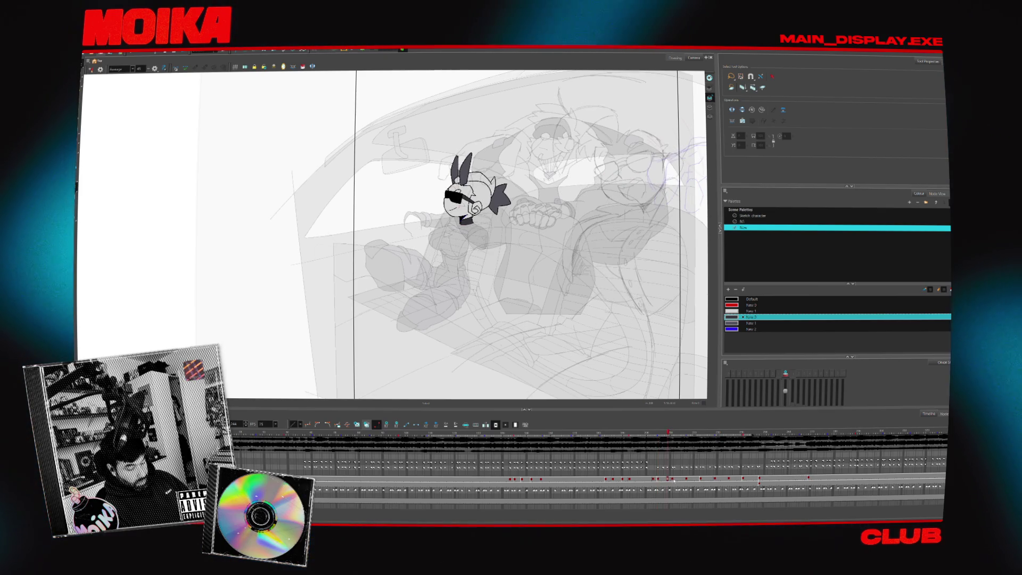
left_click(672, 479)
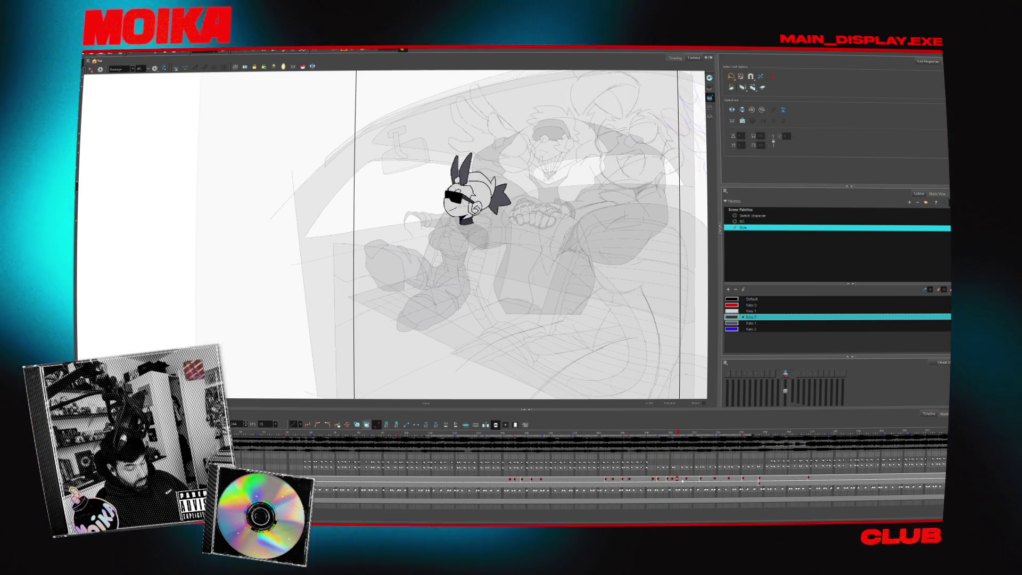
left_click(686, 478)
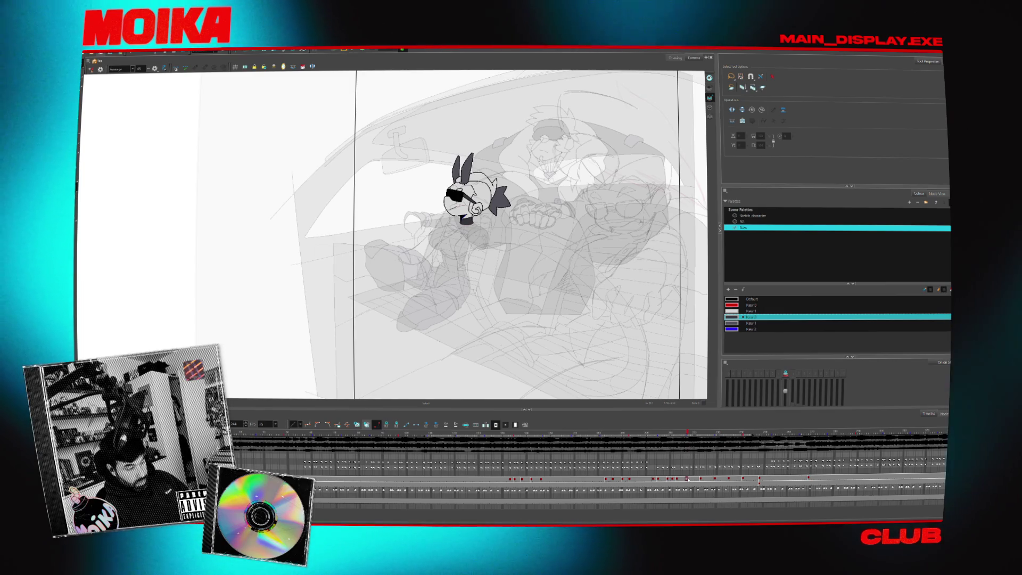
left_click(693, 480)
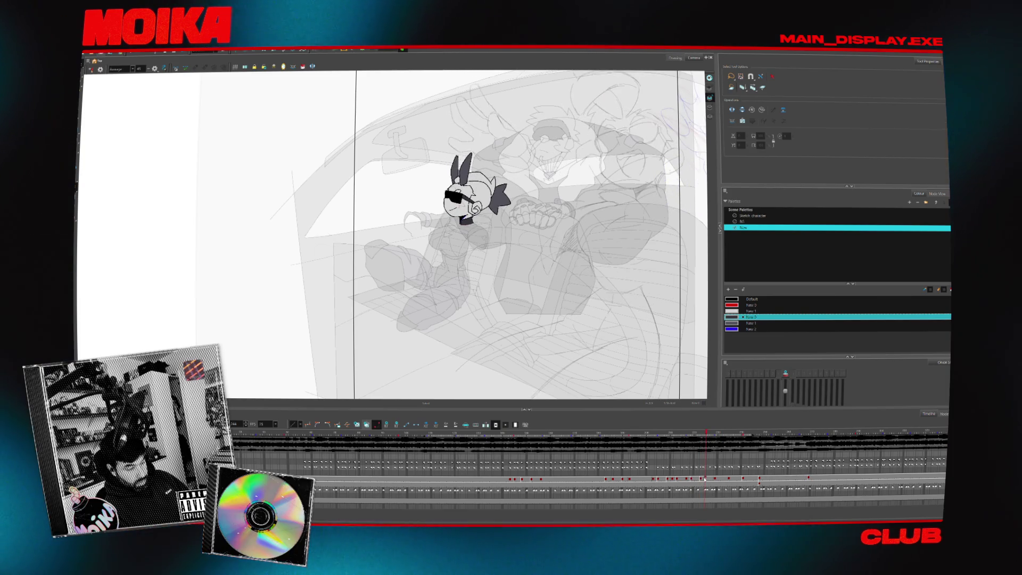
left_click(728, 480)
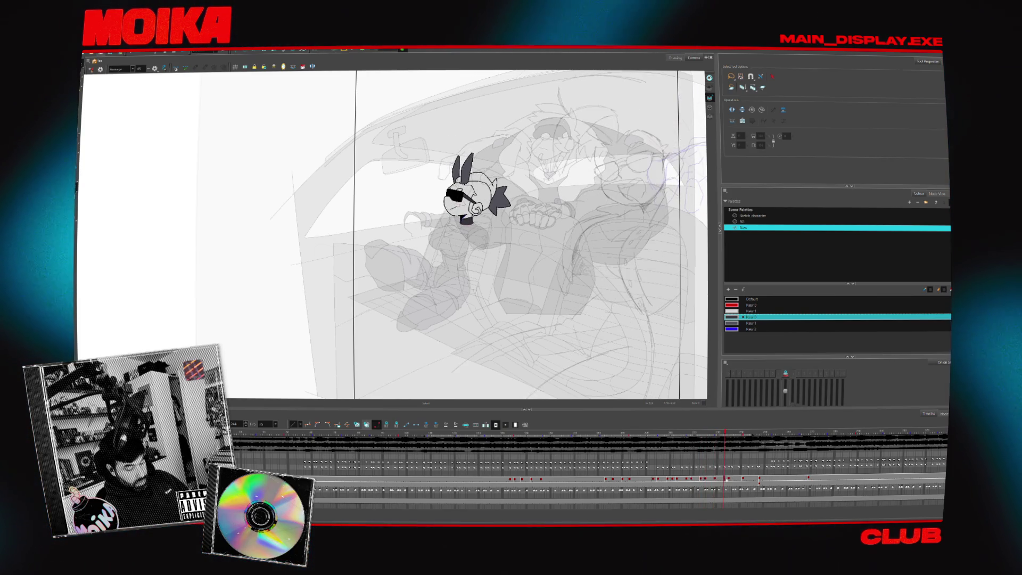
left_click(734, 479)
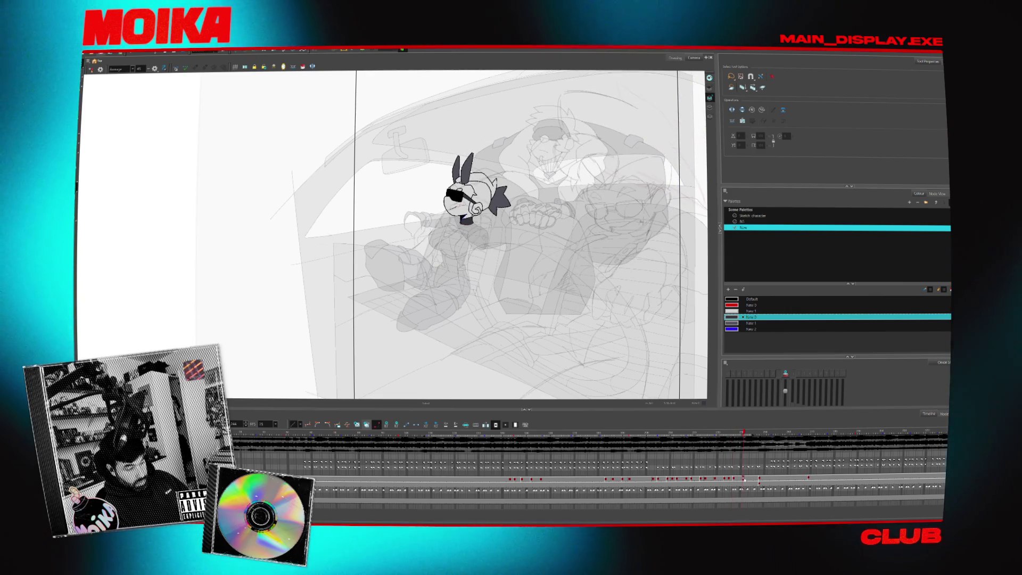
left_click(749, 479)
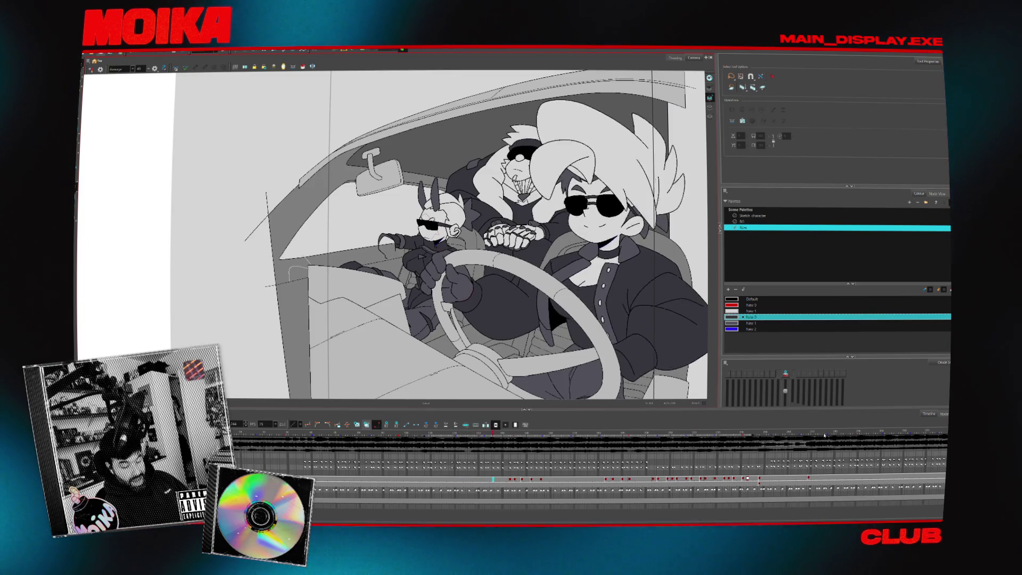
Toggle Light Table on and off, then stop playback at the earlier frame.
key("shift+l")
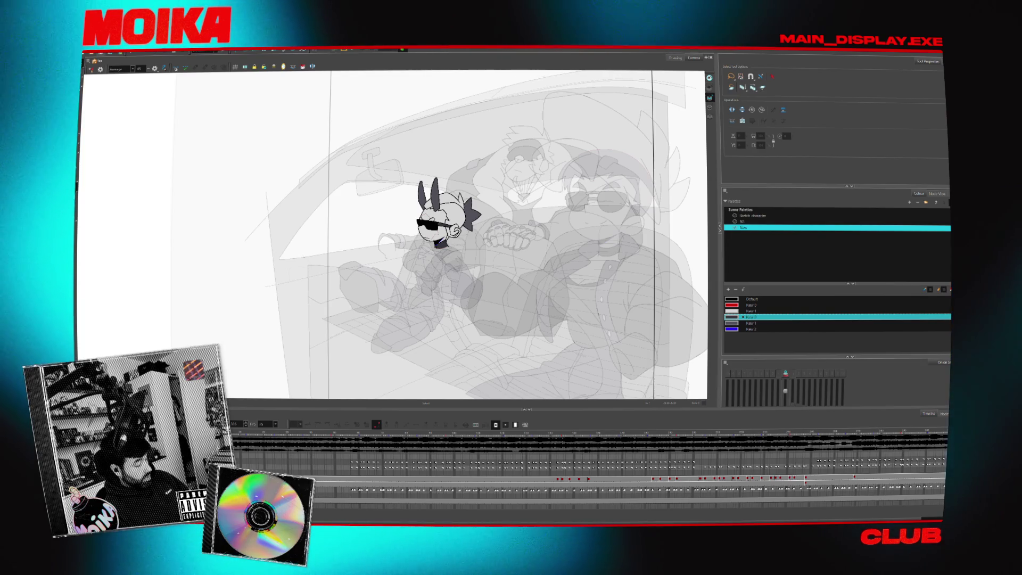
key("shift+l")
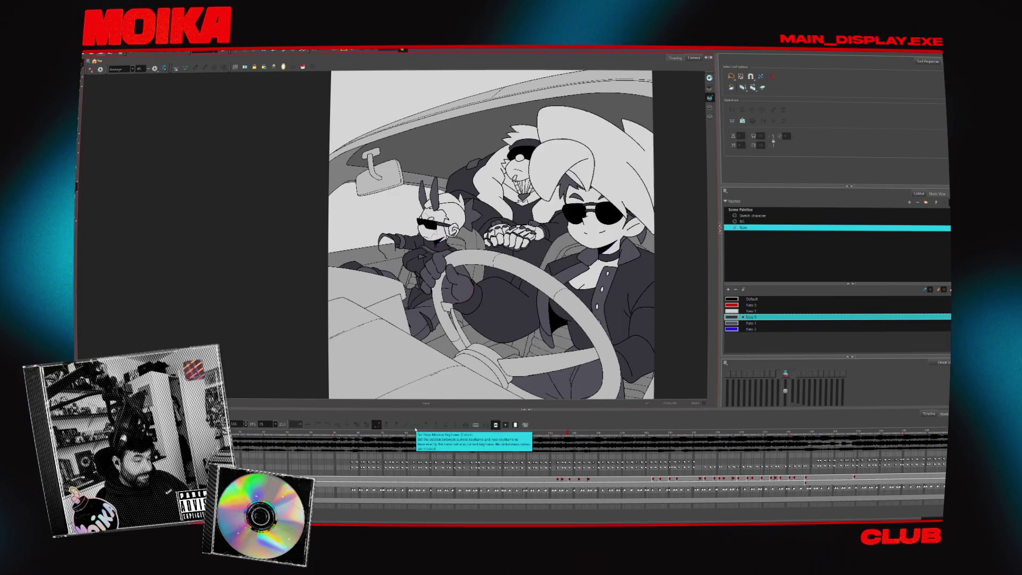
left_click(486, 434)
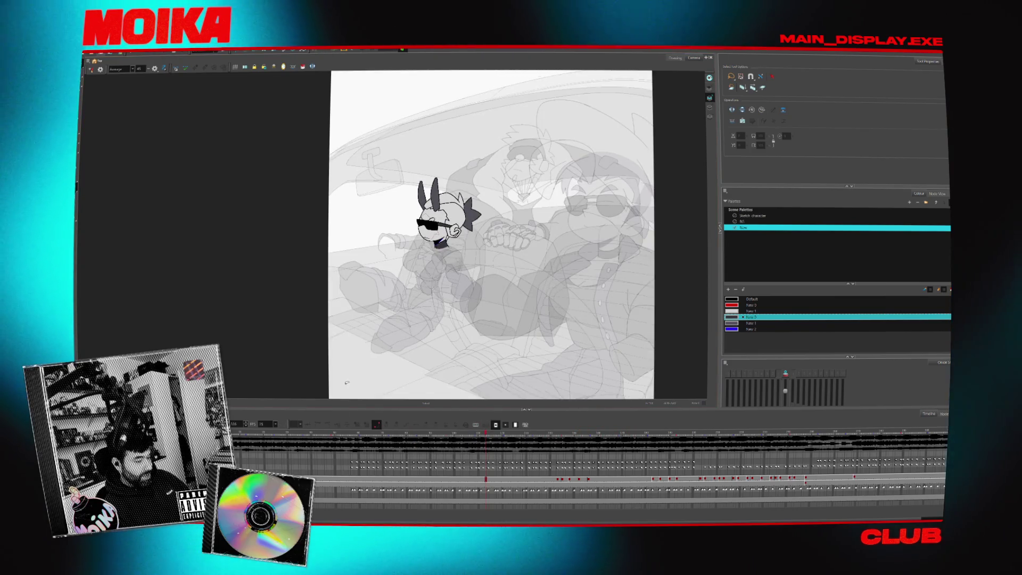
Reframe the Camera view, play the fully rendered scene and stop on the rabbit's current frame.
scroll(436, 213, "up", 1)
left_click_drag(506, 287, 438, 314)
scroll(438, 314, "down", 1)
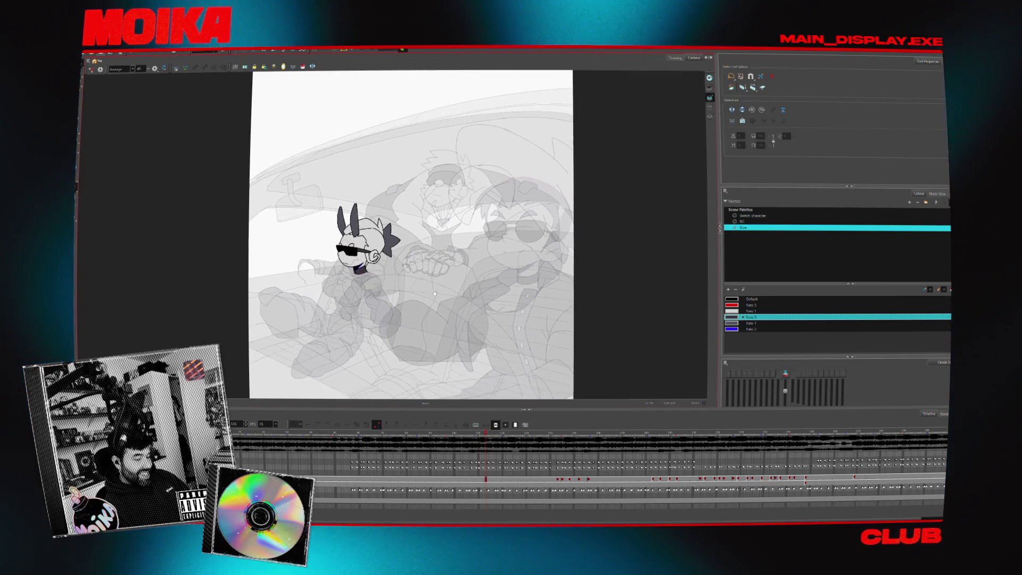
key("space")
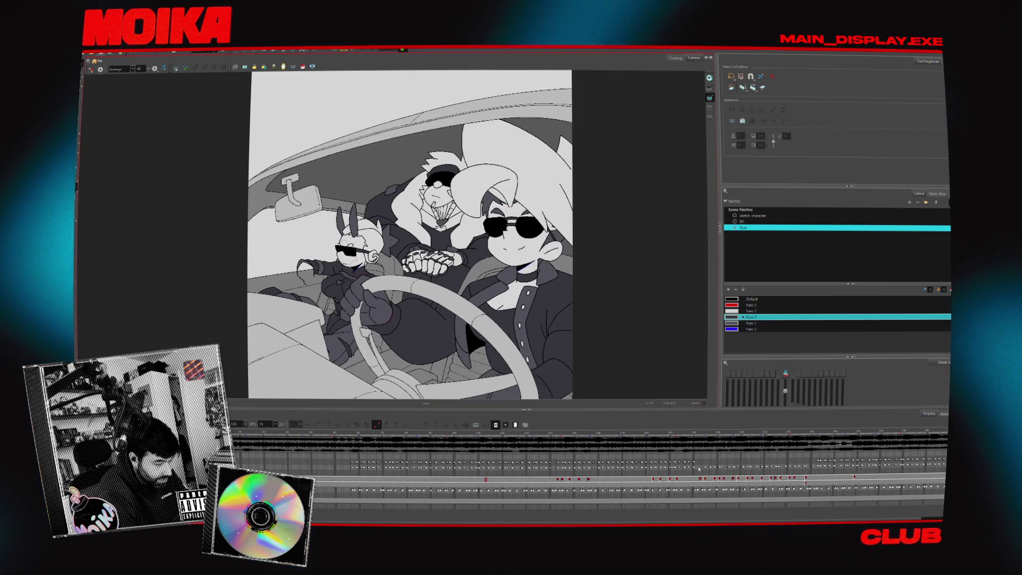
left_click(564, 479)
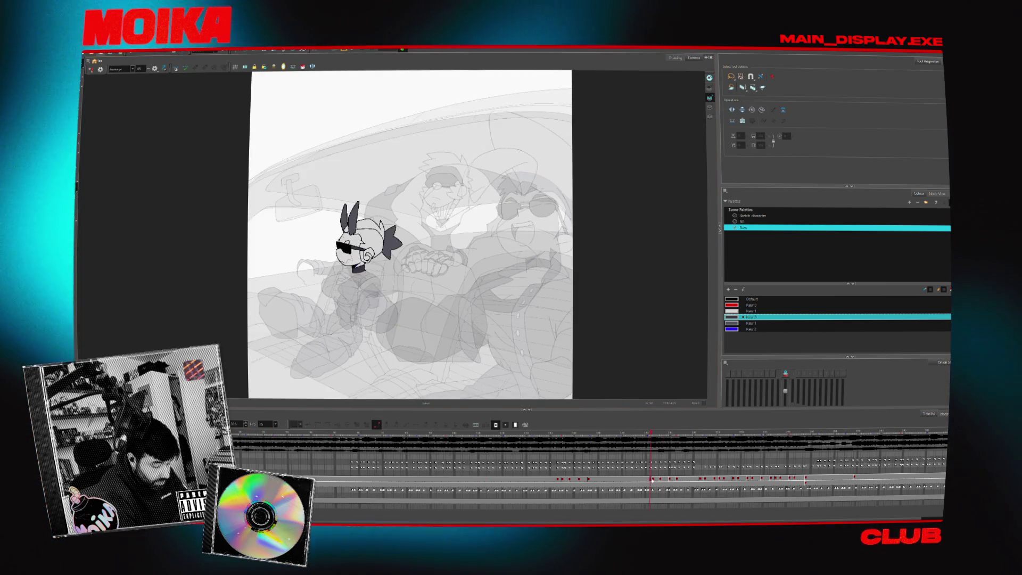
left_click_drag(568, 479, 578, 480)
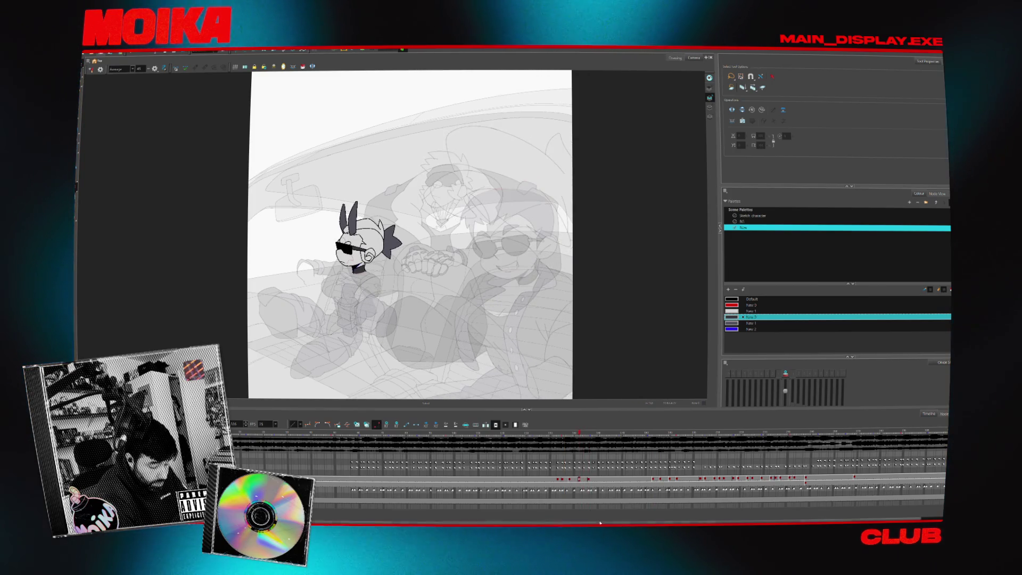
left_click(797, 479)
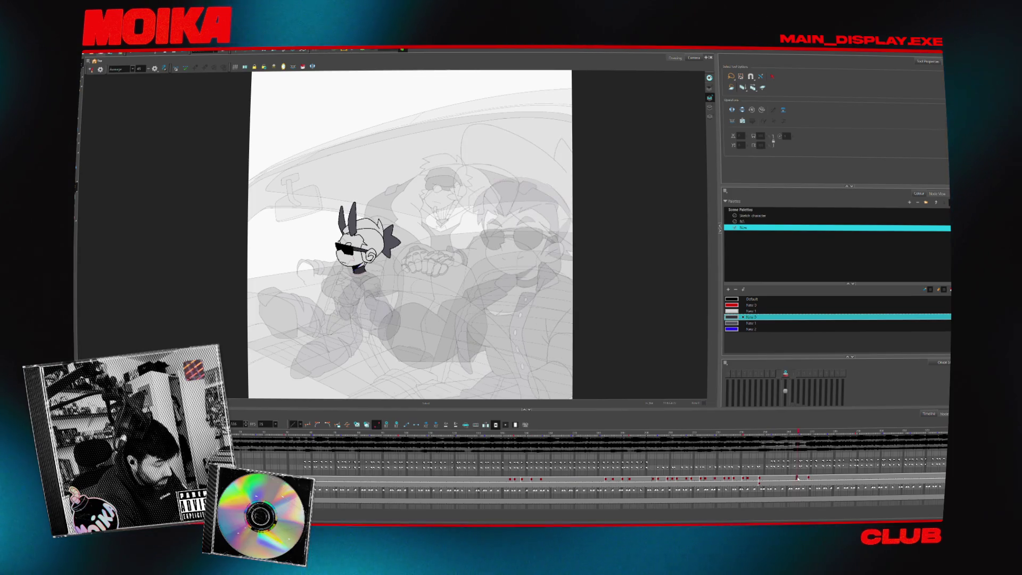
left_click_drag(797, 478, 813, 477)
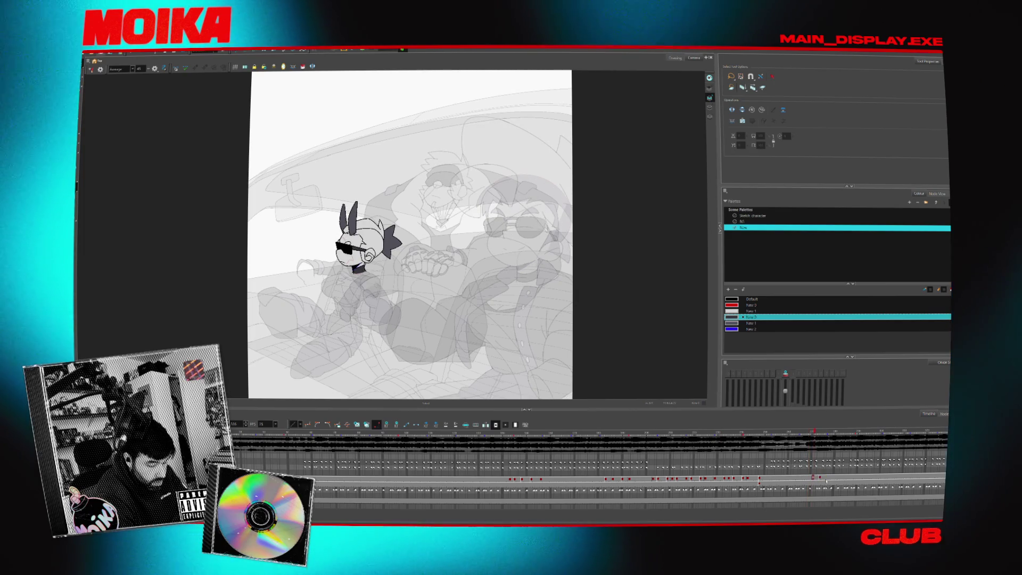
left_click_drag(813, 477, 804, 477)
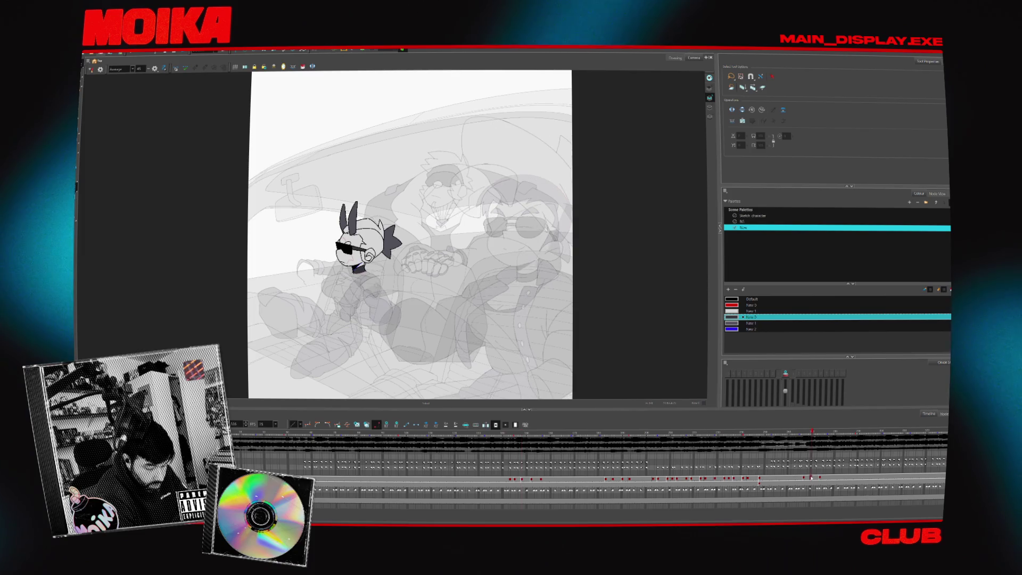
left_click(514, 478)
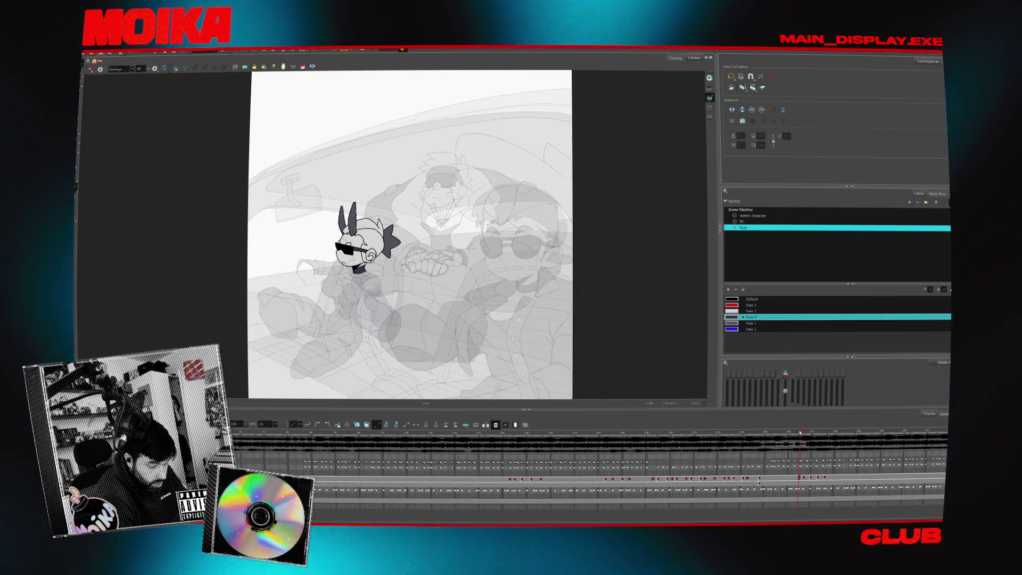
left_click_drag(799, 432, 762, 432)
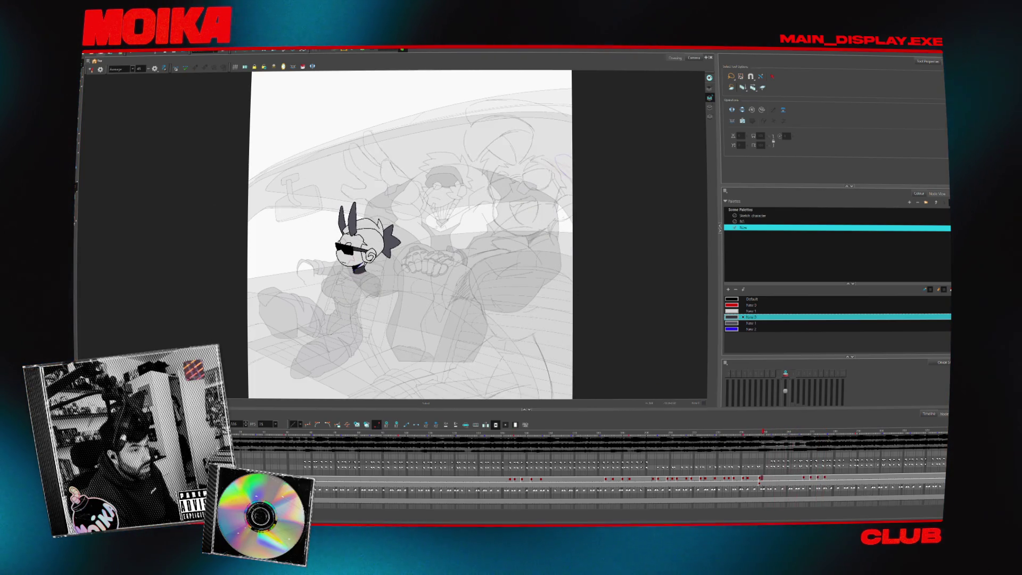
key("Return")
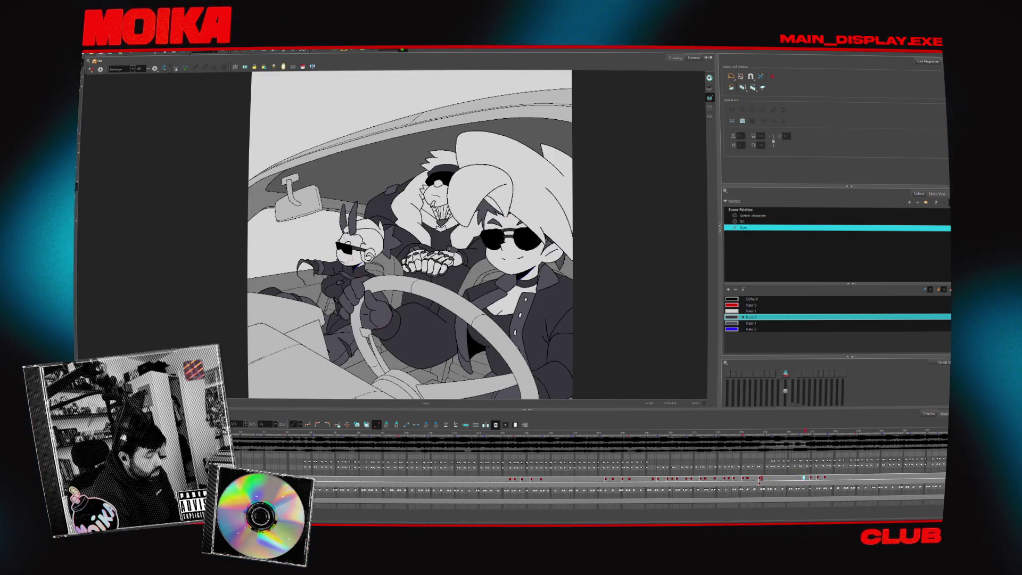
left_click(789, 432)
left_click(455, 450)
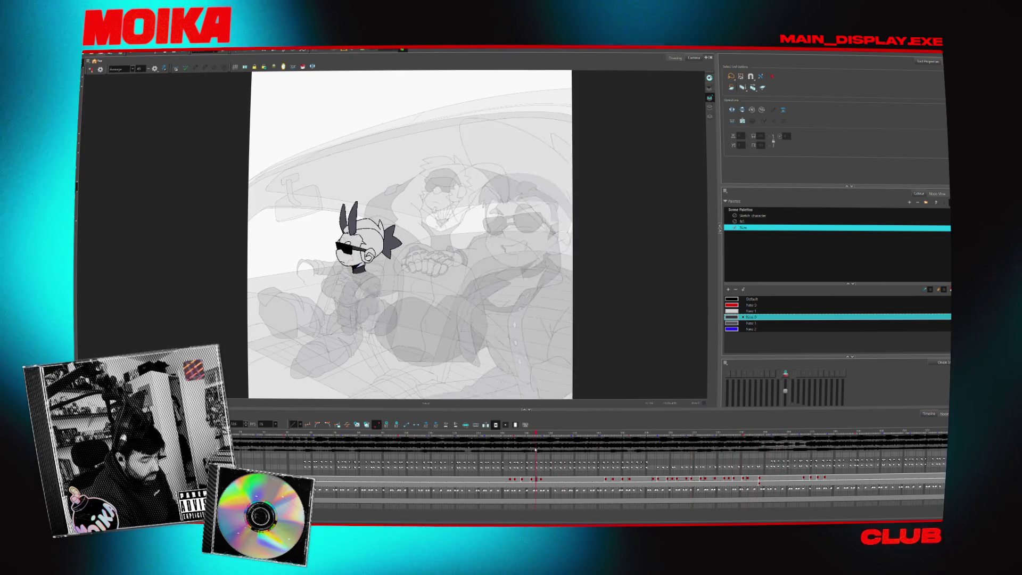
left_click(847, 432)
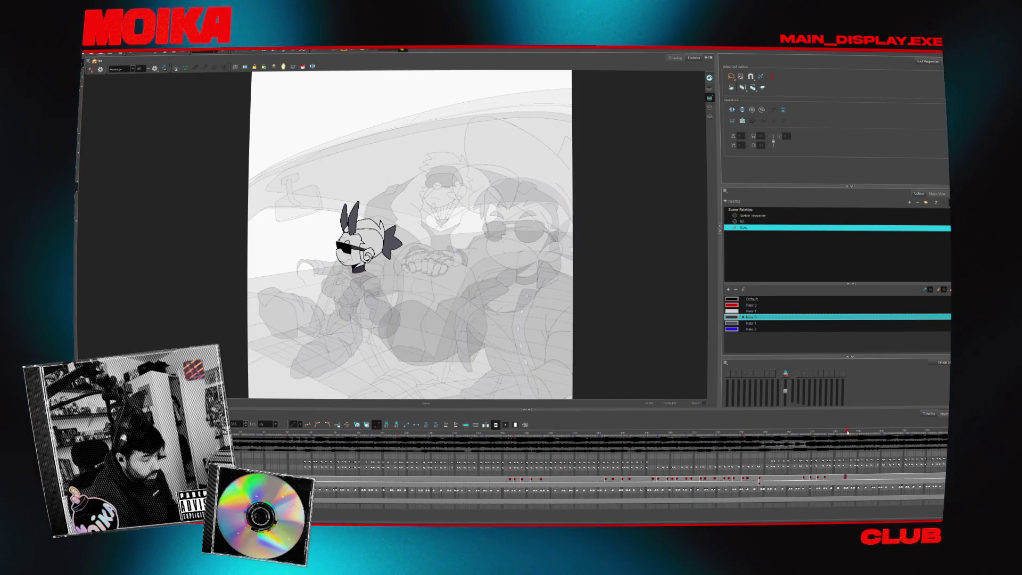
left_click(801, 435)
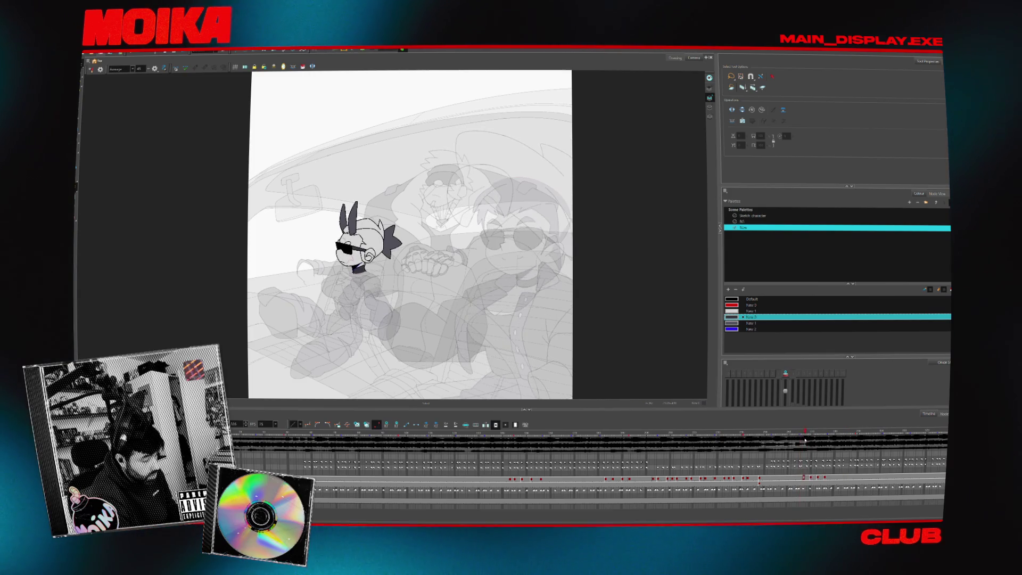
left_click_drag(805, 440, 763, 452)
left_click(825, 477)
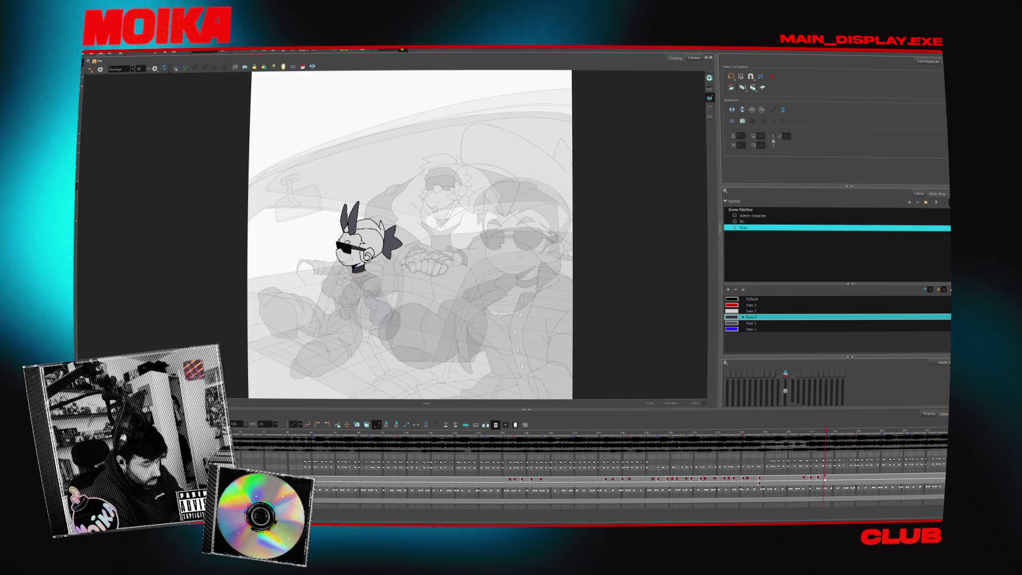
left_click(759, 479)
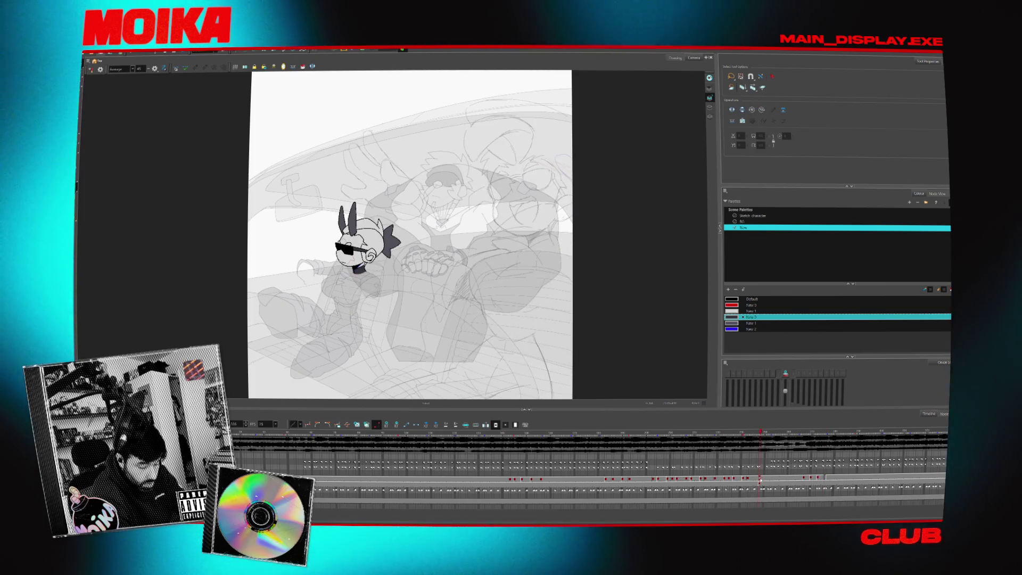
left_click(826, 477)
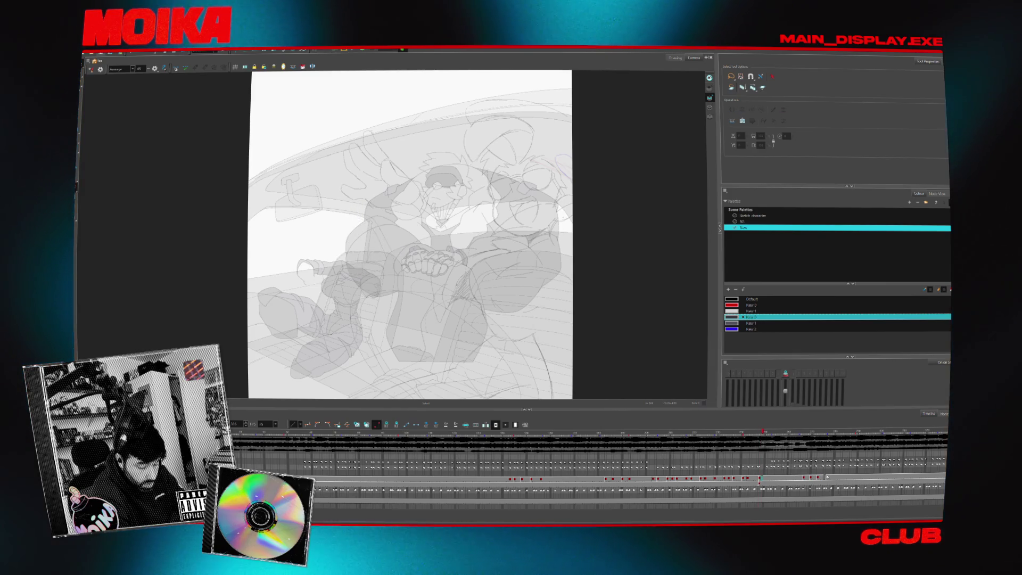
left_click(827, 478)
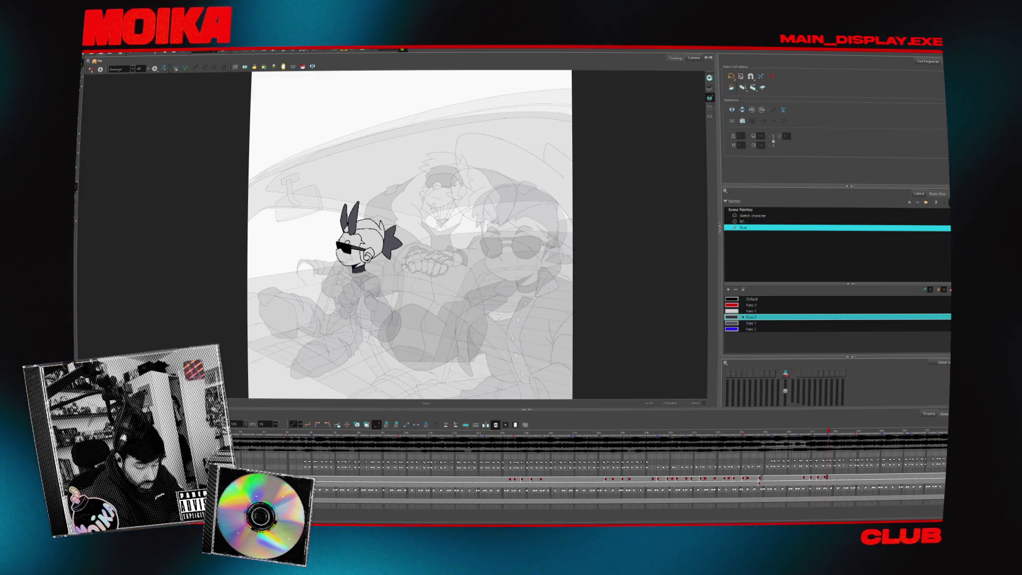
left_click(809, 478)
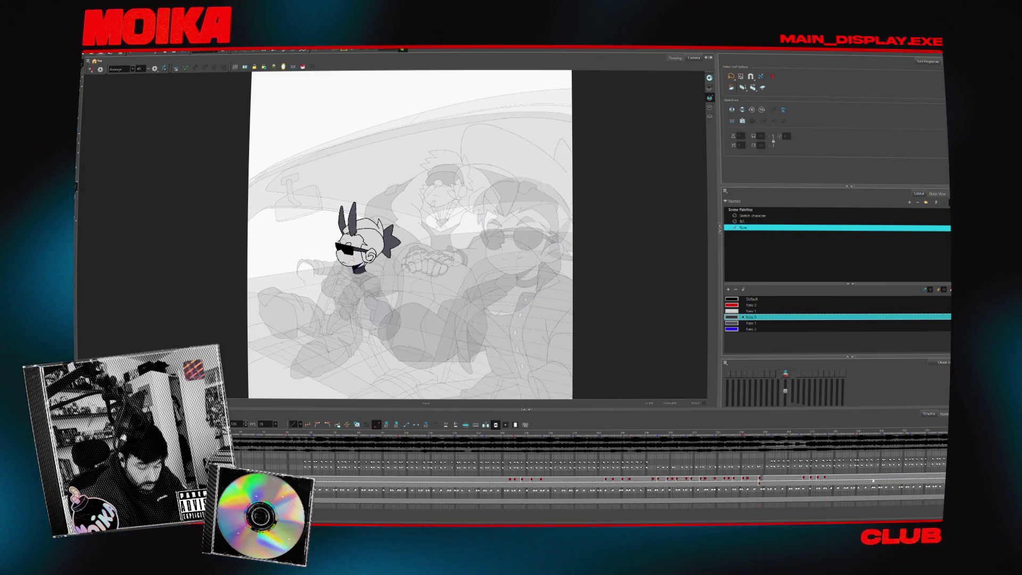
left_click(803, 477)
left_click(762, 477)
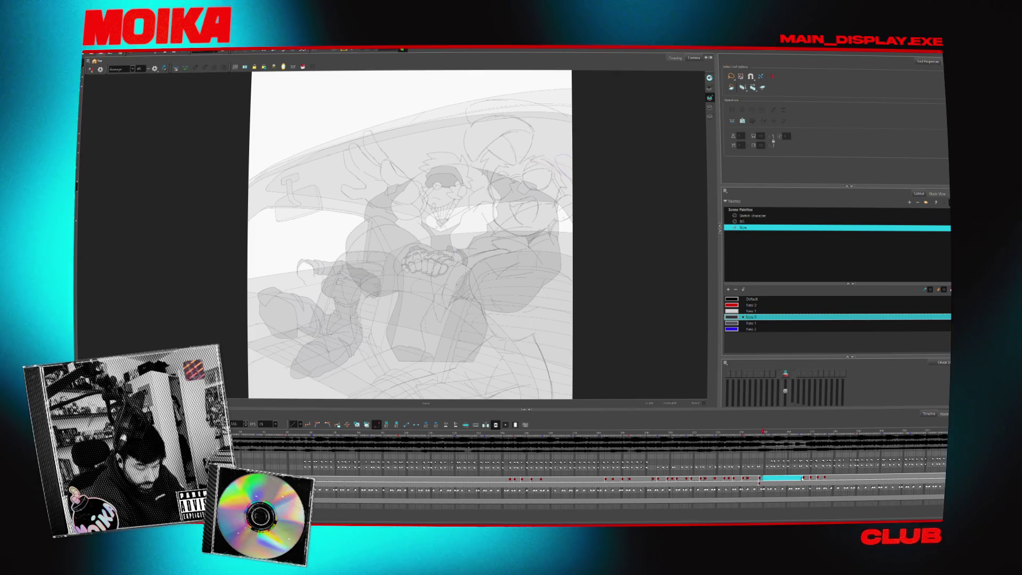
mouse_move(766, 435)
left_mouse_down()
mouse_move(751, 434)
mouse_move(830, 447)
mouse_move(811, 477)
mouse_move(510, 483)
left_mouse_up()
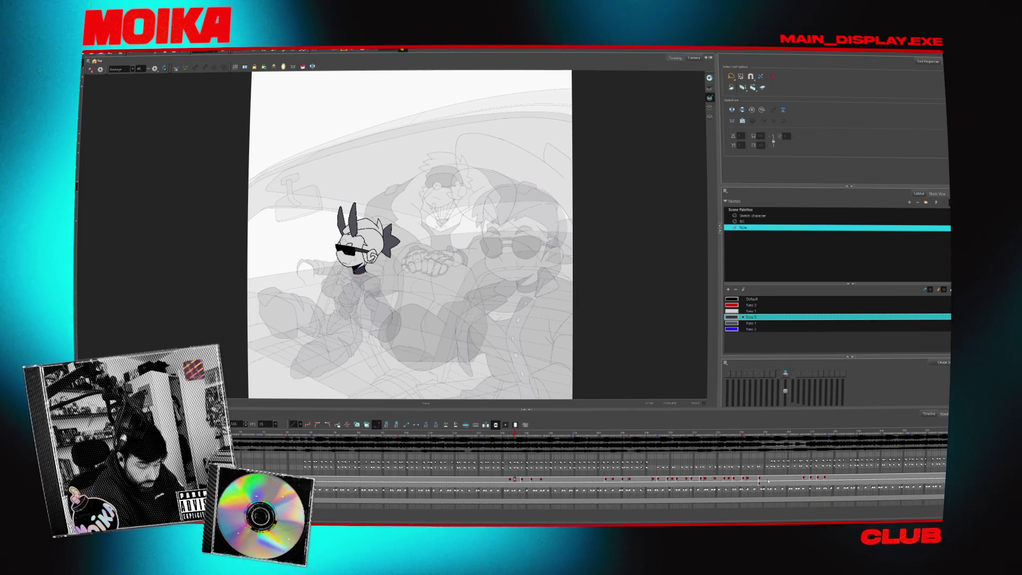
left_click(821, 477)
left_click_drag(821, 477, 824, 478)
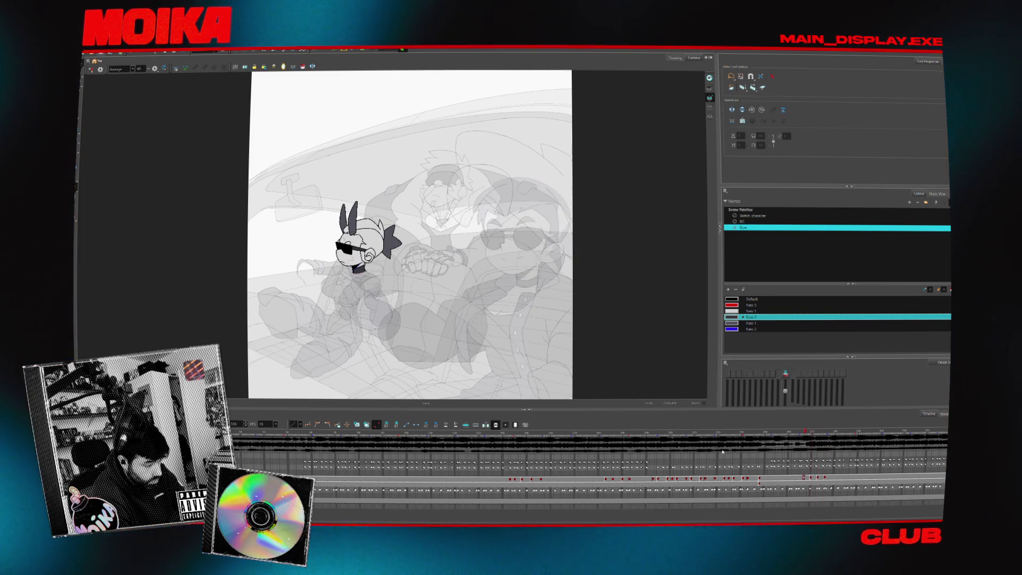
left_click(818, 478)
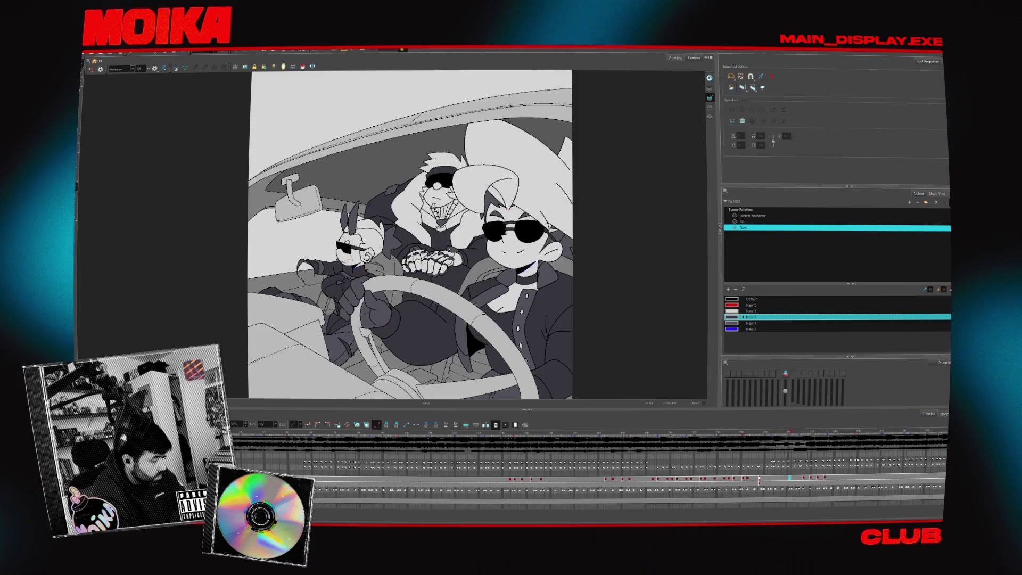
key("period")
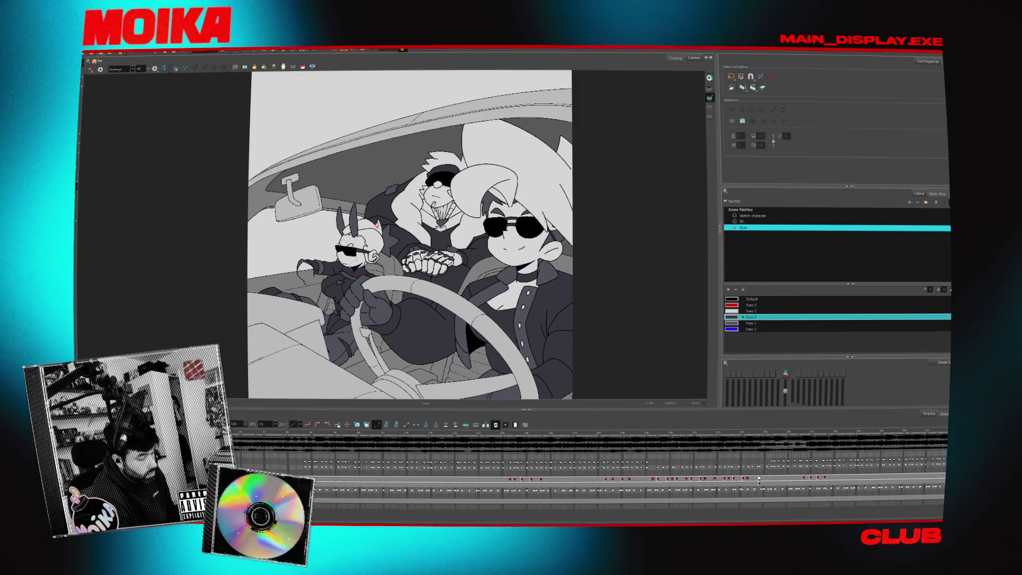
key("period")
key("period")
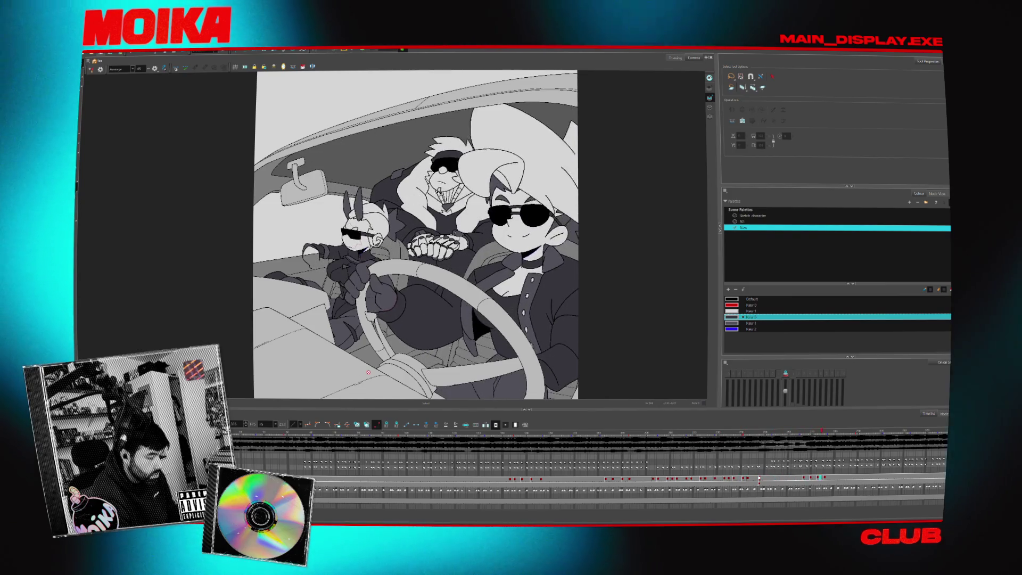
left_click(795, 439)
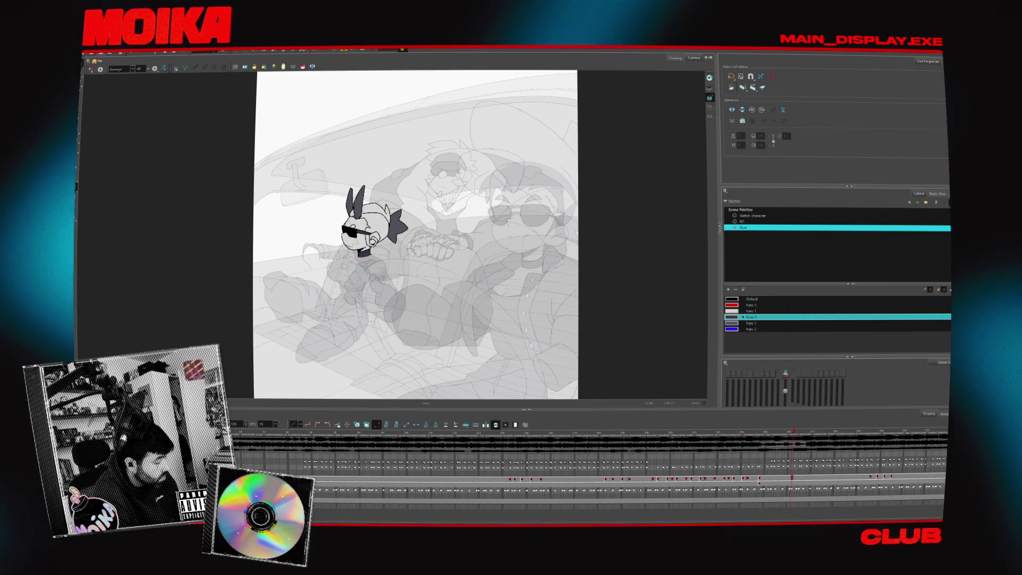
left_click(804, 477)
key("Return")
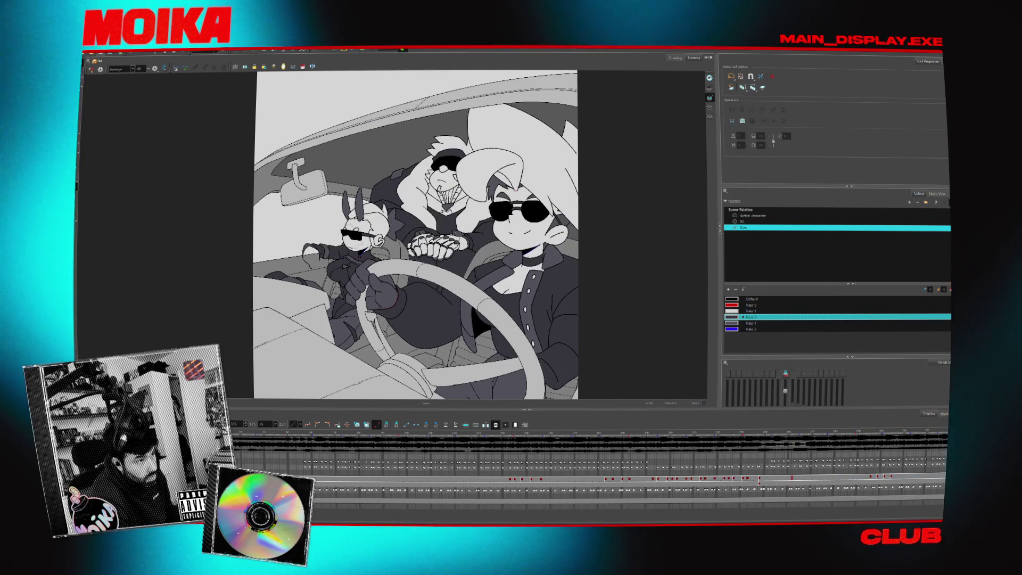
left_click(331, 479)
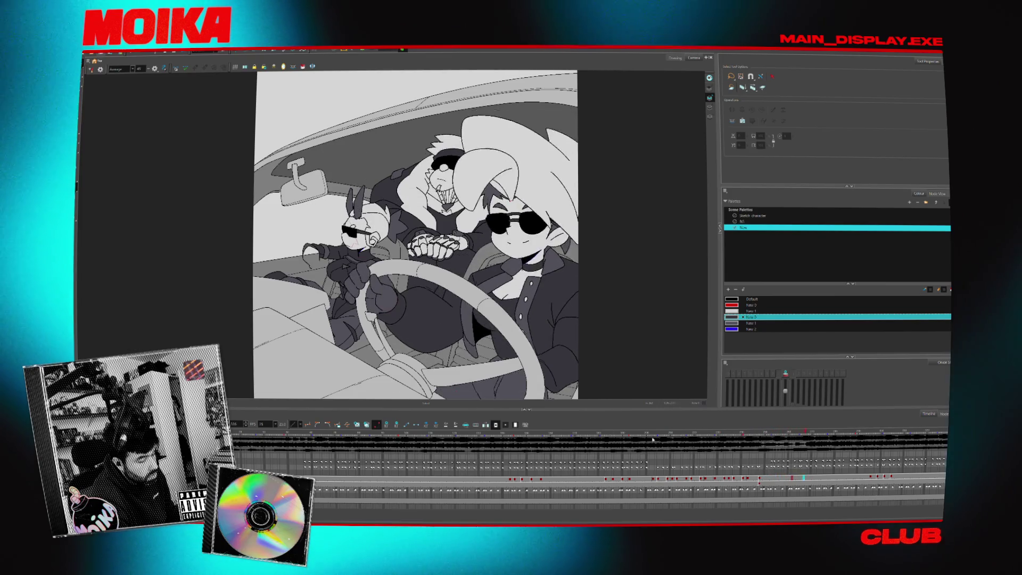
left_click(739, 438)
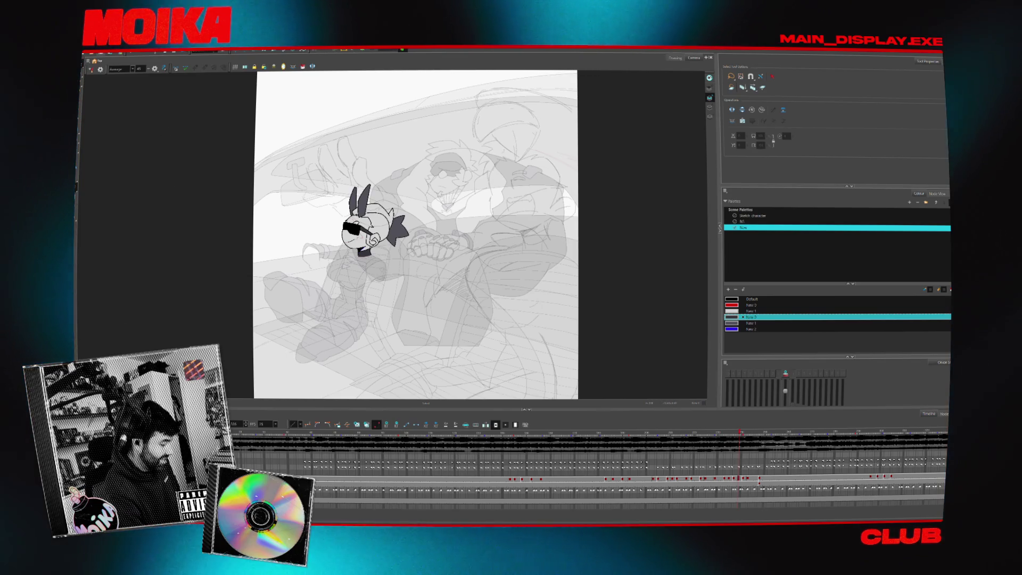
key("Return")
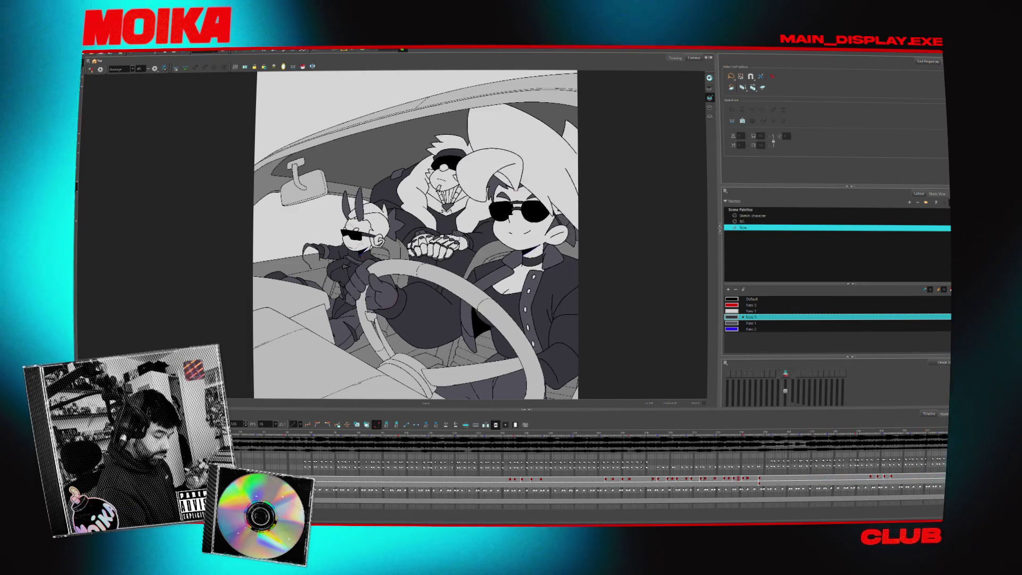
left_click(508, 436)
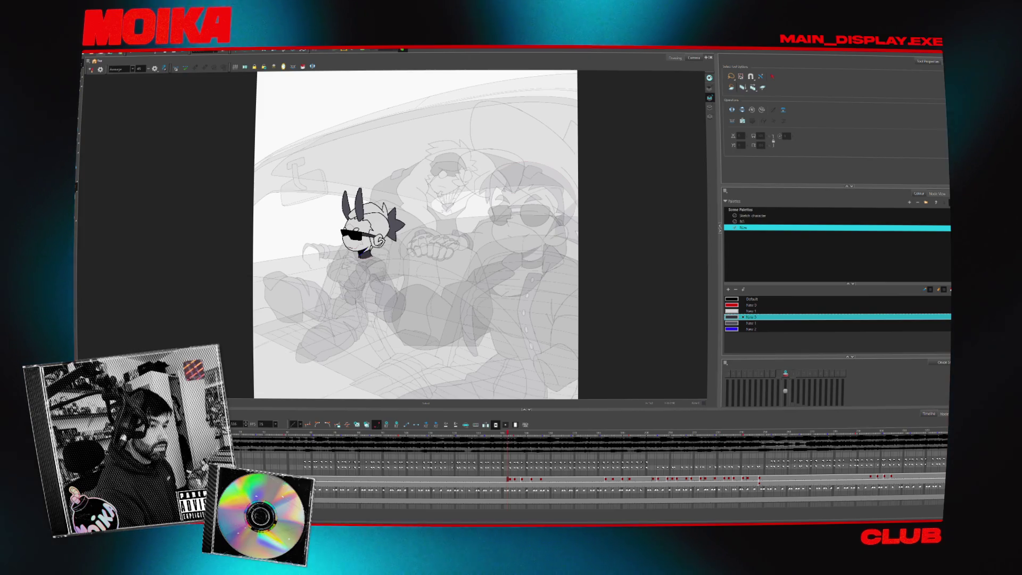